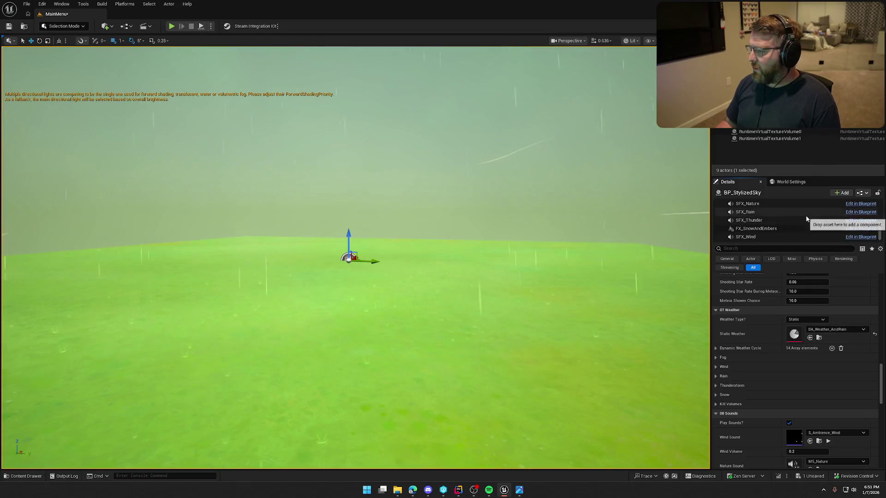
- Delete the extra DirectionalLight and other redundant actors, then select the stylized sky actor
{"action": "scroll", "coordinate": [806, 232], "scroll_direction": "up", "scroll_amount": 2}
{"action": "scroll", "coordinate": [806, 232], "scroll_direction": "up", "scroll_amount": 4}
{"action": "scroll", "coordinate": [807, 232], "scroll_direction": "down", "scroll_amount": 4}
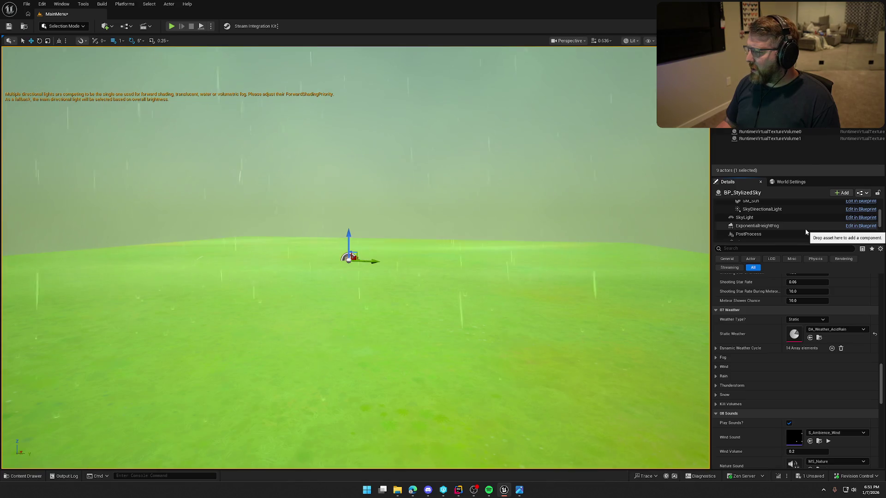
{"action": "scroll", "coordinate": [806, 232], "scroll_direction": "up", "scroll_amount": 8}
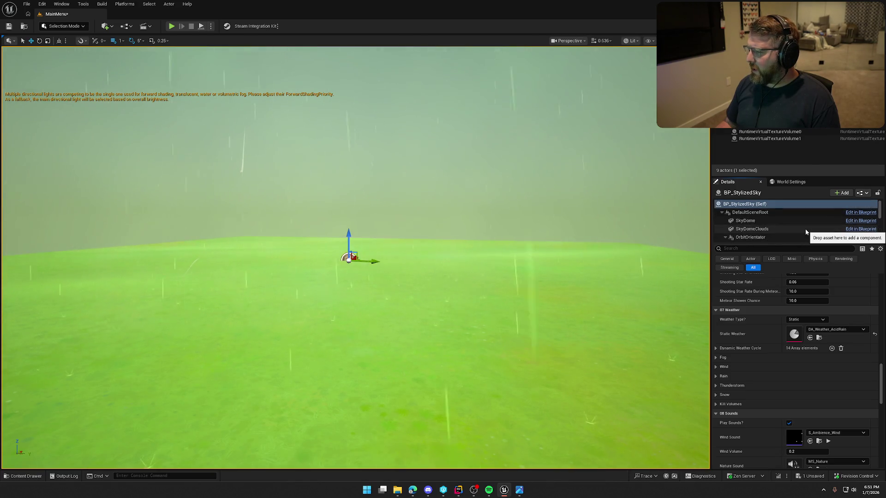
{"action": "left_click", "coordinate": [348, 259]}
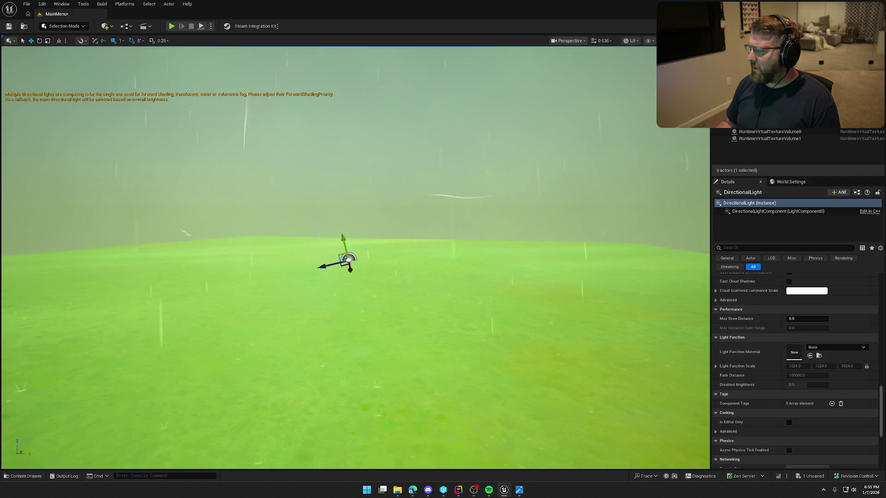
{"action": "key", "text": "Delete"}
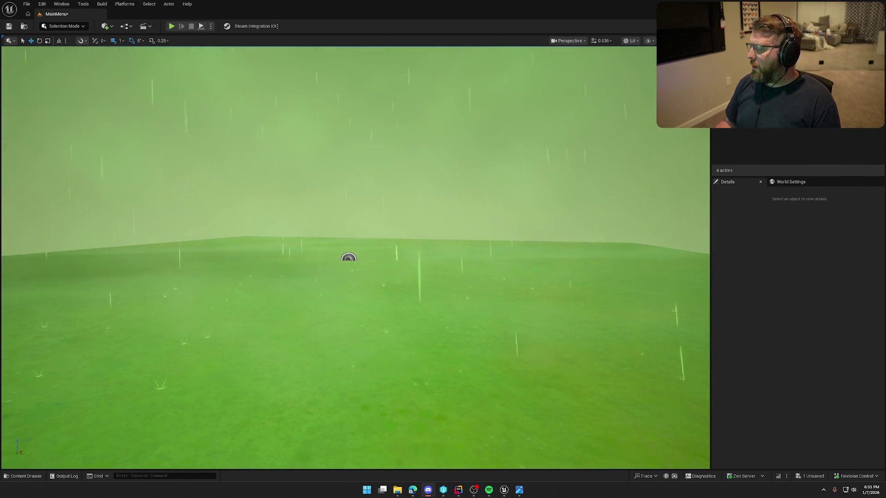
{"action": "left_click", "coordinate": [348, 258]}
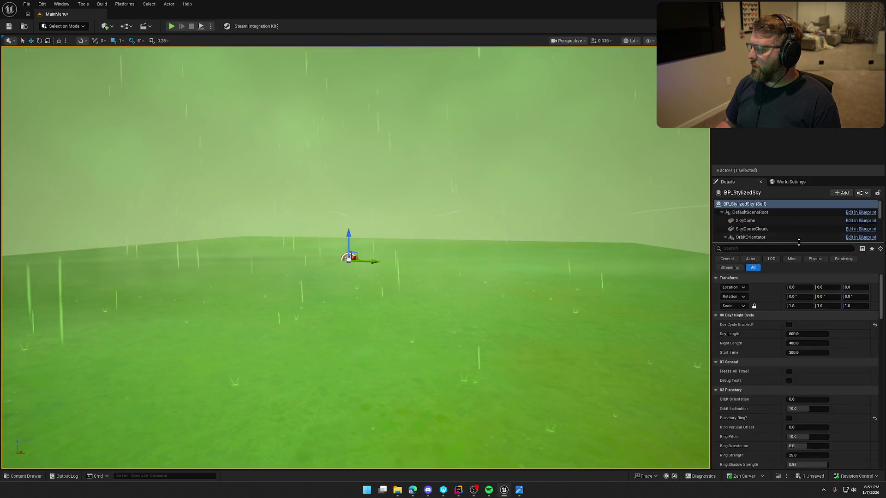
- Toggle the sky's Weather Type to Dynamic and back to Static
{"action": "scroll", "coordinate": [761, 385], "scroll_direction": "down", "scroll_amount": 10}
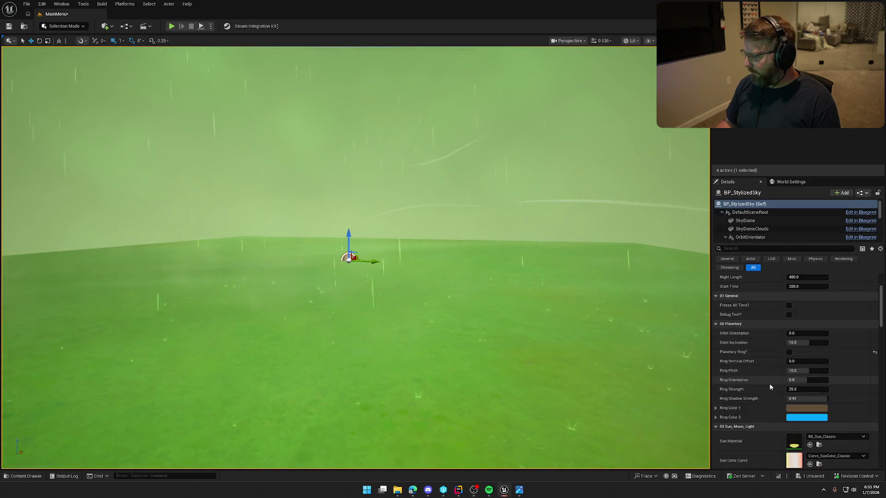
{"action": "scroll", "coordinate": [759, 387], "scroll_direction": "down", "scroll_amount": 5}
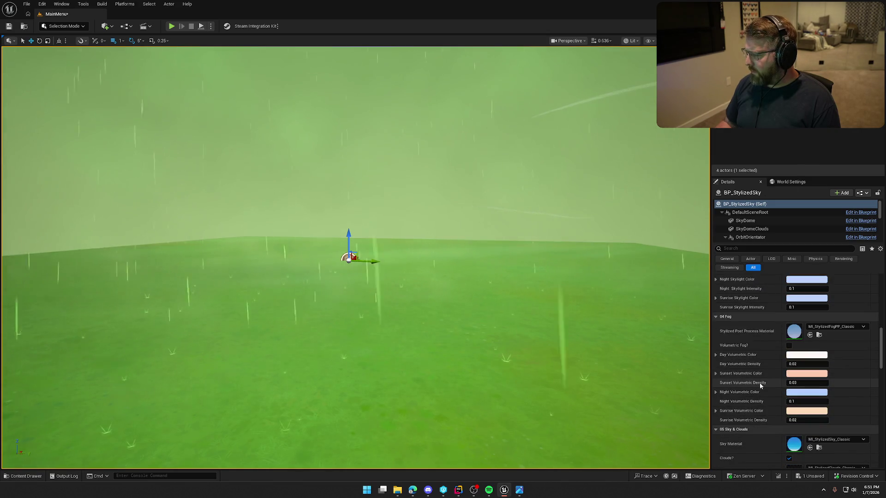
{"action": "scroll", "coordinate": [761, 383], "scroll_direction": "down", "scroll_amount": 10}
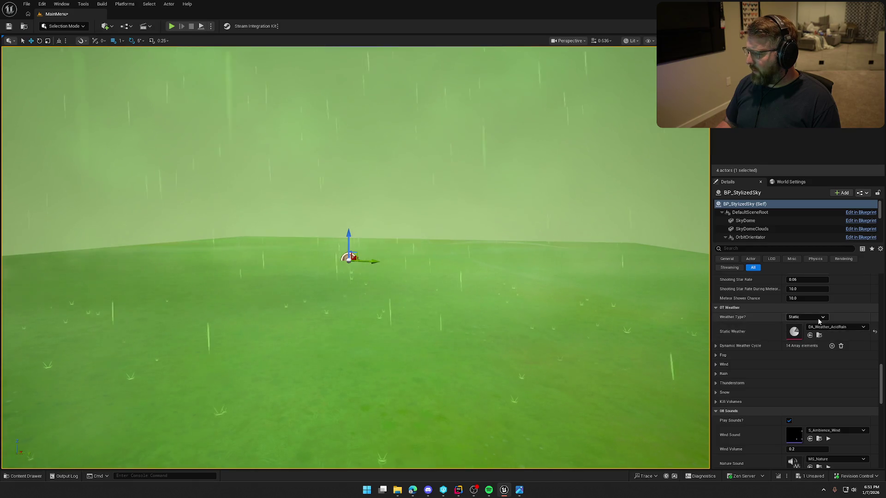
{"action": "left_click", "coordinate": [807, 317]}
{"action": "left_click", "coordinate": [805, 331]}
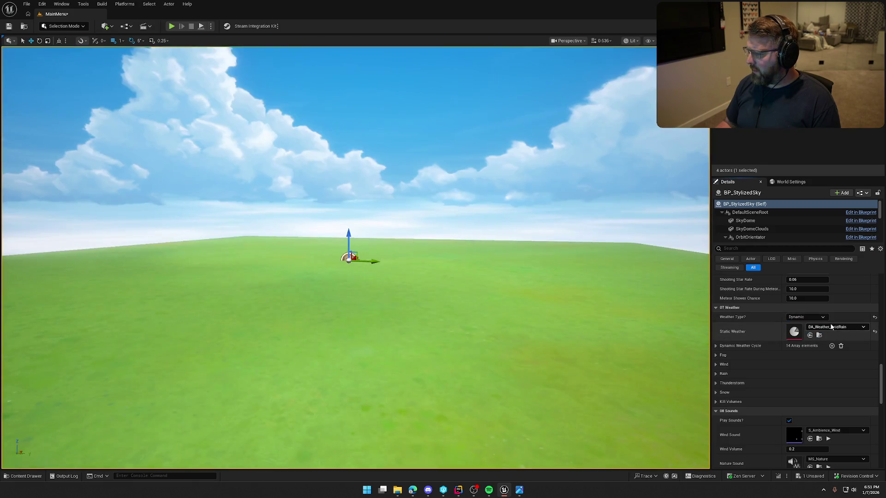
{"action": "left_click", "coordinate": [805, 324]}
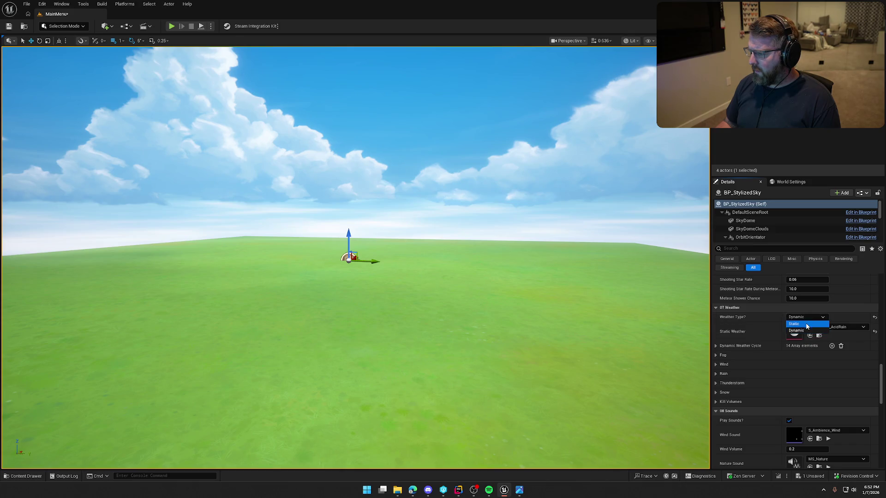
- Preview DA_Weather_BloodMoon as the static weather and look up at the sky
{"action": "left_click", "coordinate": [836, 328]}
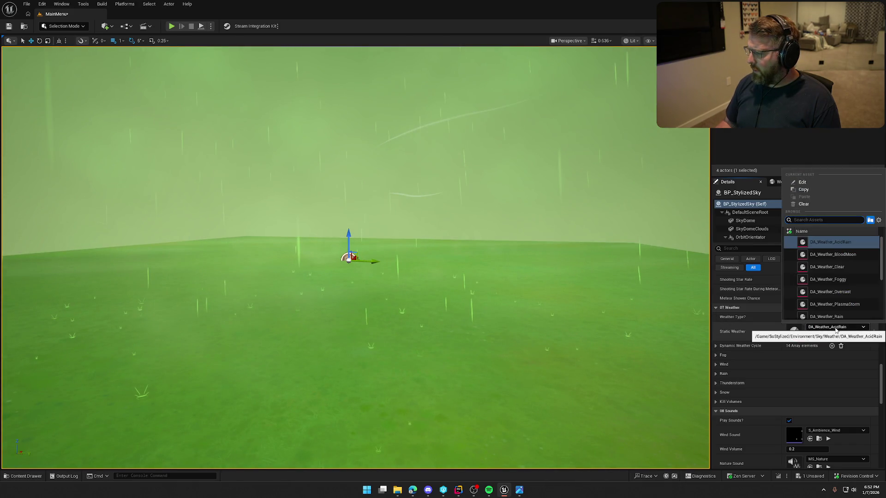
{"action": "left_click", "coordinate": [847, 259]}
{"action": "mouse_move", "coordinate": [644, 273]}
{"action": "left_mouse_down"}
{"action": "mouse_move", "coordinate": [635, 194]}
{"action": "mouse_move", "coordinate": [613, 189]}
{"action": "mouse_move", "coordinate": [696, 249]}
{"action": "left_mouse_up"}
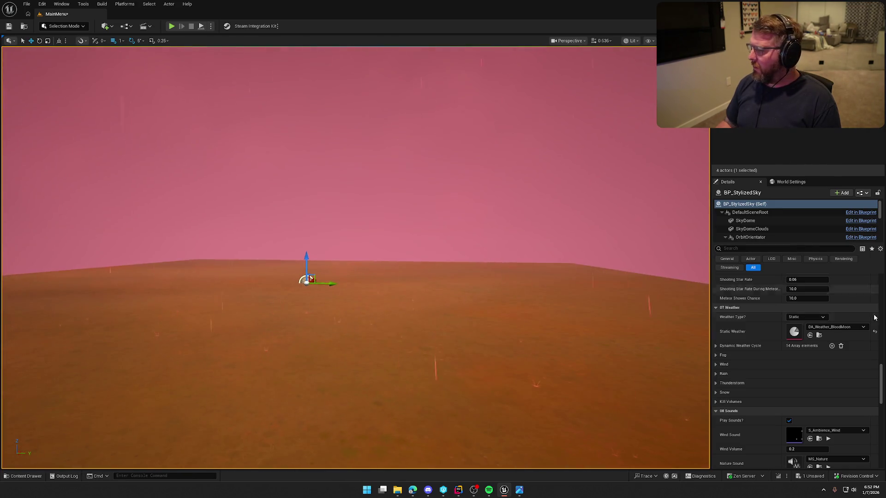
- Set Static Weather to DA_Weather_Clear, check the clouds, and deselect the sky
{"action": "left_click", "coordinate": [840, 326]}
{"action": "left_click", "coordinate": [850, 267]}
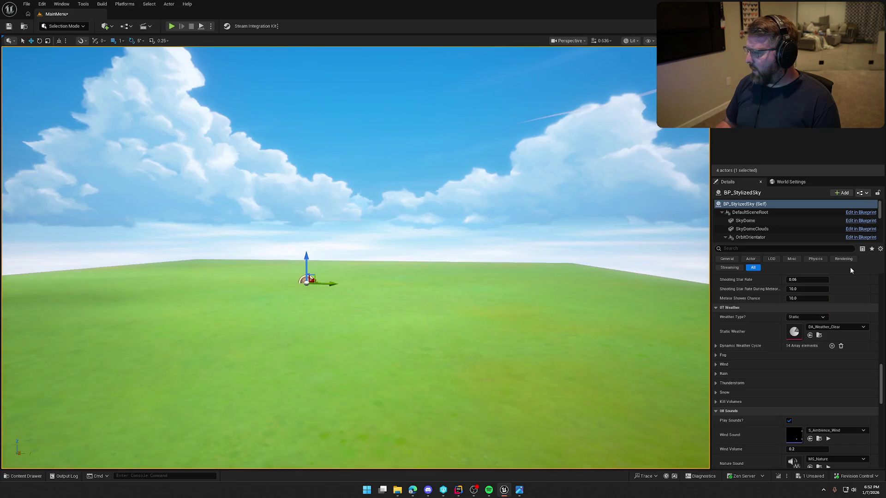
{"action": "mouse_move", "coordinate": [356, 258]}
{"action": "left_mouse_down"}
{"action": "mouse_move", "coordinate": [355, 203]}
{"action": "mouse_move", "coordinate": [369, 203]}
{"action": "mouse_move", "coordinate": [359, 221]}
{"action": "left_mouse_up"}
{"action": "mouse_move", "coordinate": [442, 217]}
{"action": "left_mouse_down"}
{"action": "mouse_move", "coordinate": [441, 203]}
{"action": "mouse_move", "coordinate": [441, 240]}
{"action": "mouse_move", "coordinate": [466, 240]}
{"action": "mouse_move", "coordinate": [439, 213]}
{"action": "left_mouse_up"}
{"action": "left_click", "coordinate": [439, 217]}
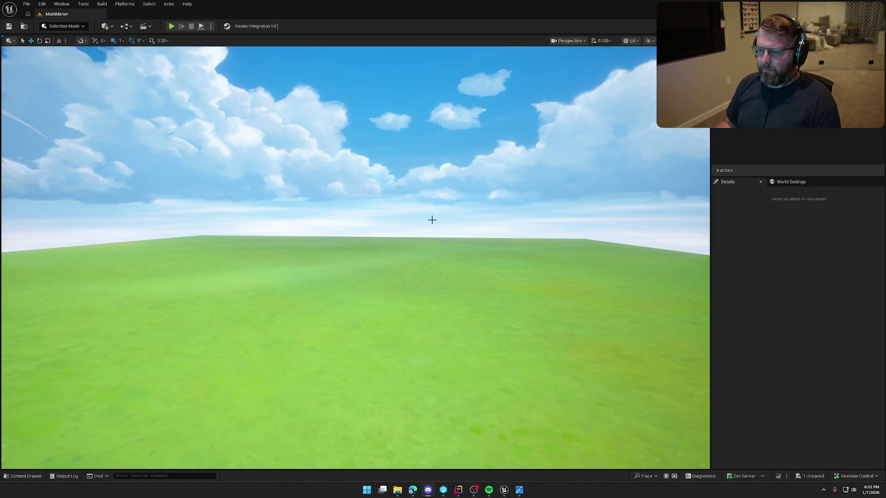
{"action": "left_click_drag", "start_coordinate": [432, 219], "coordinate": [429, 193]}
{"action": "key", "text": "ctrl+space"}
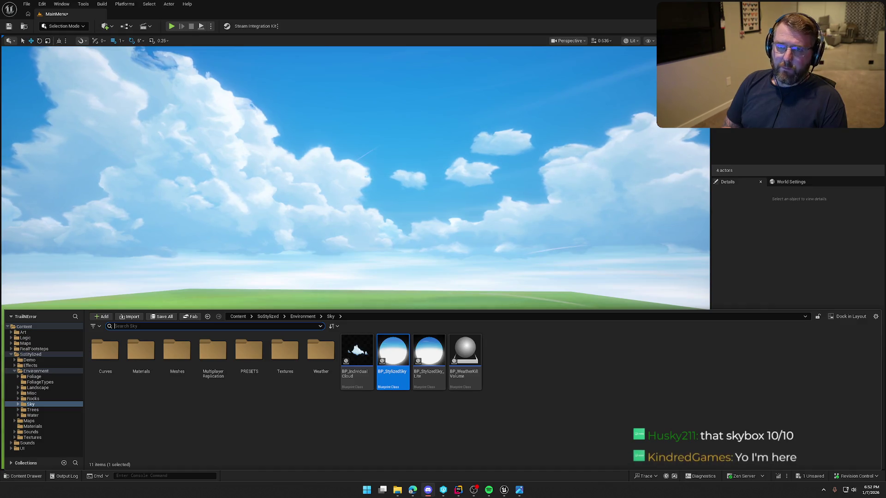
{"action": "left_click", "coordinate": [826, 250]}
{"action": "left_click_drag", "start_coordinate": [669, 277], "coordinate": [669, 226]}
{"action": "mouse_move", "coordinate": [557, 226]}
{"action": "left_mouse_down"}
{"action": "mouse_move", "coordinate": [557, 258]}
{"action": "mouse_move", "coordinate": [558, 248]}
{"action": "left_mouse_up"}
{"action": "left_click_drag", "start_coordinate": [355, 152], "coordinate": [356, 152]}
{"action": "left_click_drag", "start_coordinate": [377, 232], "coordinate": [377, 232]}
{"action": "left_click_drag", "start_coordinate": [432, 251], "coordinate": [432, 251]}
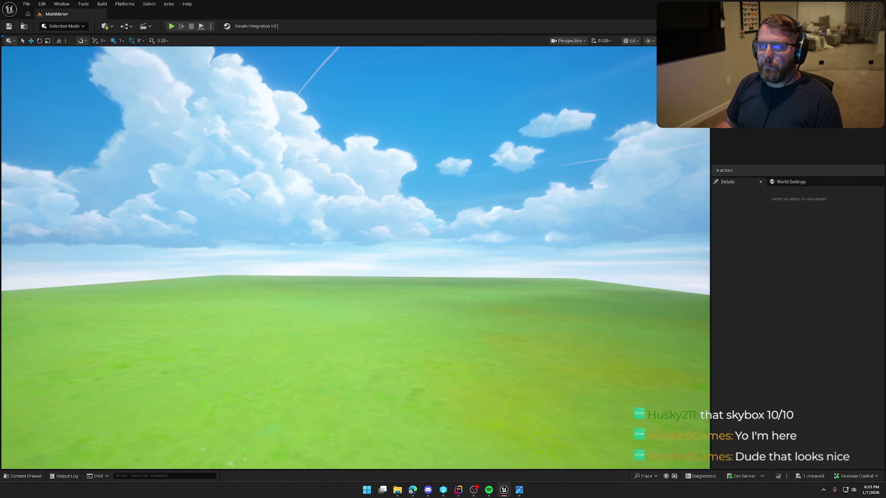
- Try DA_Weather_Rain_Heavy, then set the Static Weather to DA_Weather_Snow_Heavy
{"action": "scroll", "coordinate": [840, 369], "scroll_direction": "down", "scroll_amount": 10}
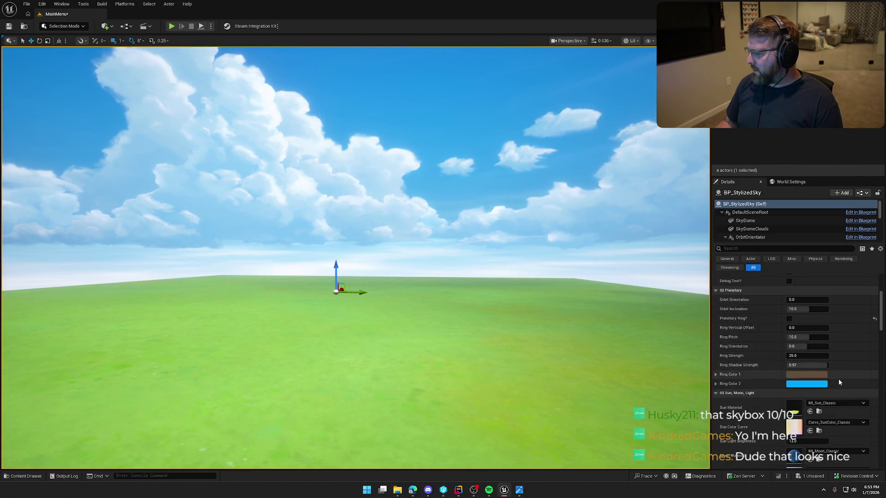
{"action": "scroll", "coordinate": [842, 379], "scroll_direction": "down", "scroll_amount": 15}
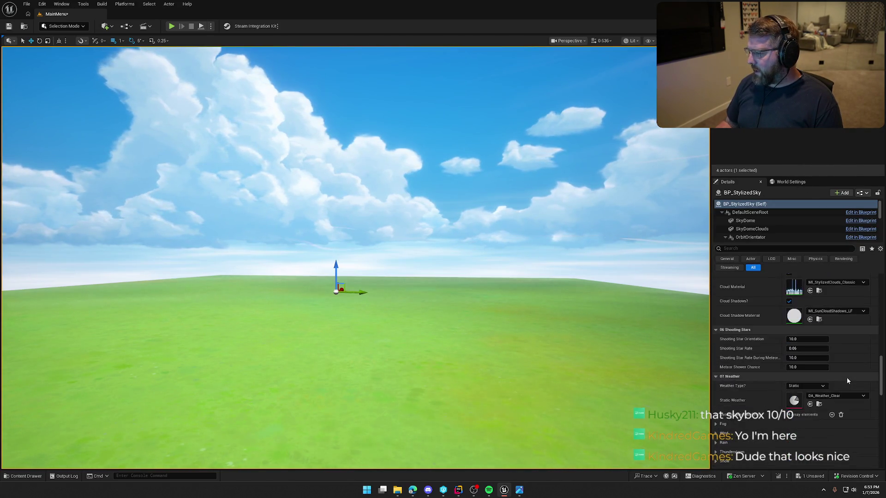
{"action": "left_click", "coordinate": [825, 364]}
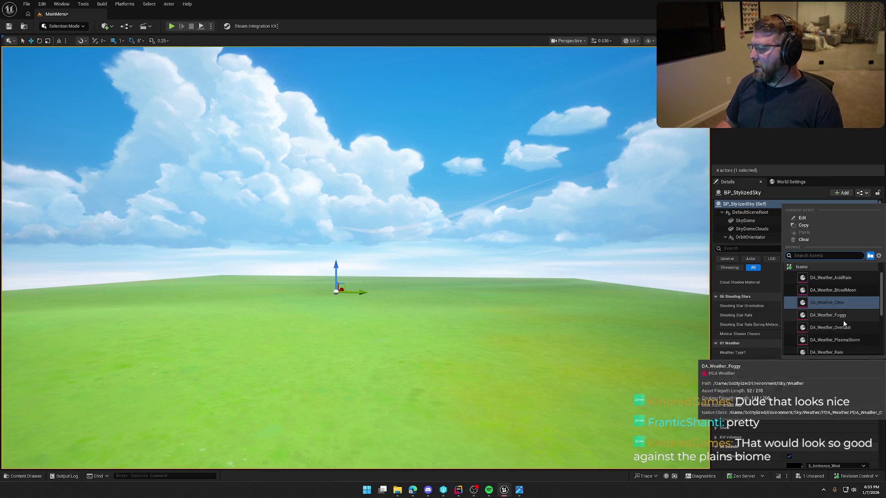
{"action": "scroll", "coordinate": [854, 326], "scroll_direction": "down", "scroll_amount": 1}
{"action": "scroll", "coordinate": [854, 322], "scroll_direction": "down", "scroll_amount": 2}
{"action": "left_click", "coordinate": [857, 323]}
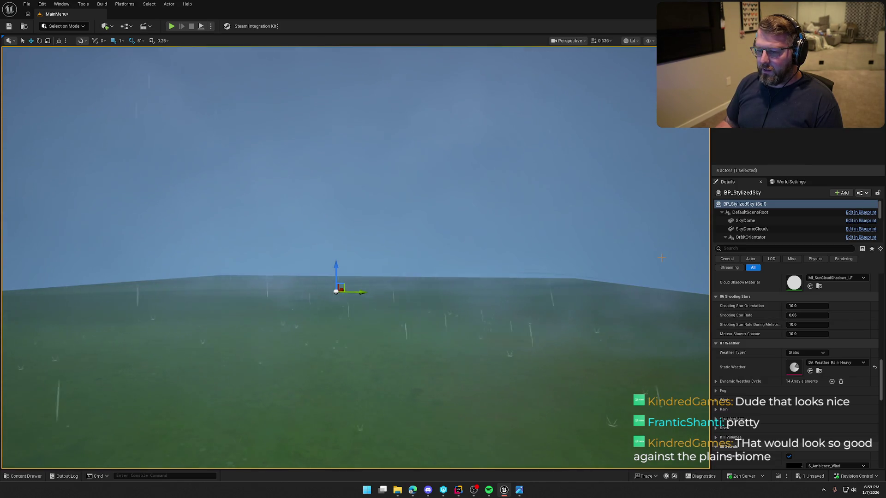
{"action": "left_click", "coordinate": [836, 362]}
{"action": "left_click", "coordinate": [848, 315]}
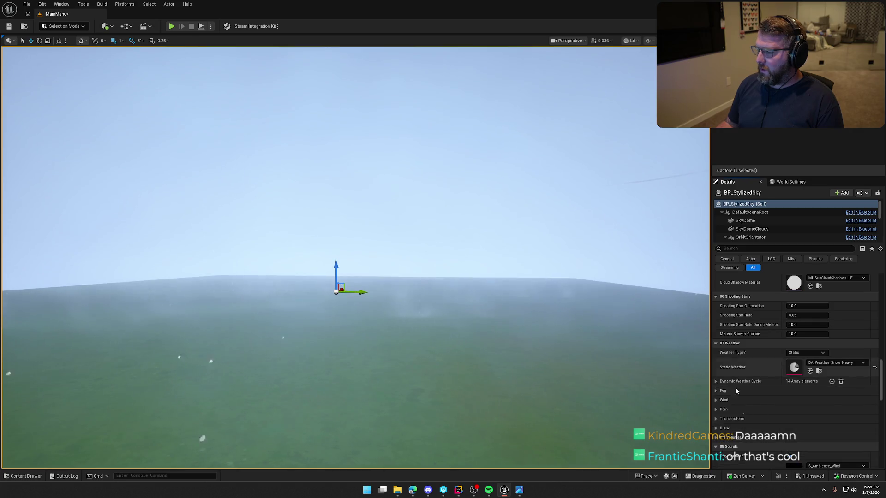
{"action": "scroll", "coordinate": [744, 392], "scroll_direction": "down", "scroll_amount": 3}
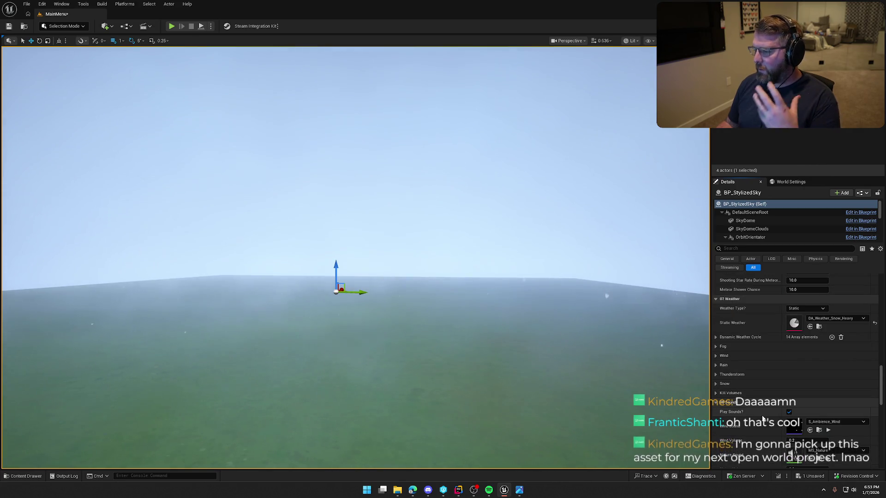
{"action": "scroll", "coordinate": [762, 419], "scroll_direction": "down", "scroll_amount": 5}
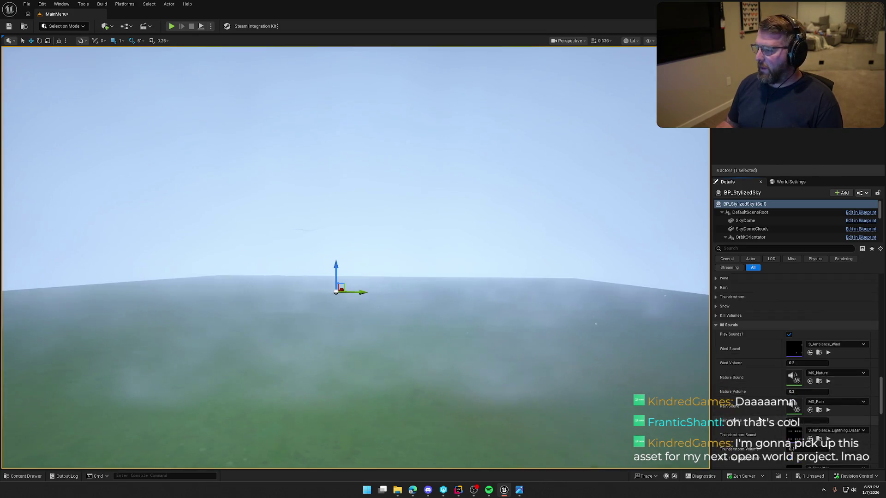
{"action": "scroll", "coordinate": [759, 419], "scroll_direction": "down", "scroll_amount": 3}
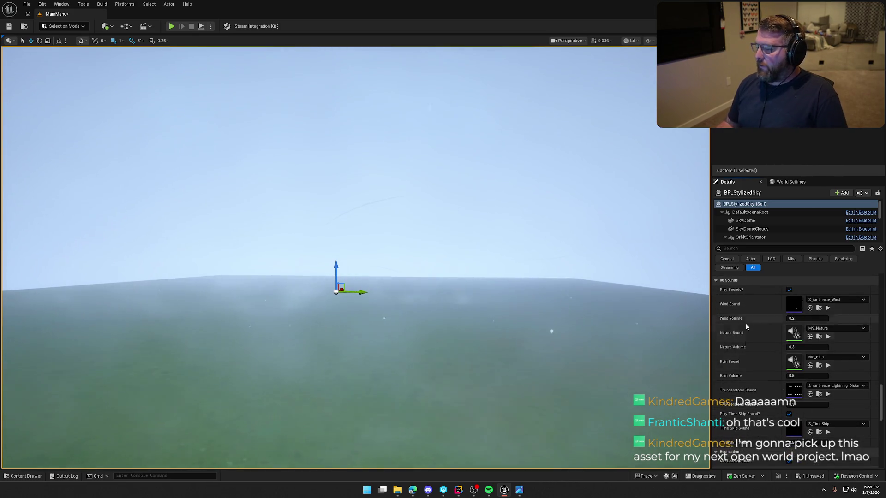
{"action": "scroll", "coordinate": [746, 326], "scroll_direction": "down", "scroll_amount": 7}
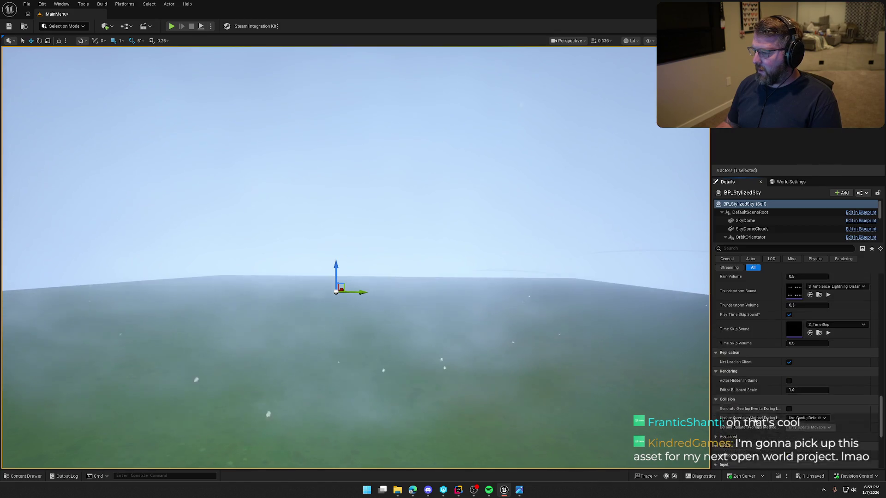
{"action": "scroll", "coordinate": [759, 437], "scroll_direction": "up", "scroll_amount": 15}
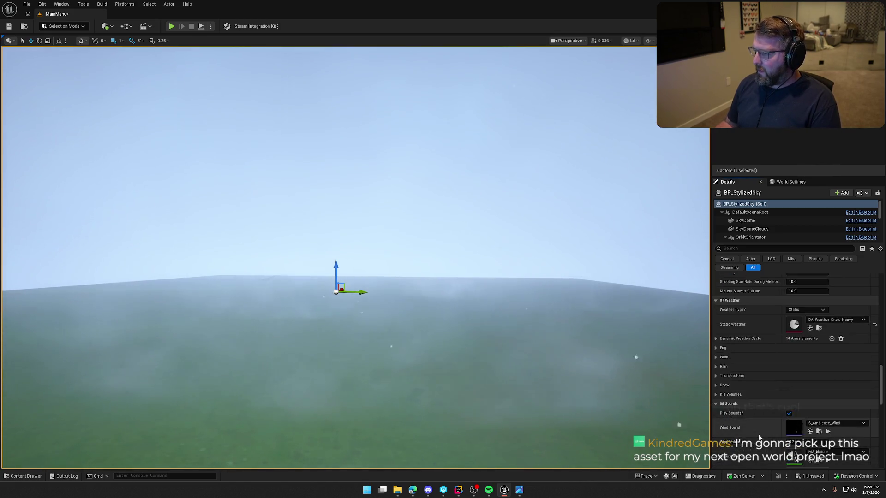
{"action": "scroll", "coordinate": [759, 437], "scroll_direction": "up", "scroll_amount": 20}
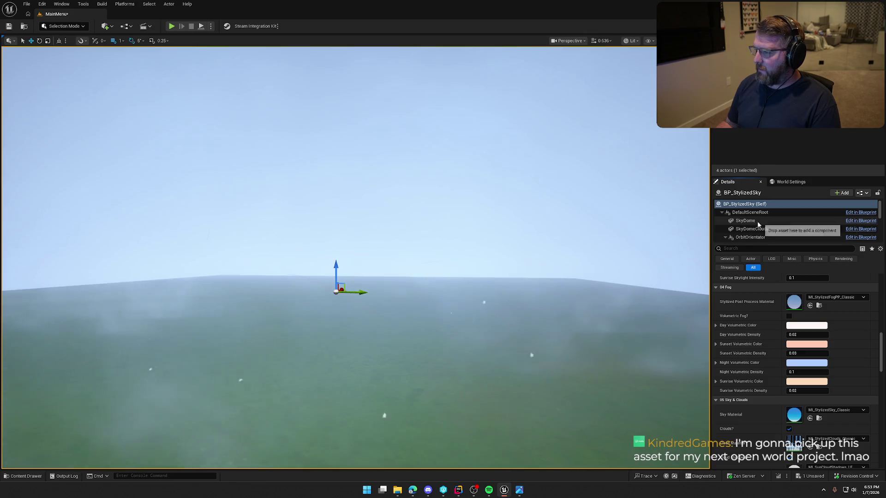
{"action": "scroll", "coordinate": [773, 224], "scroll_direction": "down", "scroll_amount": 5}
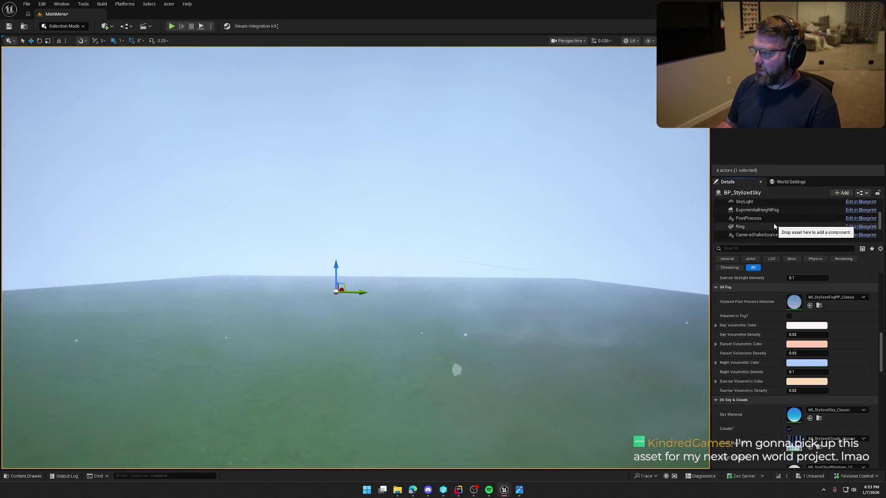
{"action": "scroll", "coordinate": [773, 225], "scroll_direction": "down", "scroll_amount": 5}
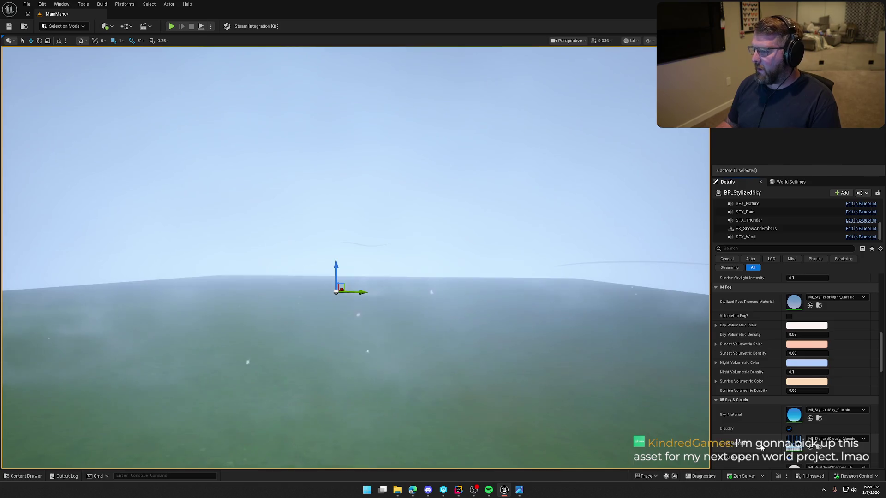
{"action": "scroll", "coordinate": [761, 447], "scroll_direction": "up", "scroll_amount": 5}
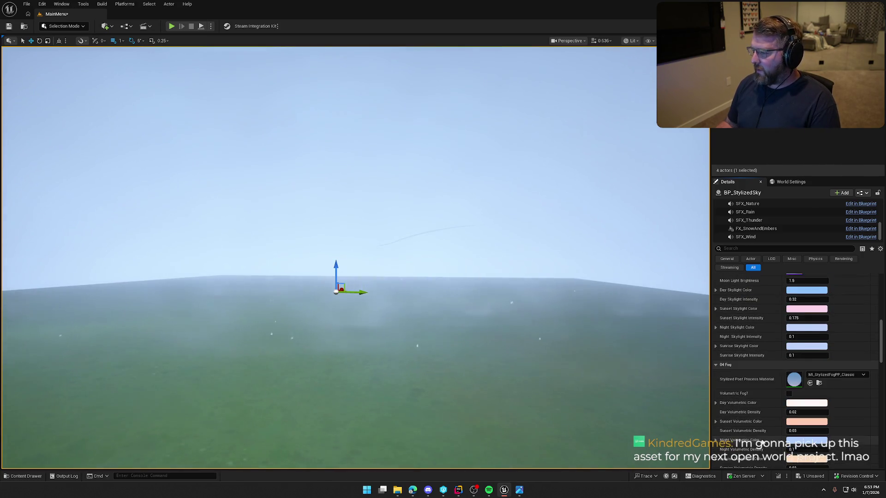
{"action": "scroll", "coordinate": [761, 444], "scroll_direction": "up", "scroll_amount": 6}
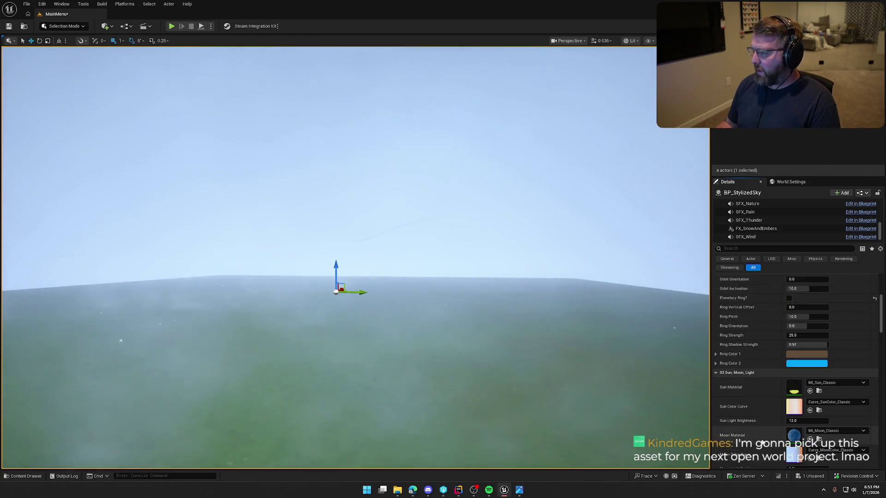
{"action": "scroll", "coordinate": [762, 442], "scroll_direction": "up", "scroll_amount": 2}
{"action": "scroll", "coordinate": [762, 441], "scroll_direction": "down", "scroll_amount": 10}
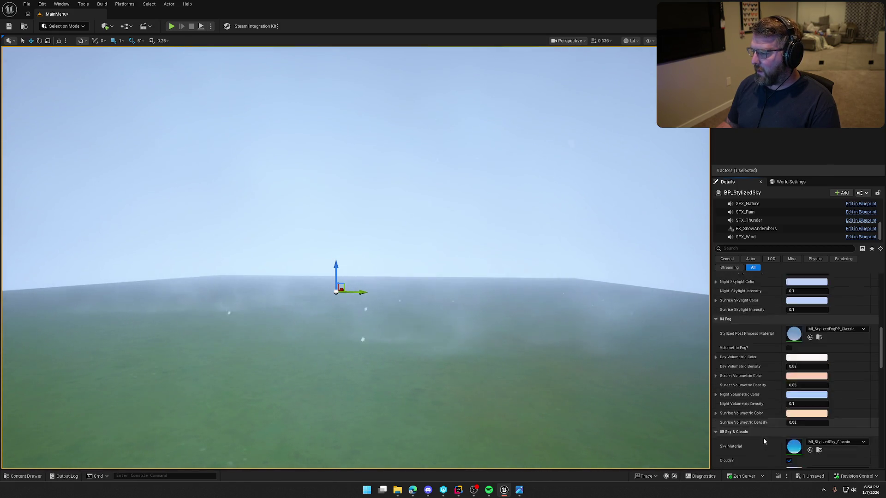
{"action": "scroll", "coordinate": [763, 442], "scroll_direction": "down", "scroll_amount": 8}
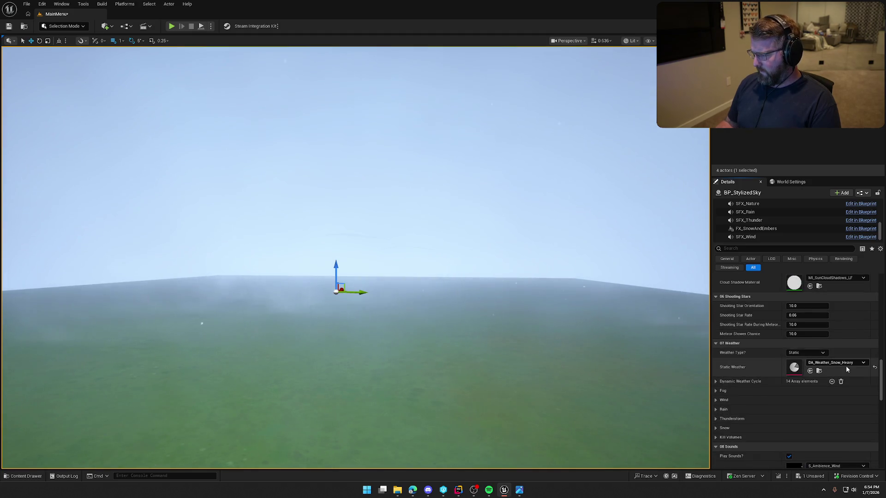
- Preview the VolcanicAsh, Thunderstorm and Foggy static weather presets in turn
{"action": "left_click", "coordinate": [846, 365]}
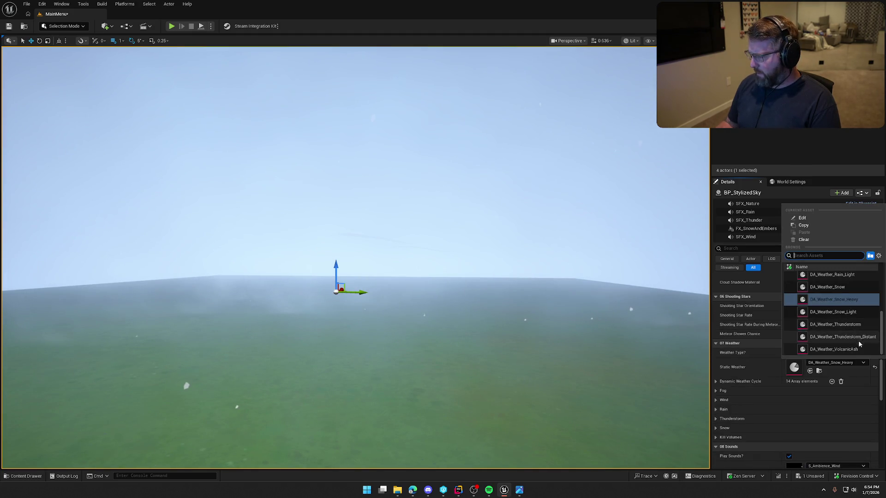
{"action": "left_click", "coordinate": [859, 348]}
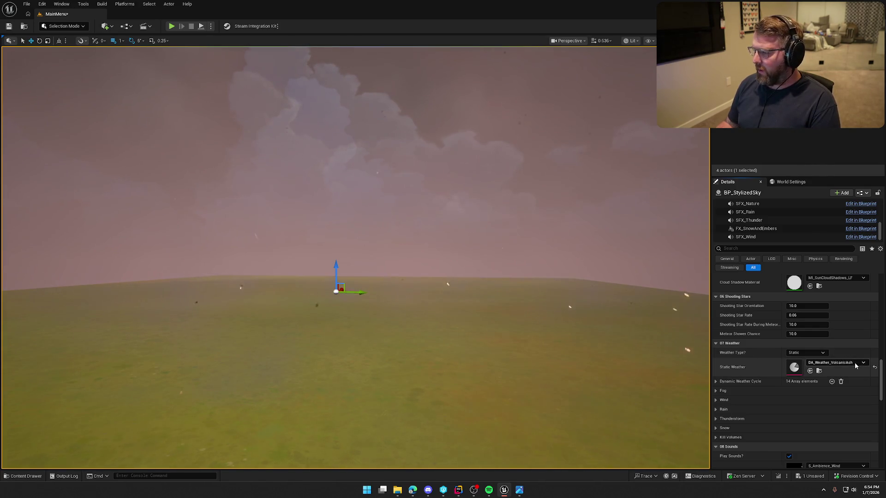
{"action": "left_click", "coordinate": [854, 362]}
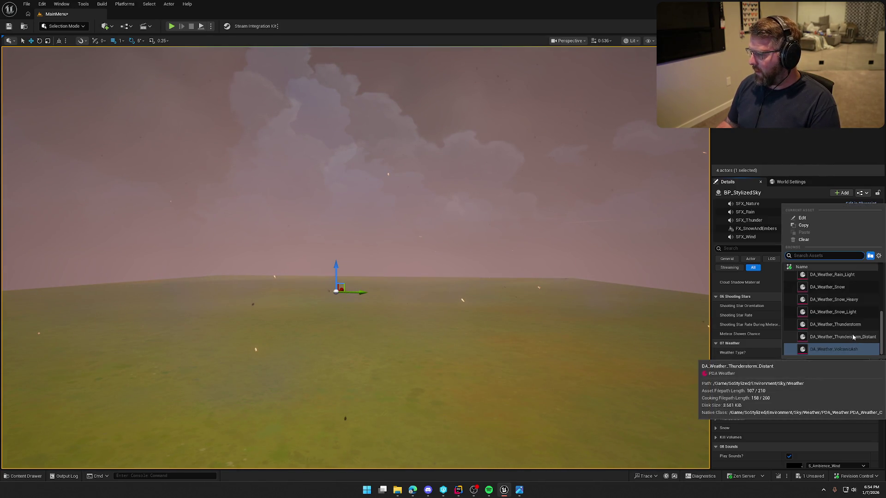
{"action": "left_click", "coordinate": [846, 325]}
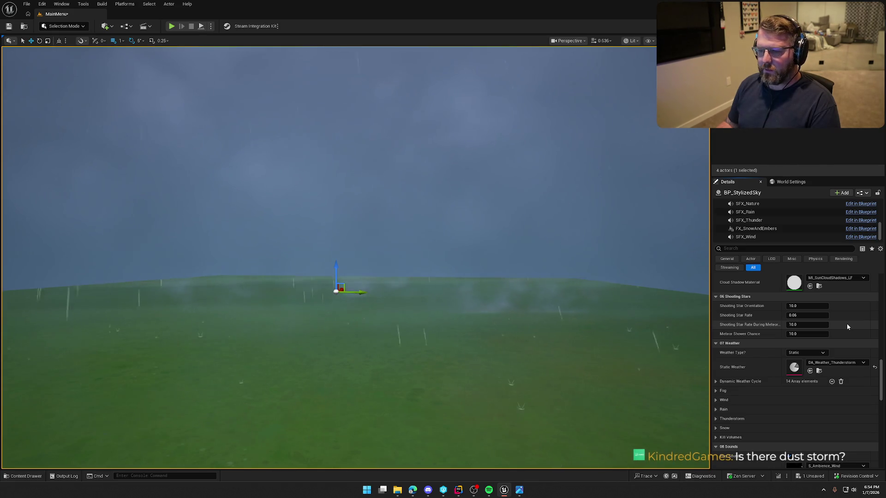
{"action": "left_click", "coordinate": [855, 363]}
{"action": "scroll", "coordinate": [841, 338], "scroll_direction": "up", "scroll_amount": 3}
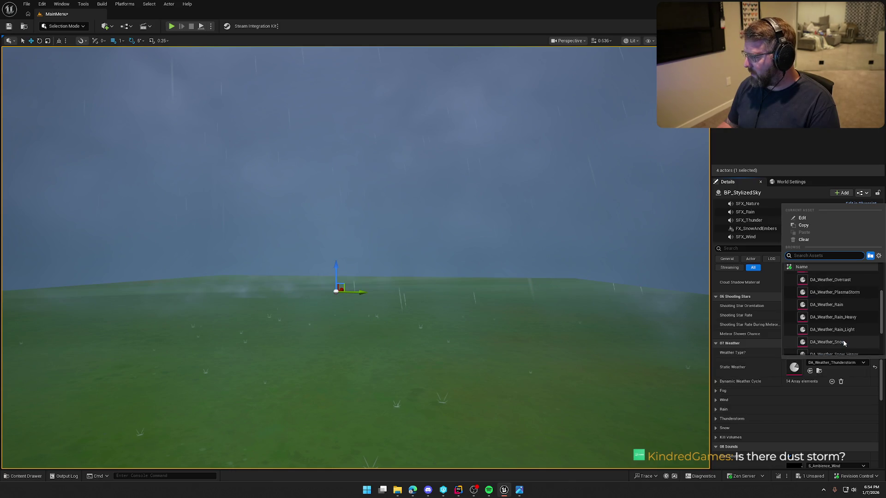
{"action": "scroll", "coordinate": [843, 340], "scroll_direction": "up", "scroll_amount": 2}
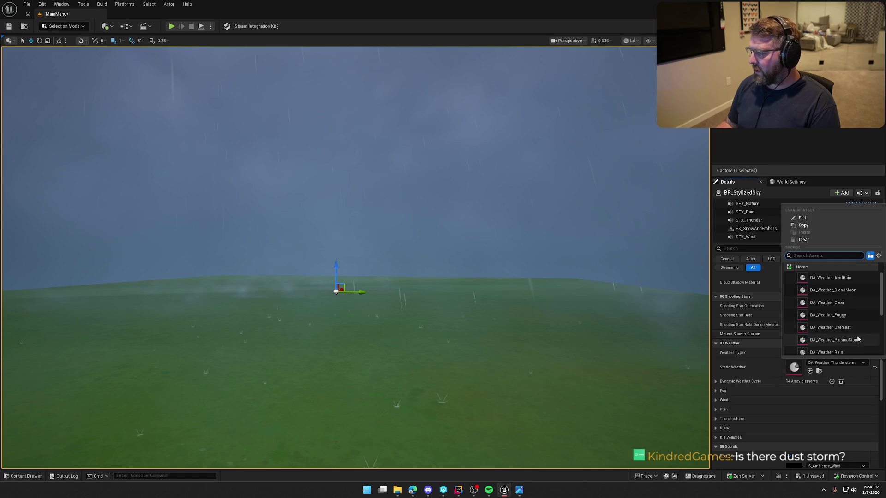
{"action": "left_click", "coordinate": [857, 315]}
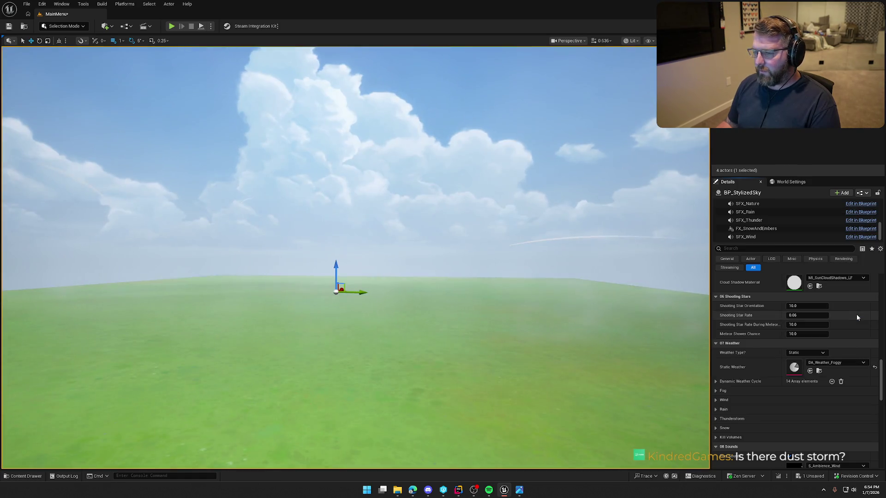
- Preview DA_Weather_PlasmaStorm, then settle on DA_Weather_VolcanicAsh and open that preset
{"action": "left_click", "coordinate": [840, 363]}
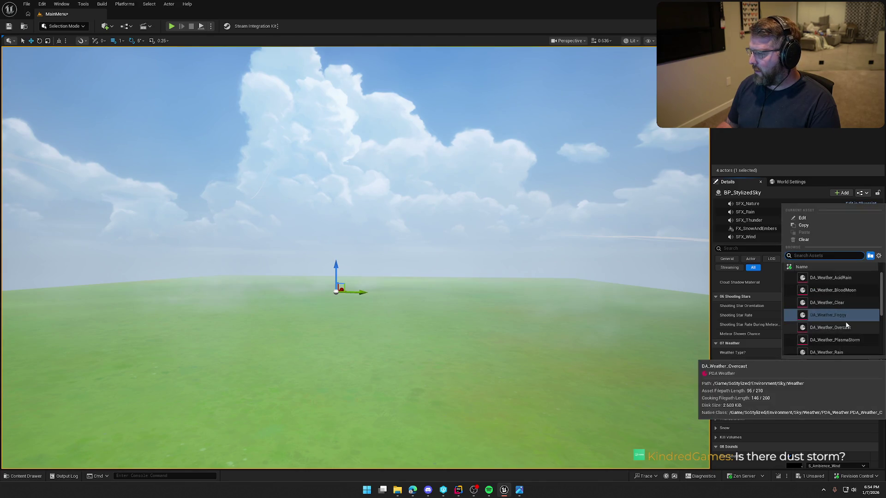
{"action": "scroll", "coordinate": [859, 325], "scroll_direction": "down", "scroll_amount": 1}
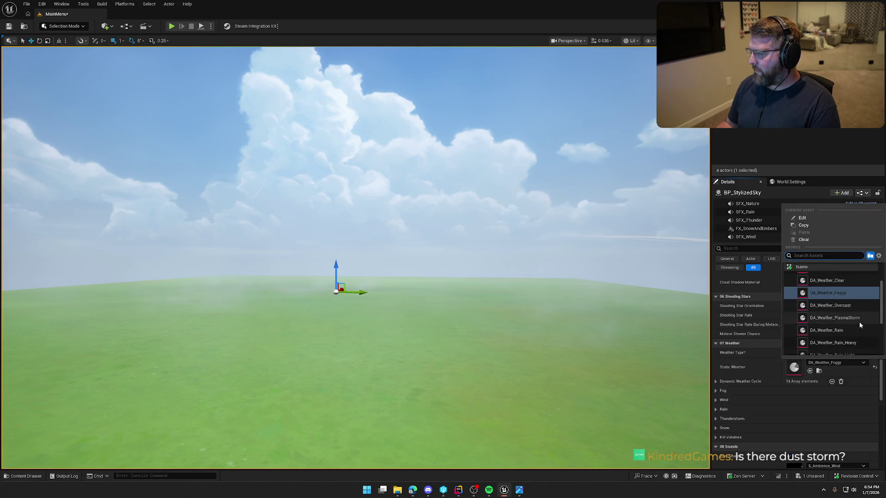
{"action": "left_click", "coordinate": [859, 327]}
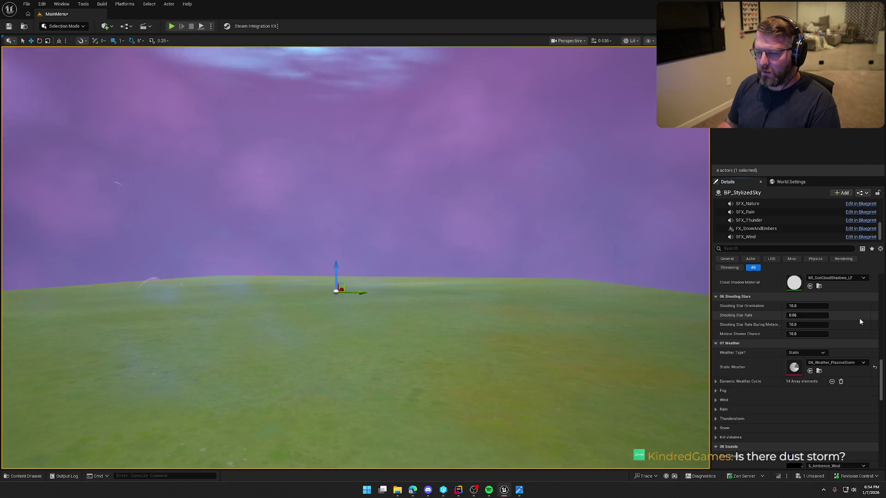
{"action": "mouse_move", "coordinate": [462, 277]}
{"action": "left_mouse_down"}
{"action": "mouse_move", "coordinate": [443, 217]}
{"action": "mouse_move", "coordinate": [461, 258]}
{"action": "left_mouse_up"}
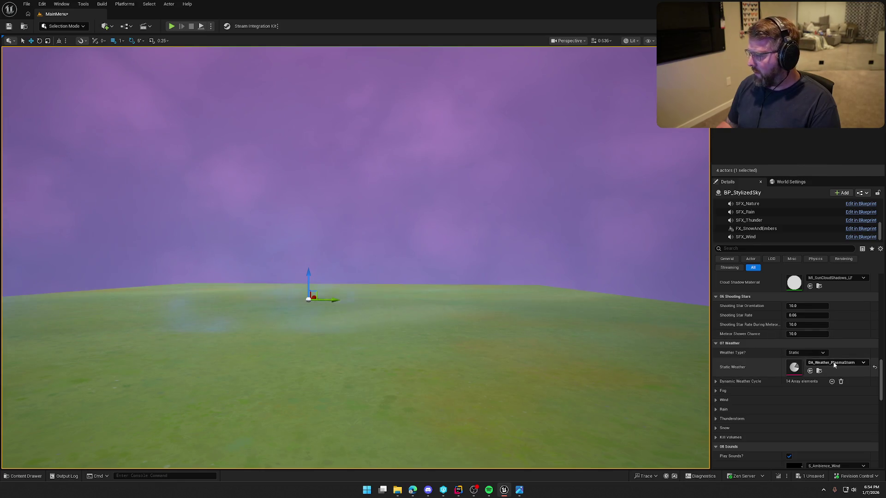
{"action": "left_click", "coordinate": [835, 363]}
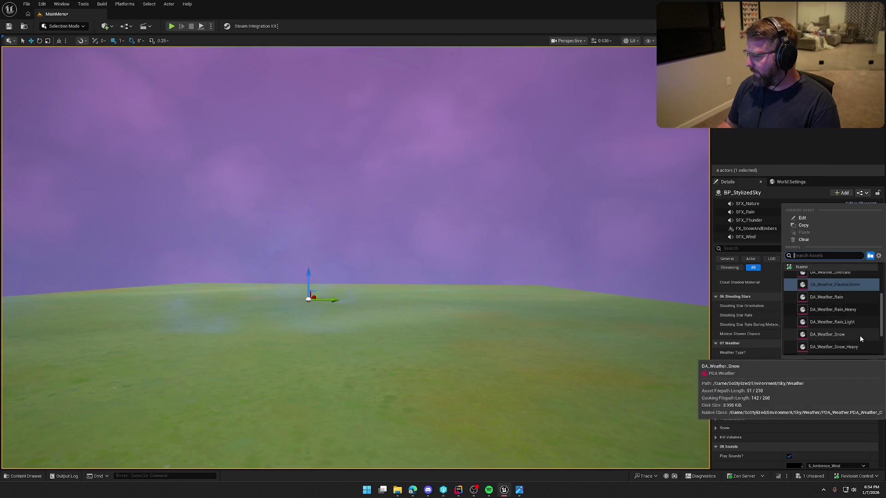
{"action": "scroll", "coordinate": [859, 335], "scroll_direction": "down", "scroll_amount": 3}
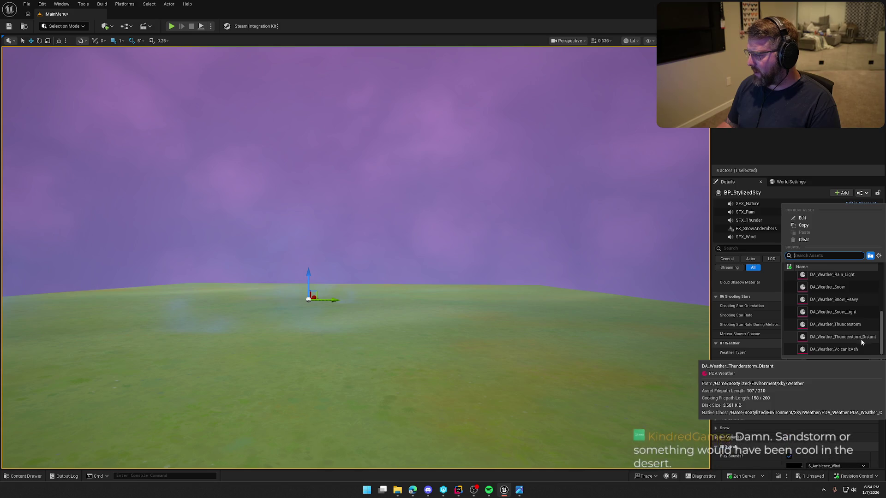
{"action": "left_click", "coordinate": [853, 349]}
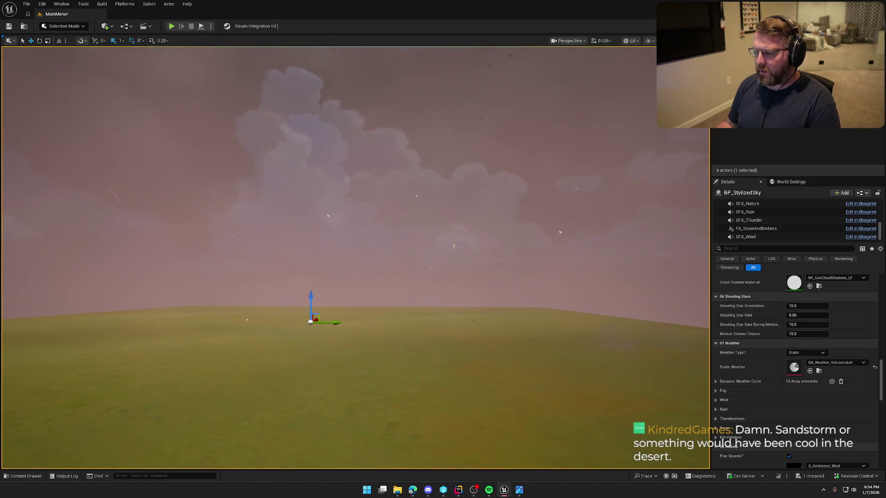
{"action": "double_click", "coordinate": [793, 368]}
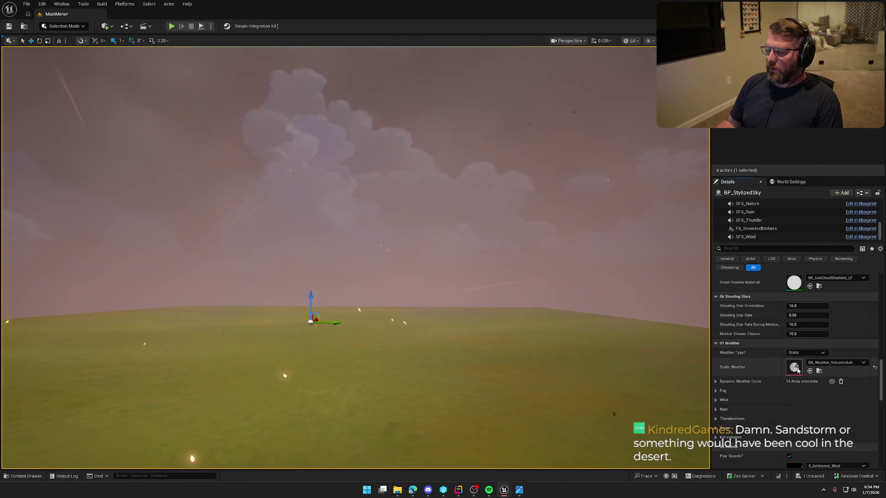
{"action": "scroll", "coordinate": [595, 338], "scroll_direction": "down", "scroll_amount": 10}
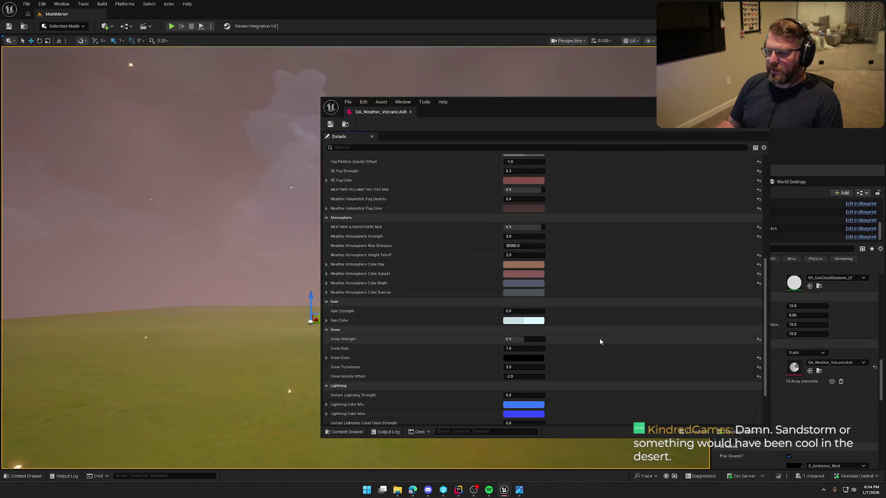
{"action": "scroll", "coordinate": [676, 345], "scroll_direction": "up", "scroll_amount": 10}
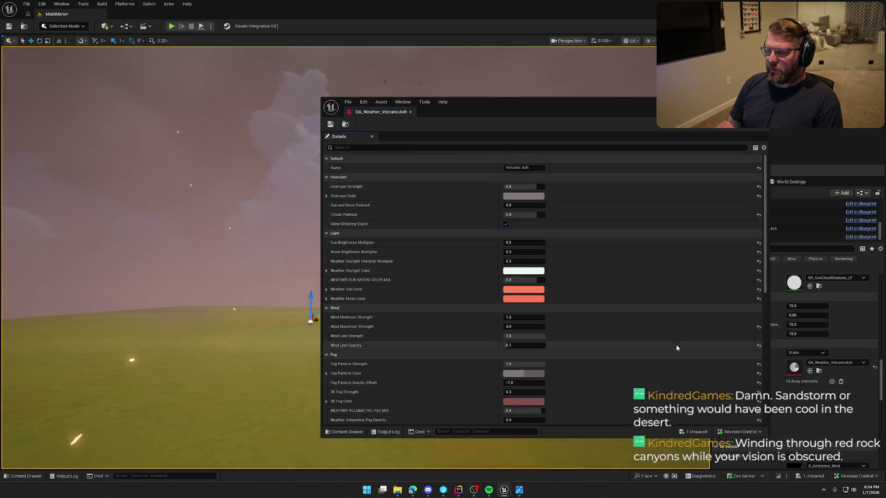
{"action": "left_click_drag", "start_coordinate": [541, 111], "coordinate": [372, 84]}
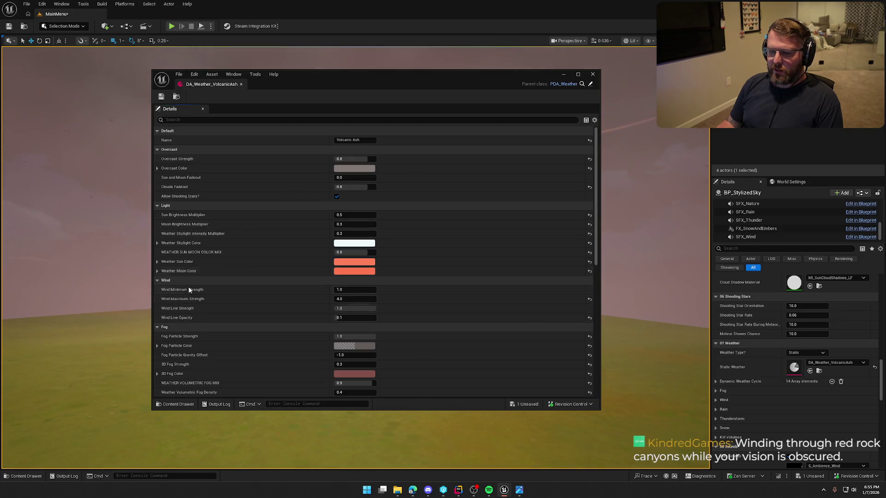
{"action": "left_click", "coordinate": [593, 75]}
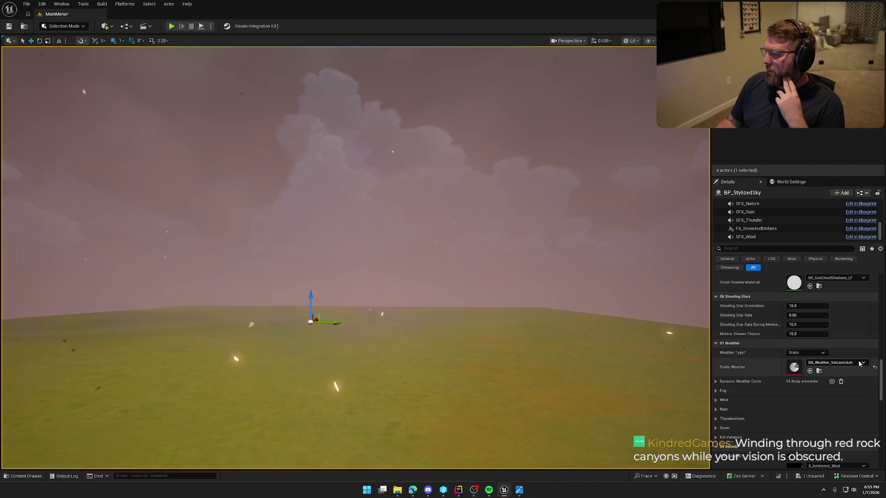
- Preview DA_Weather_Snow_Heavy and orbit around the snowy scene
{"action": "left_click", "coordinate": [844, 363]}
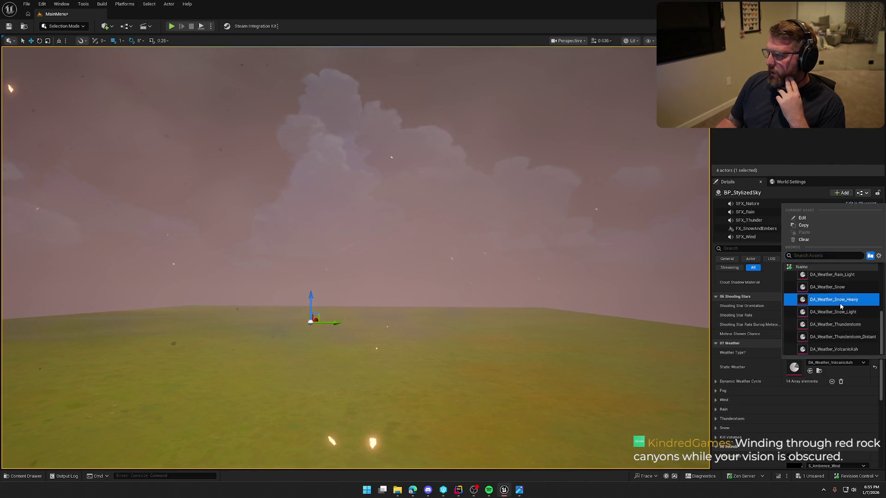
{"action": "left_click", "coordinate": [840, 300]}
{"action": "left_click_drag", "start_coordinate": [528, 279], "coordinate": [438, 323]}
{"action": "mouse_move", "coordinate": [533, 249]}
{"action": "left_mouse_down"}
{"action": "mouse_move", "coordinate": [546, 253]}
{"action": "mouse_move", "coordinate": [534, 249]}
{"action": "left_mouse_up"}
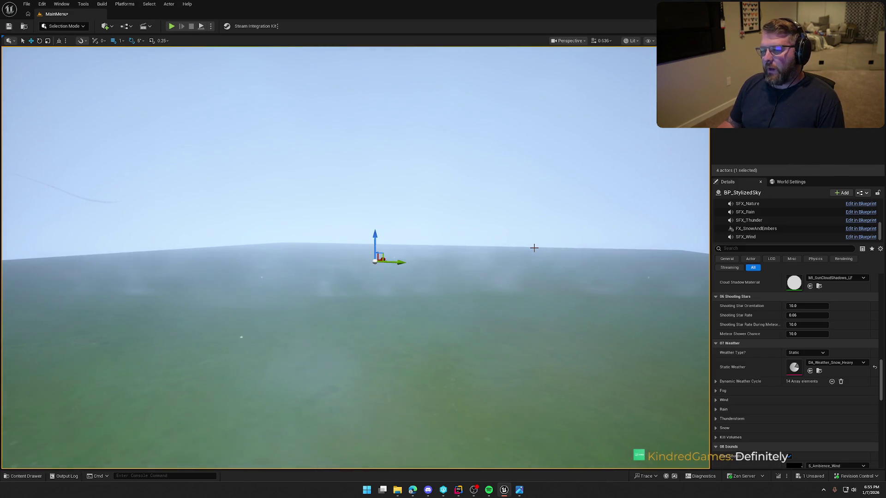
{"action": "mouse_move", "coordinate": [534, 249]}
{"action": "left_mouse_down"}
{"action": "mouse_move", "coordinate": [575, 251]}
{"action": "mouse_move", "coordinate": [526, 249]}
{"action": "mouse_move", "coordinate": [533, 249]}
{"action": "left_mouse_up"}
- Set the Static Weather to DA_Weather_Clear and switch to the Logo.png image
{"action": "left_click", "coordinate": [833, 363]}
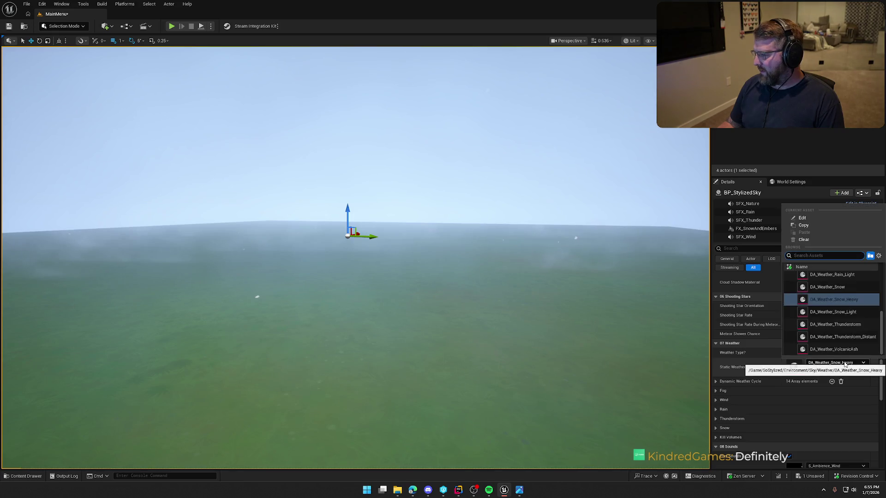
{"action": "scroll", "coordinate": [850, 329], "scroll_direction": "up", "scroll_amount": 5}
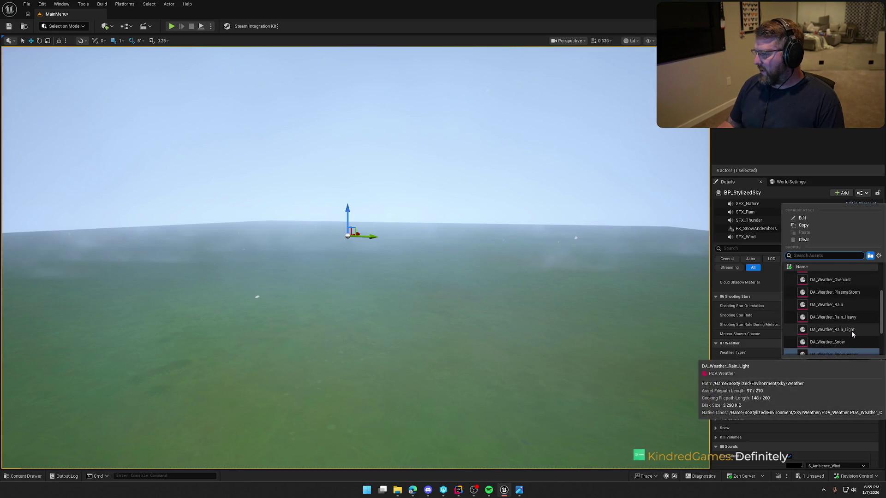
{"action": "scroll", "coordinate": [853, 334], "scroll_direction": "up", "scroll_amount": 1}
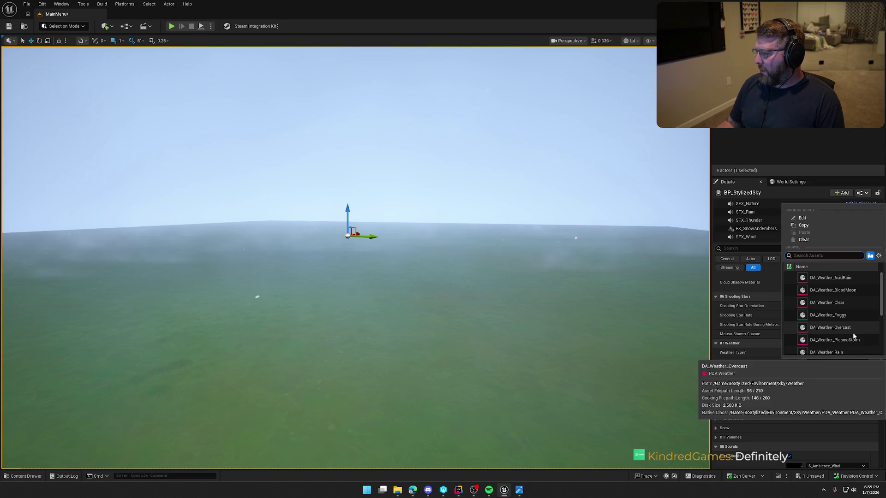
{"action": "left_click", "coordinate": [848, 305]}
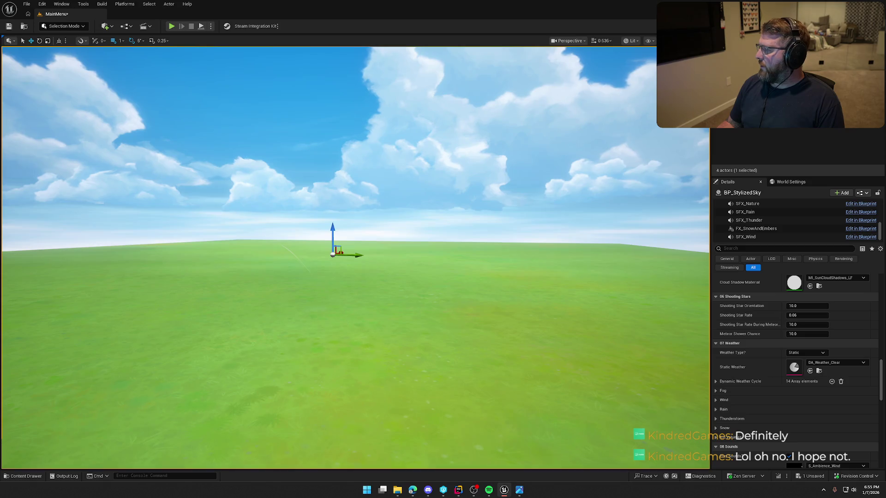
{"action": "key", "text": "alt+Tab"}
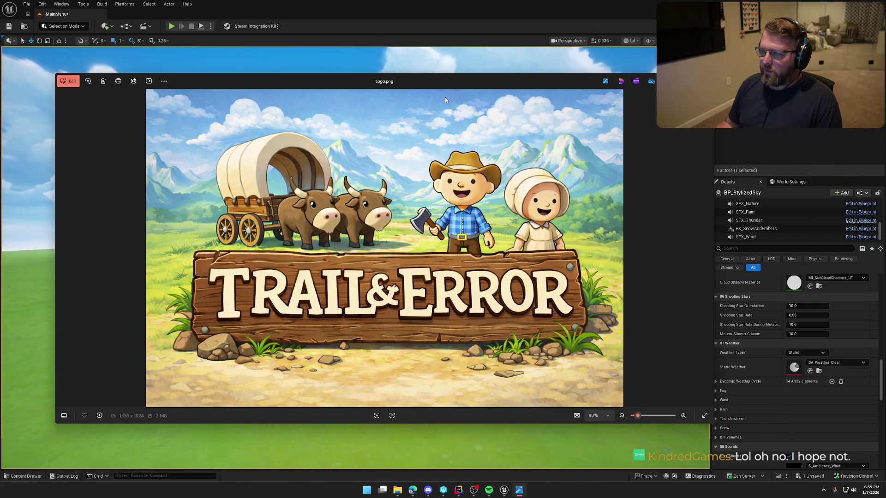
- Return from Logo.png to the Unreal editor and deselect the sky actor
{"action": "key", "text": "alt+Tab"}
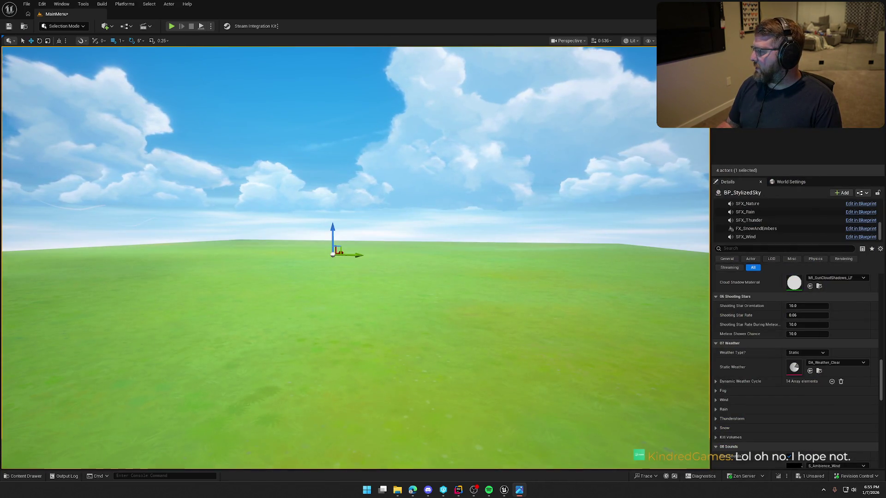
{"action": "key", "text": "Escape"}
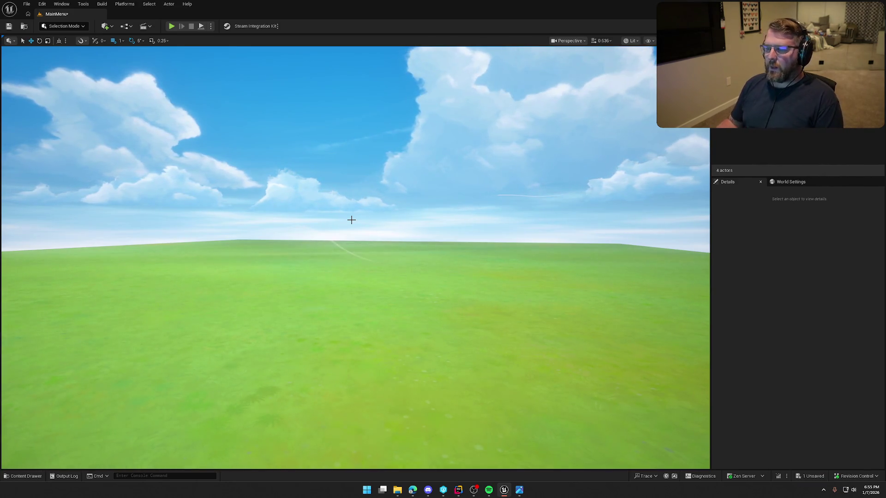
- In the Content Drawer, browse the Landscape, FoliageTypes, Effects and Environment folders
{"action": "left_click_drag", "start_coordinate": [510, 209], "coordinate": [522, 220]}
{"action": "key", "text": "ctrl+space"}
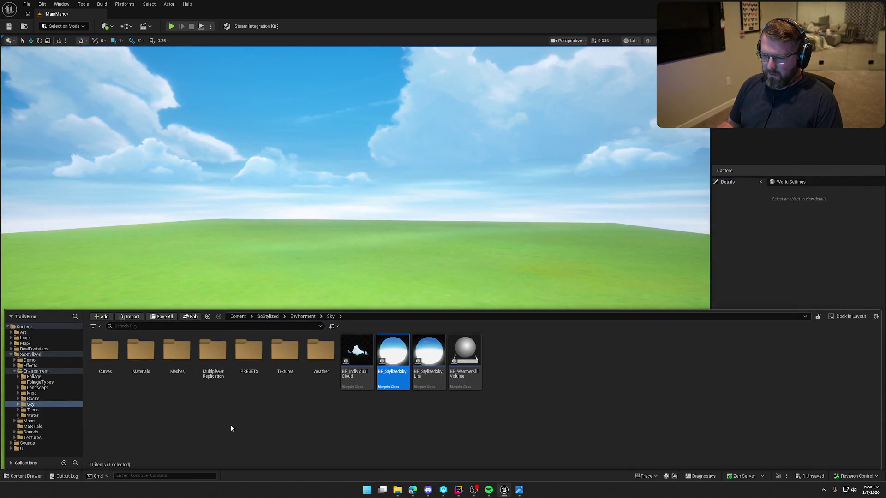
{"action": "left_click", "coordinate": [33, 389]}
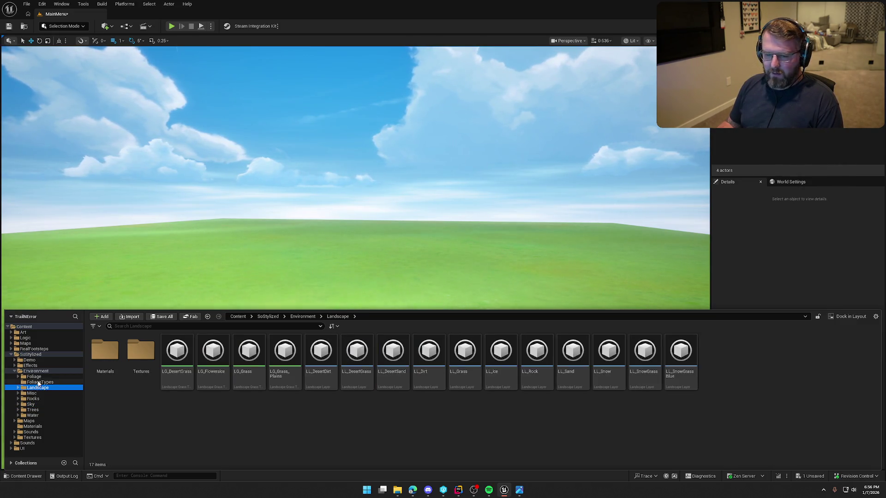
{"action": "left_click", "coordinate": [41, 383]}
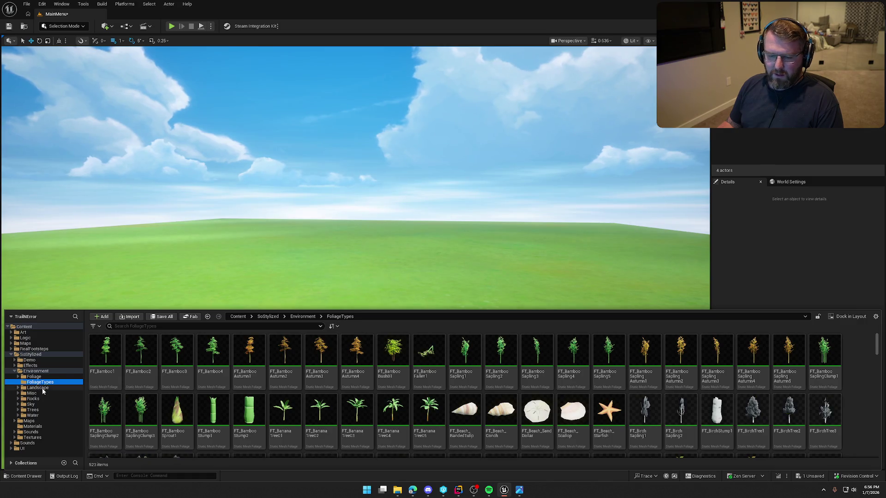
{"action": "left_click", "coordinate": [43, 390]}
{"action": "left_click", "coordinate": [40, 367]}
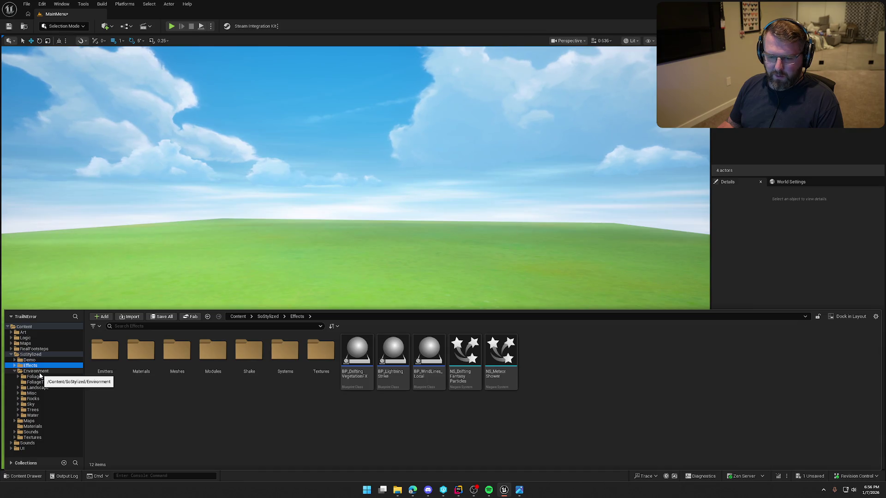
{"action": "left_click", "coordinate": [39, 373]}
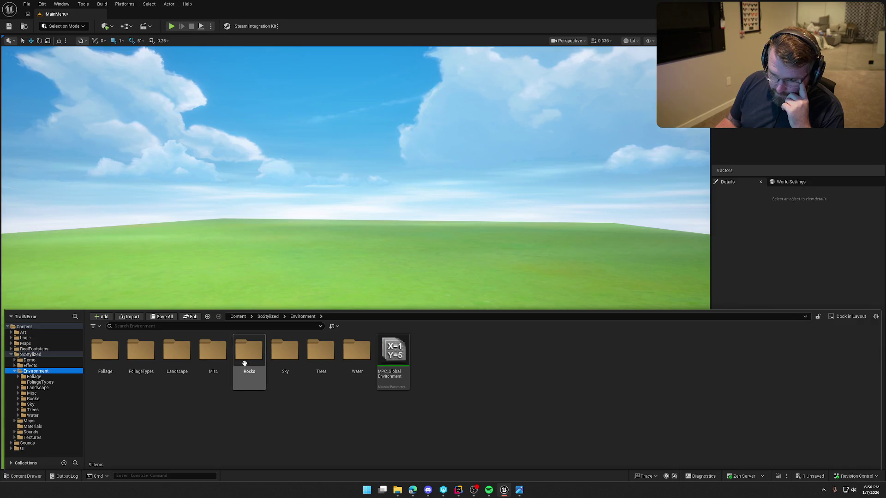
- Open Misc, then Rocks > Mountains, and drag SM_Mountain04 into the level
{"action": "double_click", "coordinate": [212, 353]}
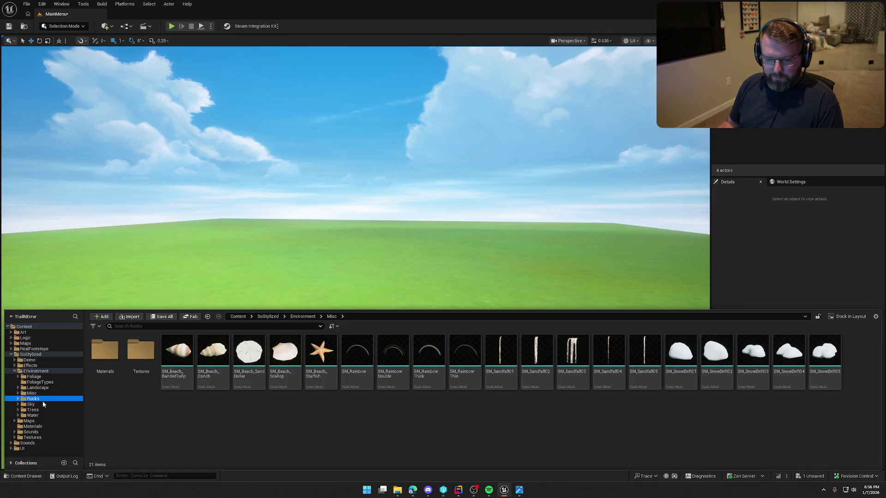
{"action": "double_click", "coordinate": [285, 353]}
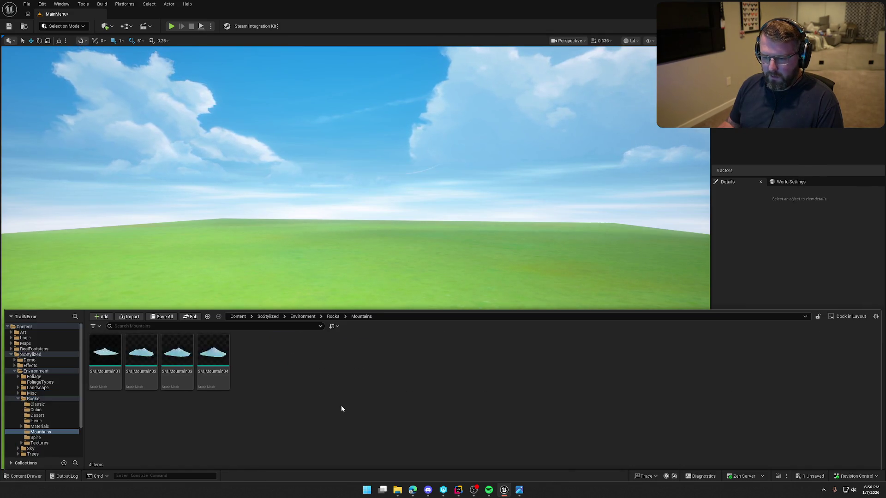
{"action": "mouse_move", "coordinate": [120, 360]}
{"action": "left_mouse_down"}
{"action": "mouse_move", "coordinate": [213, 357]}
{"action": "mouse_move", "coordinate": [348, 206]}
{"action": "left_mouse_up"}
- Frame the new mountain and give it a uniform scale of 0.25
{"action": "key", "text": "f"}
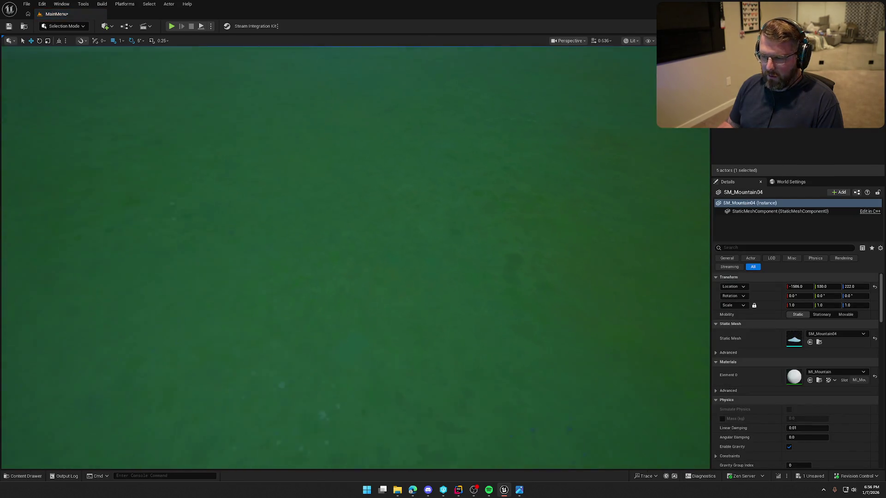
{"action": "scroll", "coordinate": [377, 231], "scroll_direction": "down", "scroll_amount": 3}
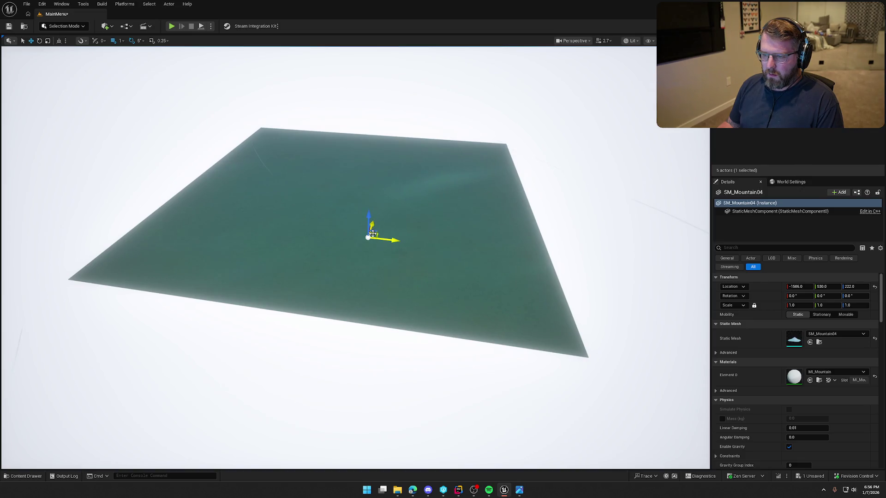
{"action": "mouse_move", "coordinate": [328, 83]}
{"action": "left_mouse_down"}
{"action": "mouse_move", "coordinate": [328, 42]}
{"action": "mouse_move", "coordinate": [329, 152]}
{"action": "mouse_move", "coordinate": [329, 134]}
{"action": "mouse_move", "coordinate": [314, 159]}
{"action": "left_mouse_up"}
{"action": "scroll", "coordinate": [329, 134], "scroll_direction": "up", "scroll_amount": 2}
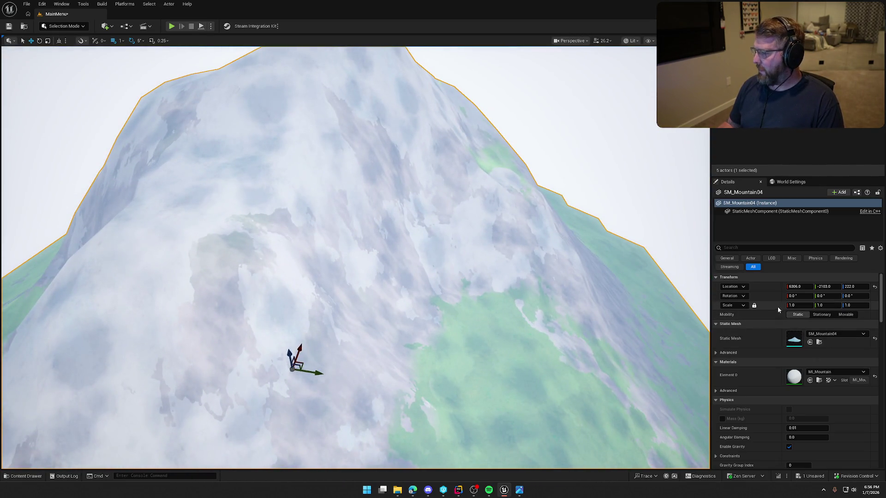
{"action": "type", "text": "5"}
{"action": "key", "text": "Return"}
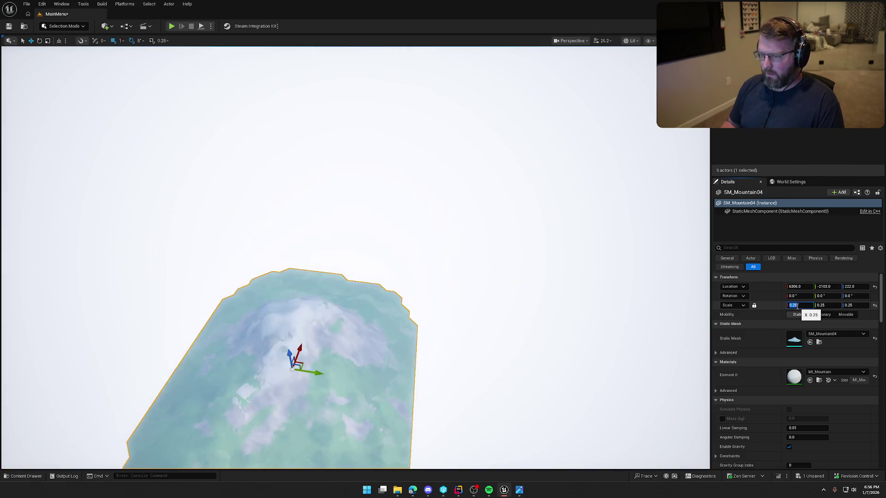
- Move the mountain out from the centre and rotate it to 60° on Z
{"action": "scroll", "coordinate": [429, 196], "scroll_direction": "up", "scroll_amount": 10}
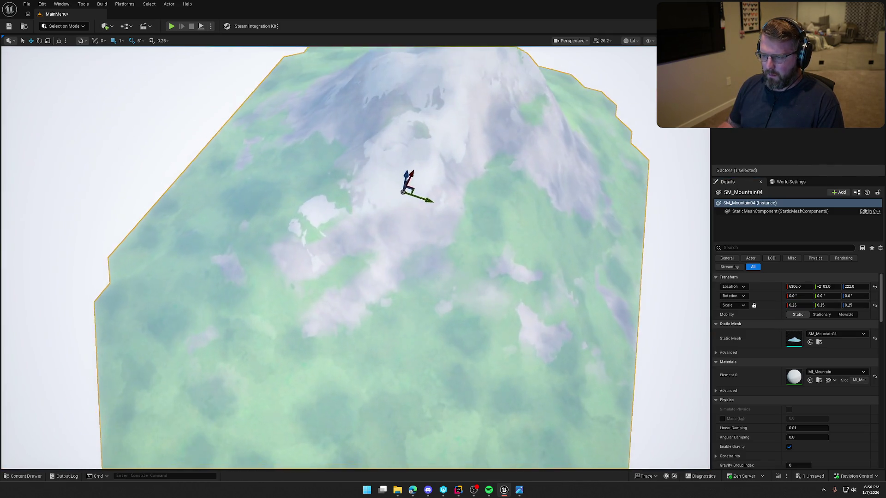
{"action": "mouse_move", "coordinate": [429, 196]}
{"action": "left_mouse_down"}
{"action": "mouse_move", "coordinate": [447, 232]}
{"action": "mouse_move", "coordinate": [585, 122]}
{"action": "left_mouse_up"}
{"action": "left_click_drag", "start_coordinate": [374, 286], "coordinate": [323, 237]}
{"action": "left_click_drag", "start_coordinate": [435, 218], "coordinate": [435, 218]}
{"action": "mouse_move", "coordinate": [309, 213]}
{"action": "left_mouse_down"}
{"action": "mouse_move", "coordinate": [344, 213]}
{"action": "mouse_move", "coordinate": [311, 212]}
{"action": "left_mouse_up"}
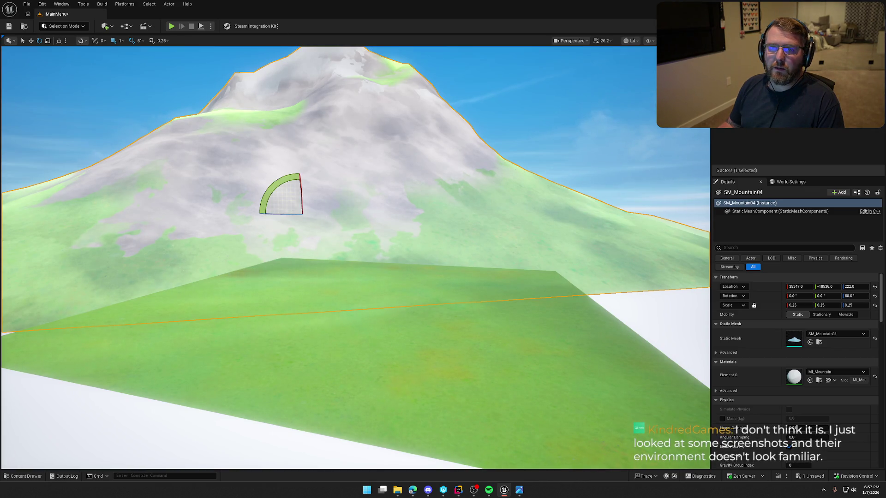
{"action": "left_click_drag", "start_coordinate": [420, 150], "coordinate": [460, 150]}
- Push the mountain farther beyond the grass and sink it to Z -5504
{"action": "key", "text": "w"}
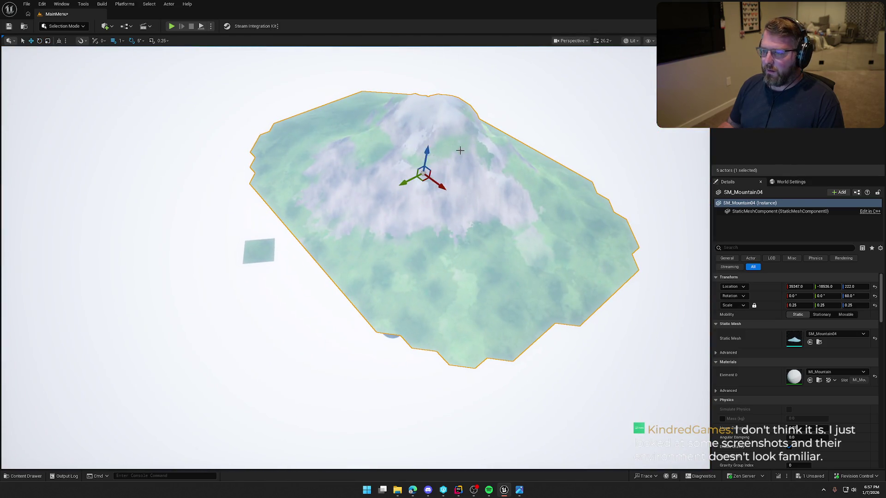
{"action": "left_click_drag", "start_coordinate": [423, 179], "coordinate": [512, 83]}
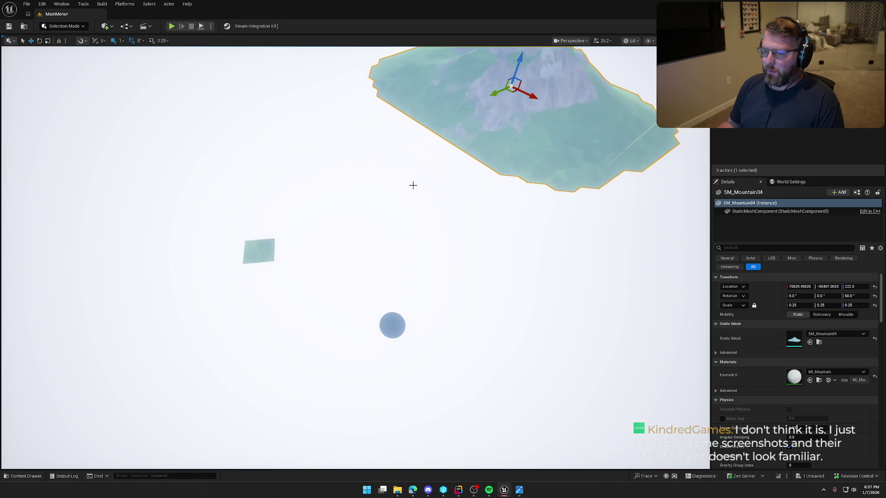
{"action": "left_click_drag", "start_coordinate": [420, 150], "coordinate": [420, 150]}
{"action": "left_click_drag", "start_coordinate": [405, 195], "coordinate": [240, 123]}
{"action": "left_click", "coordinate": [406, 196]}
{"action": "left_click", "coordinate": [232, 126]}
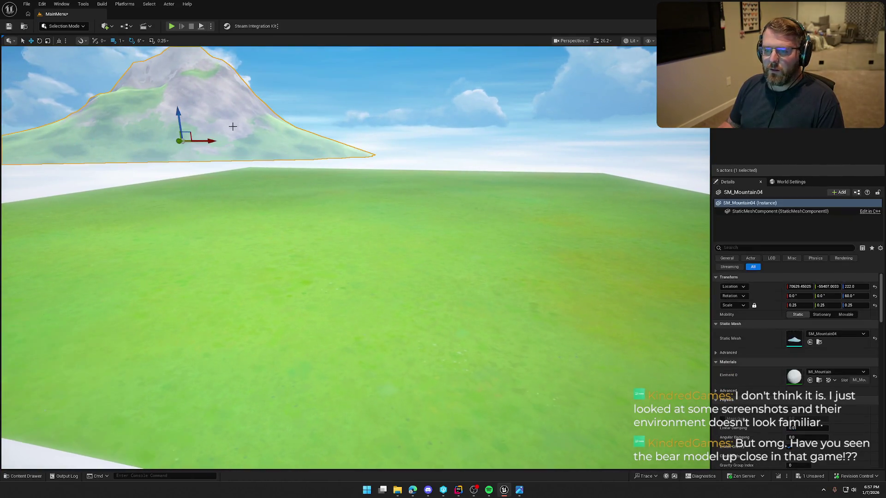
{"action": "left_click_drag", "start_coordinate": [180, 115], "coordinate": [181, 144]}
{"action": "left_click", "coordinate": [416, 205]}
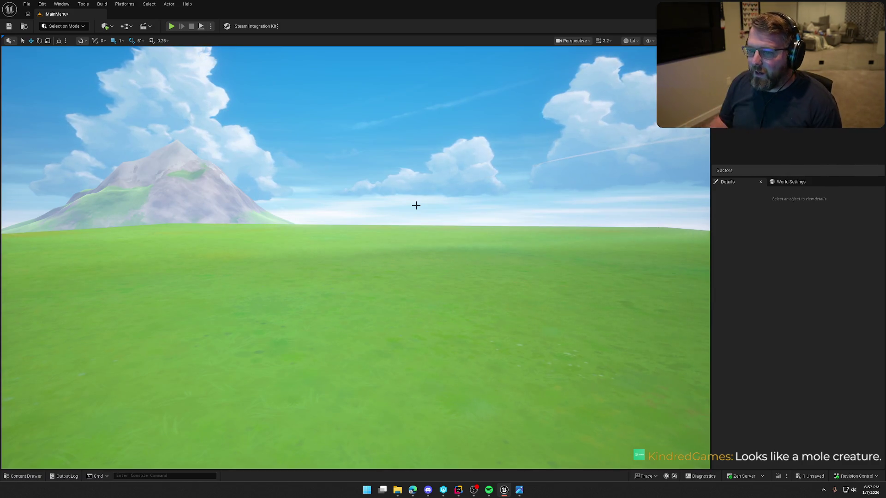
{"action": "left_click", "coordinate": [162, 185]}
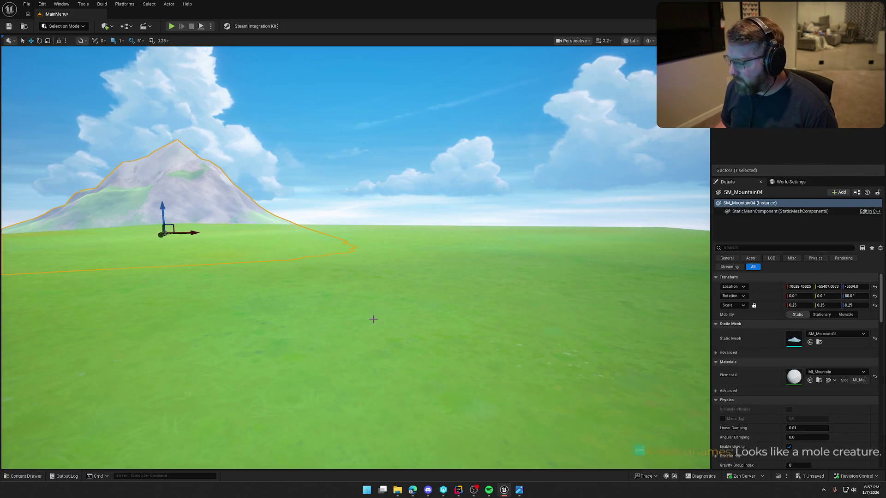
- Duplicate the mountain and swap the copy's Static Mesh to SM_Mountain02
{"action": "key", "text": "ctrl+b"}
{"action": "left_click", "coordinate": [141, 355]}
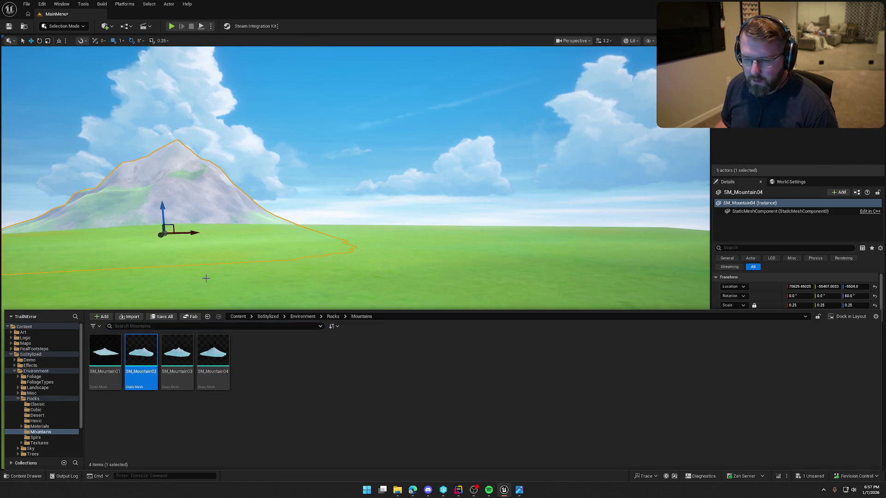
{"action": "left_click_drag", "start_coordinate": [199, 234], "coordinate": [410, 231]}
{"action": "key", "text": "e"}
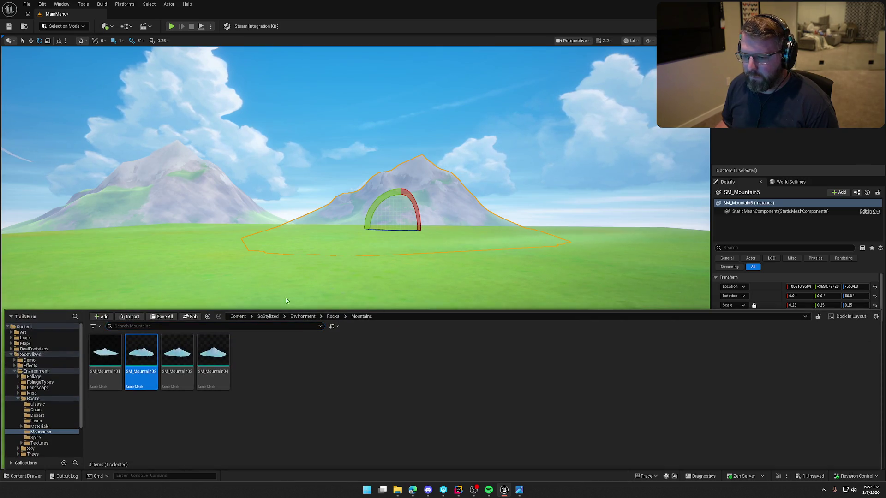
{"action": "left_click_drag", "start_coordinate": [438, 267], "coordinate": [466, 273]}
{"action": "left_click", "coordinate": [810, 343]}
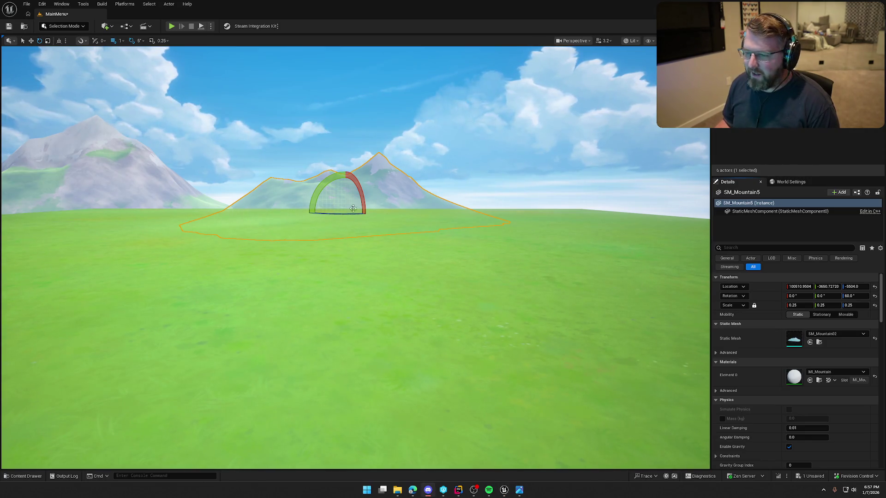
- Turn the new mountain to 110°, slide it to the opposite horizon, and deselect
{"action": "mouse_move", "coordinate": [335, 212]}
{"action": "left_mouse_down"}
{"action": "mouse_move", "coordinate": [386, 214]}
{"action": "mouse_move", "coordinate": [294, 215]}
{"action": "left_mouse_up"}
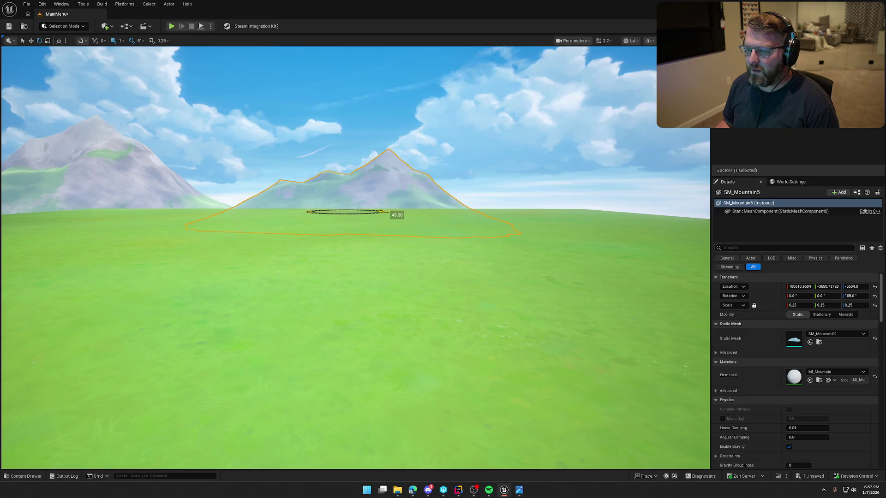
{"action": "key", "text": "w"}
{"action": "left_click_drag", "start_coordinate": [369, 211], "coordinate": [560, 237]}
{"action": "key", "text": "Escape"}
{"action": "mouse_move", "coordinate": [488, 247]}
{"action": "left_mouse_down"}
{"action": "mouse_move", "coordinate": [424, 240]}
{"action": "mouse_move", "coordinate": [486, 249]}
{"action": "mouse_move", "coordinate": [486, 231]}
{"action": "mouse_move", "coordinate": [486, 251]}
{"action": "mouse_move", "coordinate": [476, 214]}
{"action": "left_mouse_up"}
- Save the MainMenu level with Ctrl+S and turn the view to both mountains
{"action": "key", "text": "ctrl+s"}
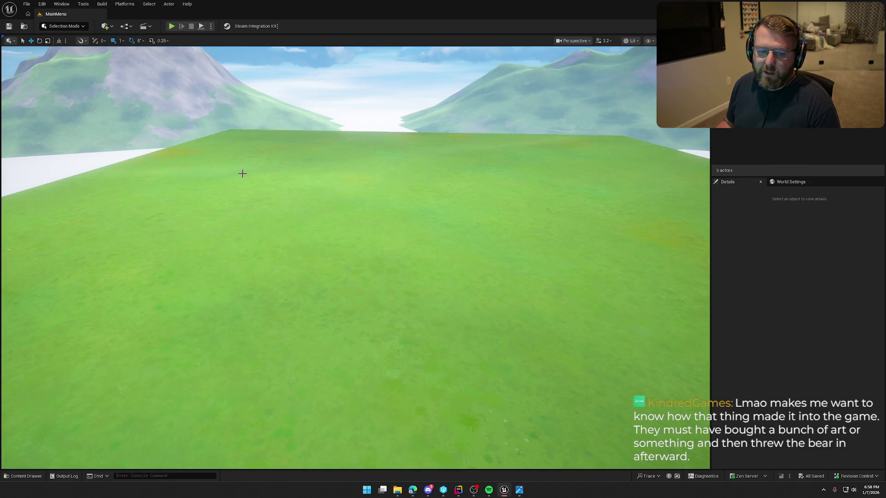
{"action": "mouse_move", "coordinate": [294, 180]}
{"action": "left_mouse_down"}
{"action": "mouse_move", "coordinate": [277, 194]}
{"action": "mouse_move", "coordinate": [258, 176]}
{"action": "mouse_move", "coordinate": [286, 166]}
{"action": "mouse_move", "coordinate": [330, 180]}
{"action": "left_mouse_up"}
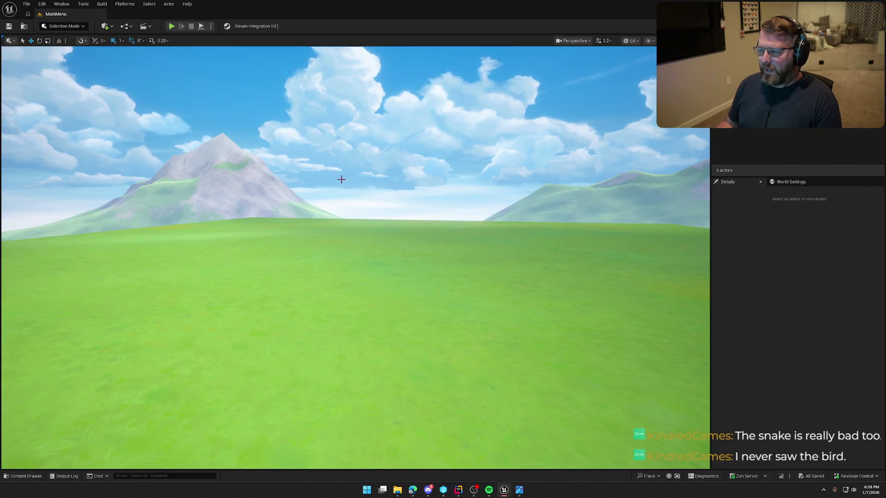
{"action": "scroll", "coordinate": [342, 179], "scroll_direction": "down", "scroll_amount": 3}
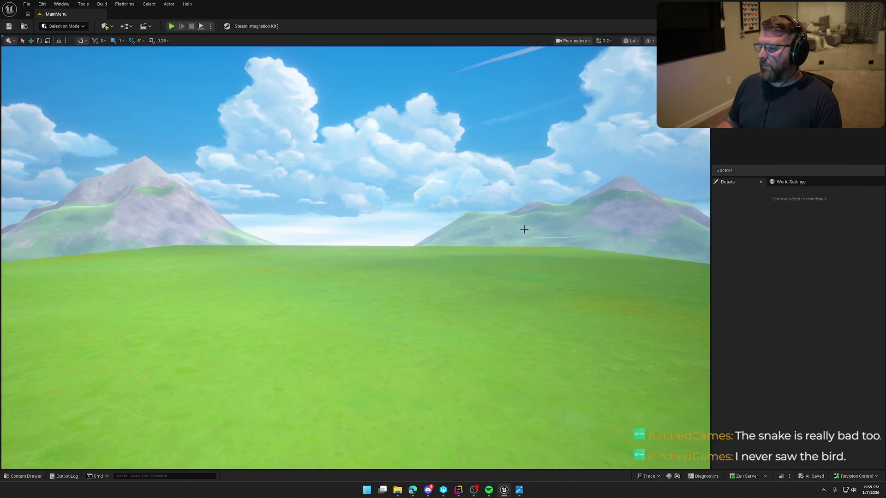
- Duplicate SM_Mountain5 to the horizon centre as an SM_Mountain01 peak, shifted right
{"action": "left_click", "coordinate": [539, 224]}
{"action": "left_click_drag", "start_coordinate": [592, 250], "coordinate": [360, 244]}
{"action": "key", "text": "ctrl+space"}
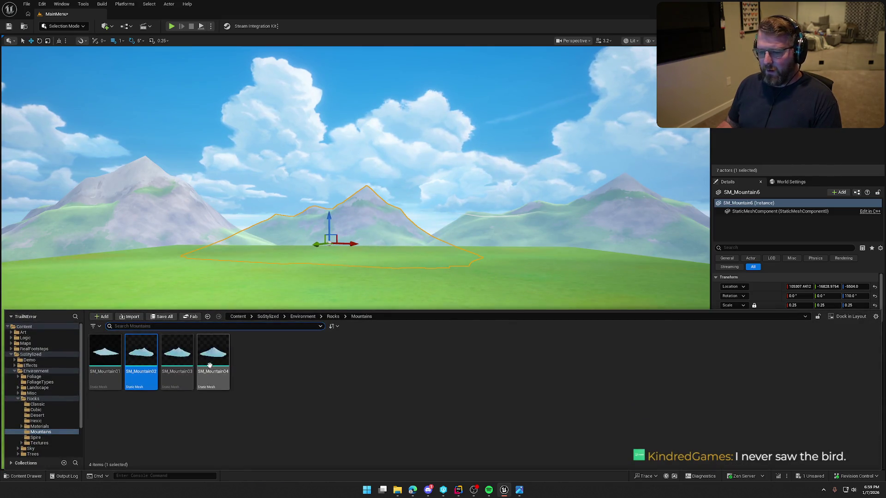
{"action": "key", "text": "ctrl+space"}
{"action": "left_click", "coordinate": [809, 342]}
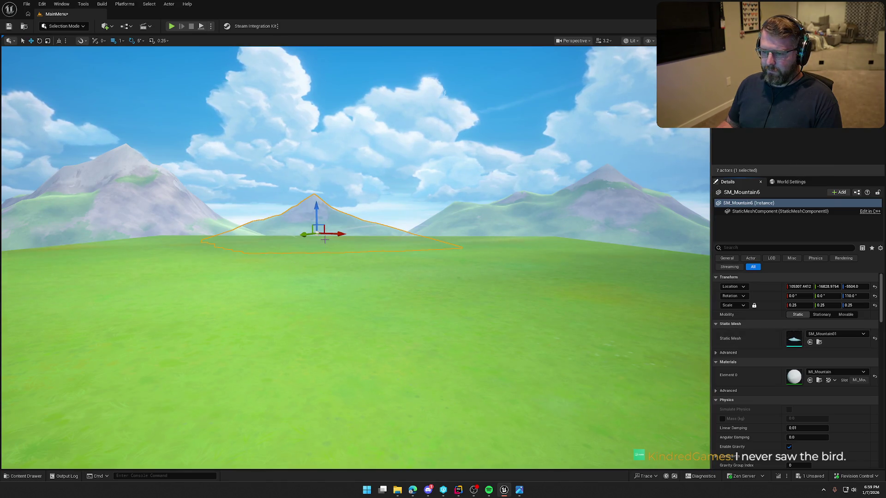
{"action": "mouse_move", "coordinate": [315, 238]}
{"action": "left_mouse_down"}
{"action": "mouse_move", "coordinate": [421, 254]}
{"action": "mouse_move", "coordinate": [366, 247]}
{"action": "mouse_move", "coordinate": [376, 254]}
{"action": "left_mouse_up"}
{"action": "key", "text": "Escape"}
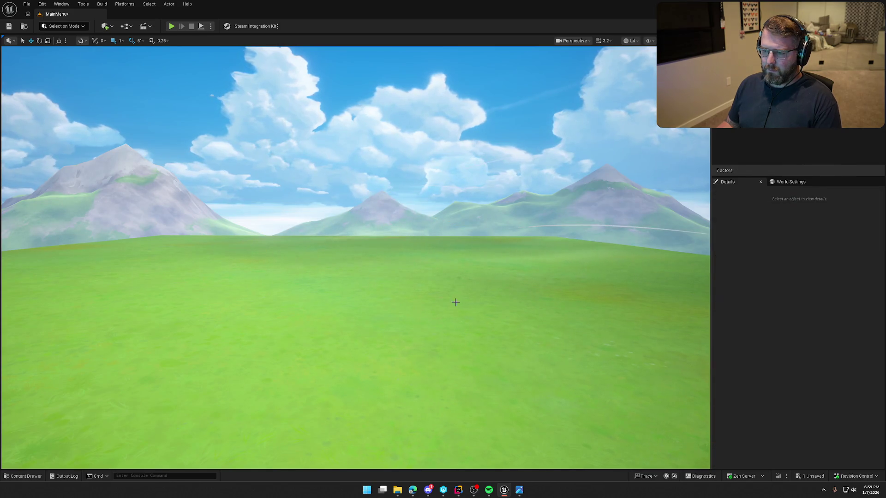
- Slide SM_Mountain6 left along the horizon
{"action": "left_click", "coordinate": [451, 244]}
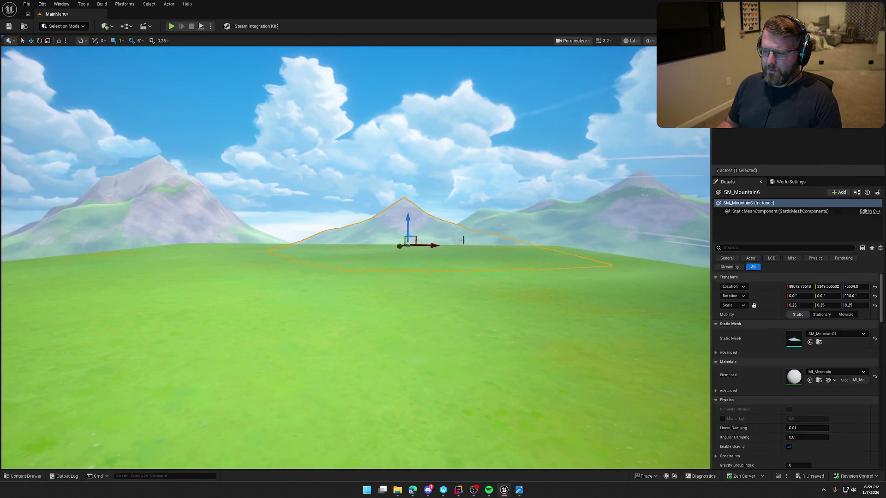
{"action": "left_click_drag", "start_coordinate": [410, 244], "coordinate": [379, 244]}
{"action": "key", "text": "Escape"}
- Duplicate SM_Mountain6 as a rotated SM_Mountain03 peak, pushed right and farther back
{"action": "key", "text": "ctrl+space"}
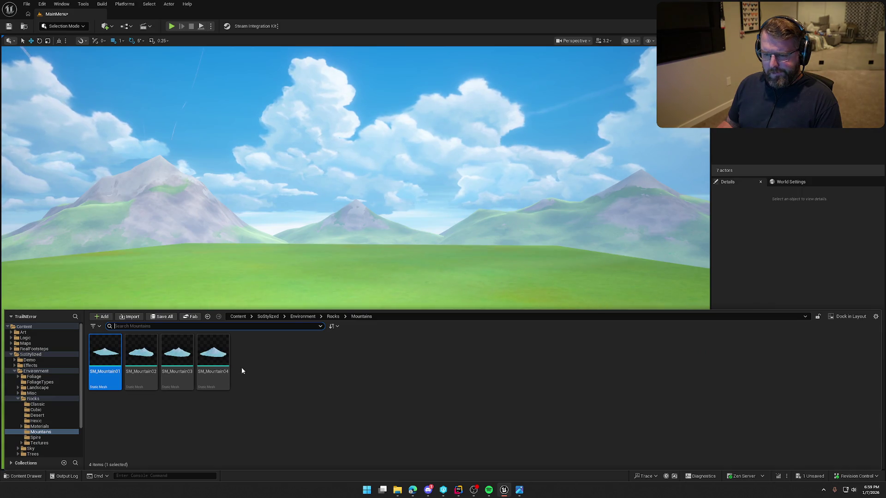
{"action": "left_click", "coordinate": [177, 355]}
{"action": "left_click", "coordinate": [286, 249]}
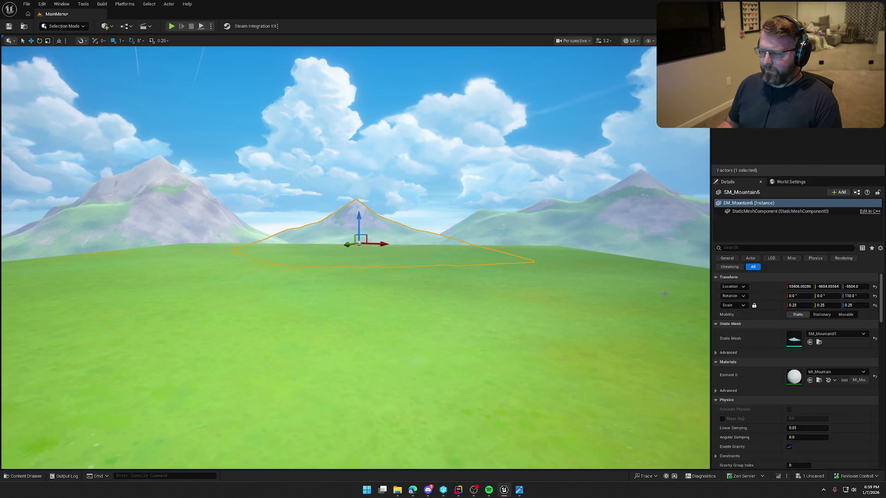
{"action": "left_click_drag", "start_coordinate": [378, 238], "coordinate": [341, 242], "text": "alt"}
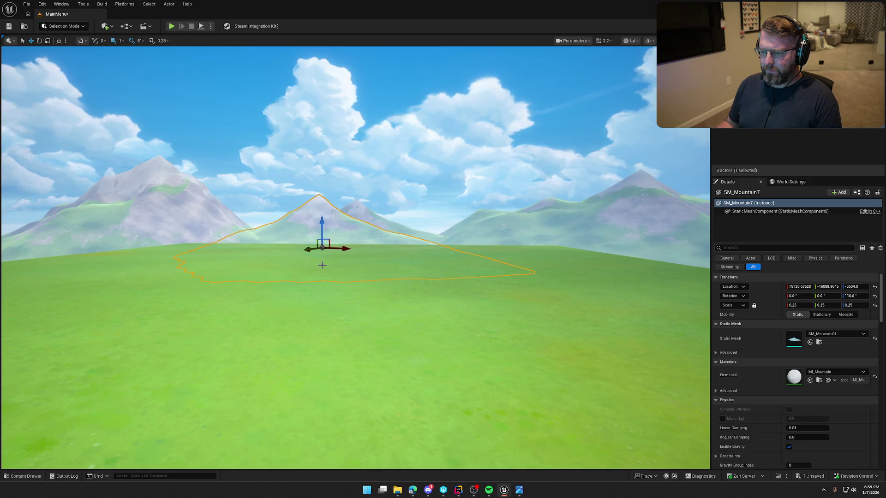
{"action": "left_click", "coordinate": [832, 334]}
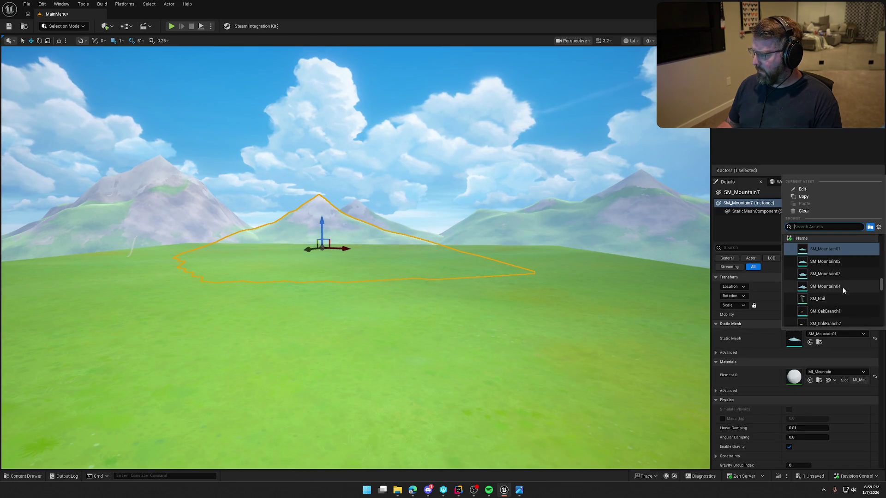
{"action": "left_click", "coordinate": [825, 274]}
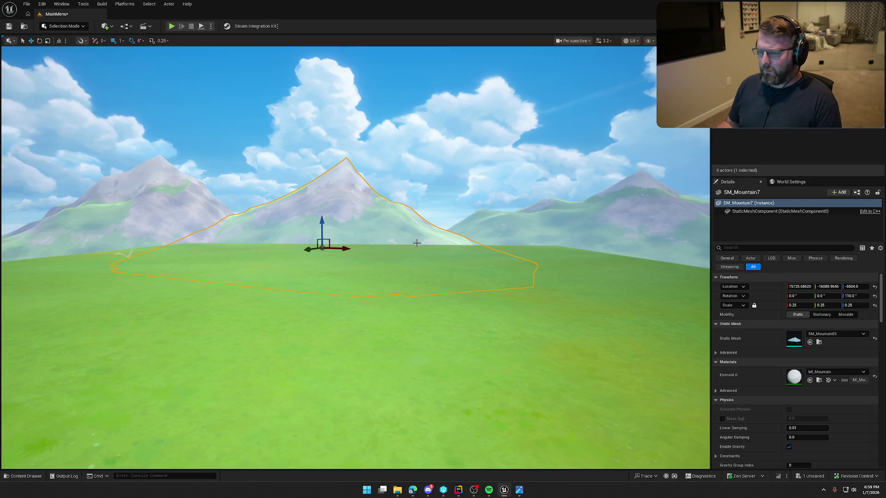
{"action": "key", "text": "e"}
{"action": "left_click_drag", "start_coordinate": [317, 250], "coordinate": [355, 248]}
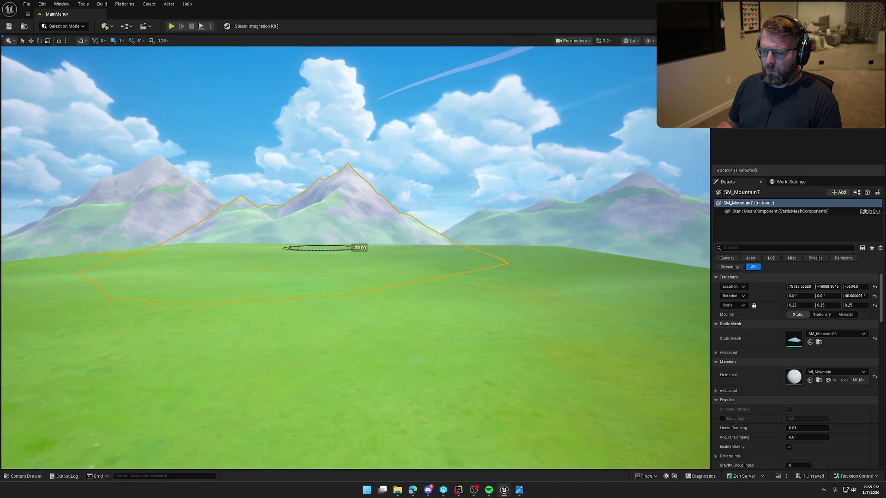
{"action": "key", "text": "w"}
{"action": "left_click_drag", "start_coordinate": [340, 248], "coordinate": [450, 236]}
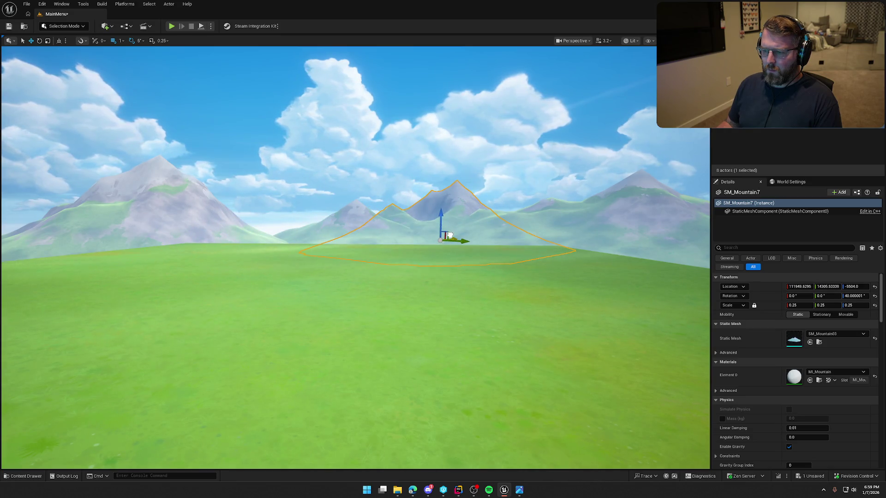
{"action": "left_click", "coordinate": [501, 320]}
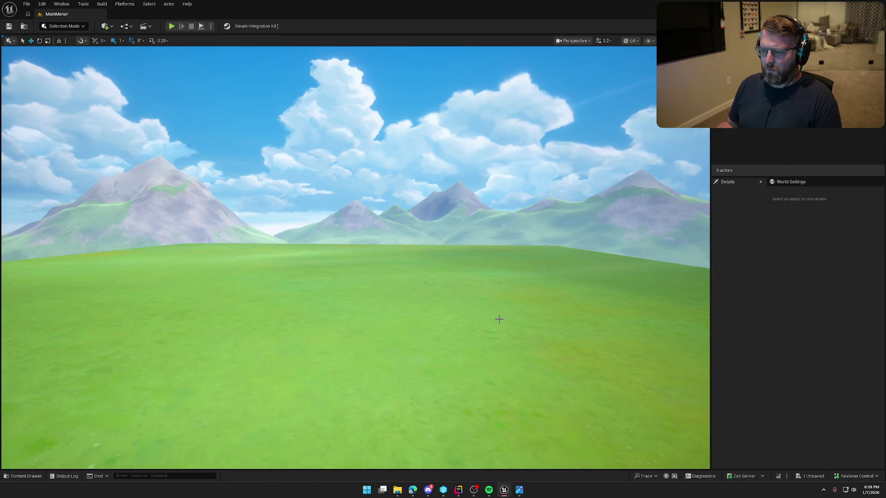
- Shift SM_Mountain6 slightly left, then compare the scene with the Trail & Error logo
{"action": "left_click", "coordinate": [356, 236]}
{"action": "left_click_drag", "start_coordinate": [353, 243], "coordinate": [304, 244]}
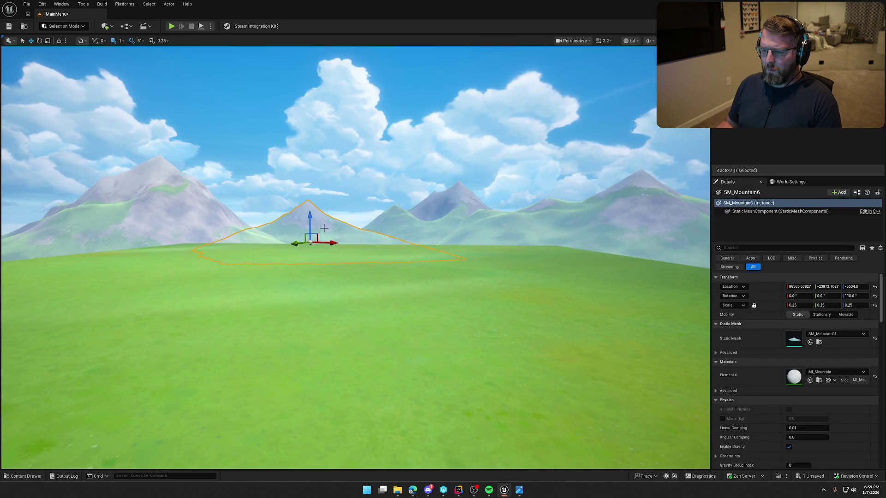
{"action": "left_click", "coordinate": [352, 245]}
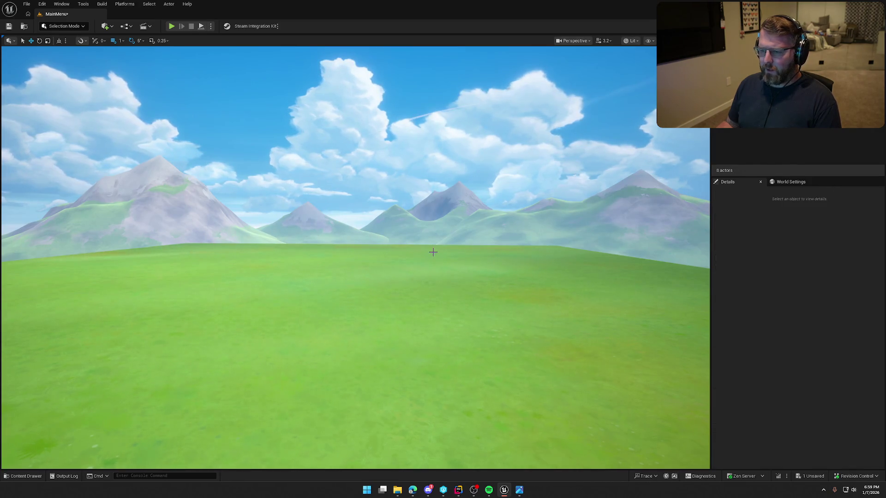
{"action": "mouse_move", "coordinate": [432, 252]}
{"action": "left_mouse_down"}
{"action": "mouse_move", "coordinate": [394, 226]}
{"action": "mouse_move", "coordinate": [436, 231]}
{"action": "left_mouse_up"}
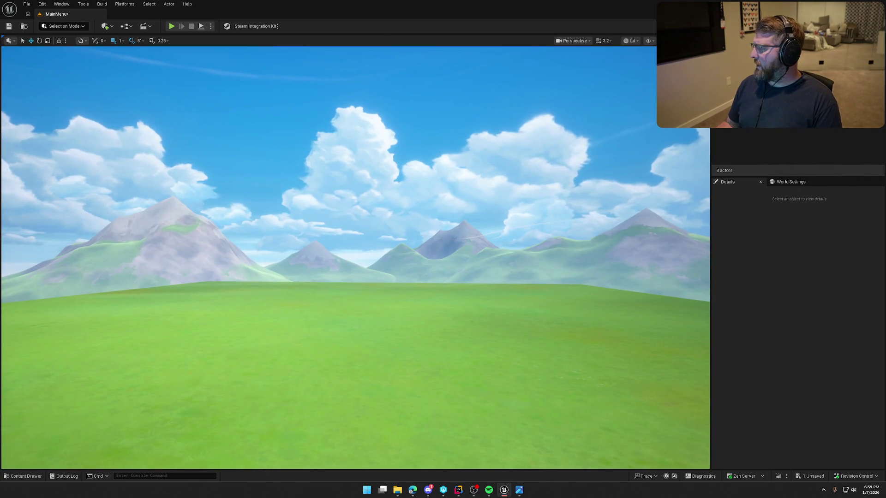
{"action": "key", "text": "alt+Tab"}
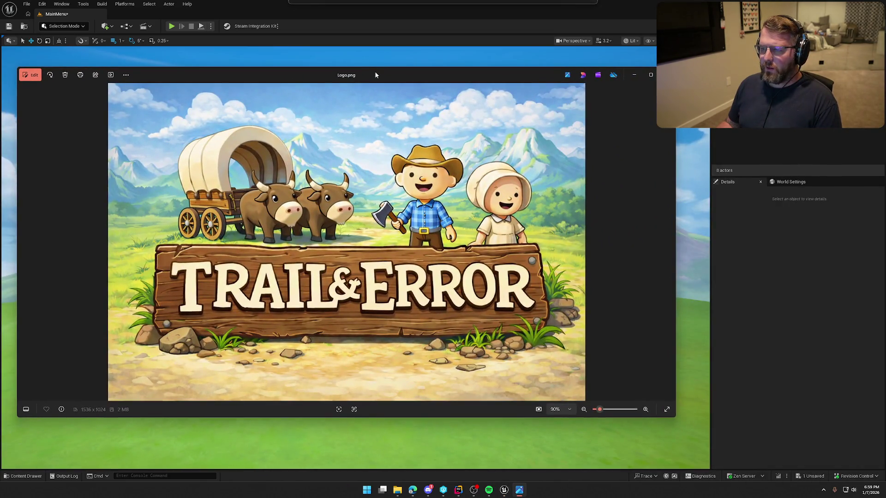
{"action": "key", "text": "alt+Tab"}
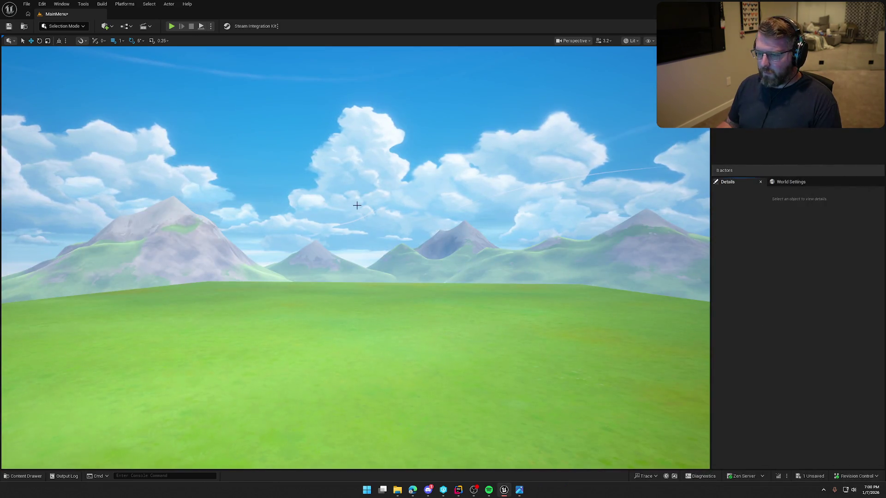
{"action": "left_click", "coordinate": [105, 27]}
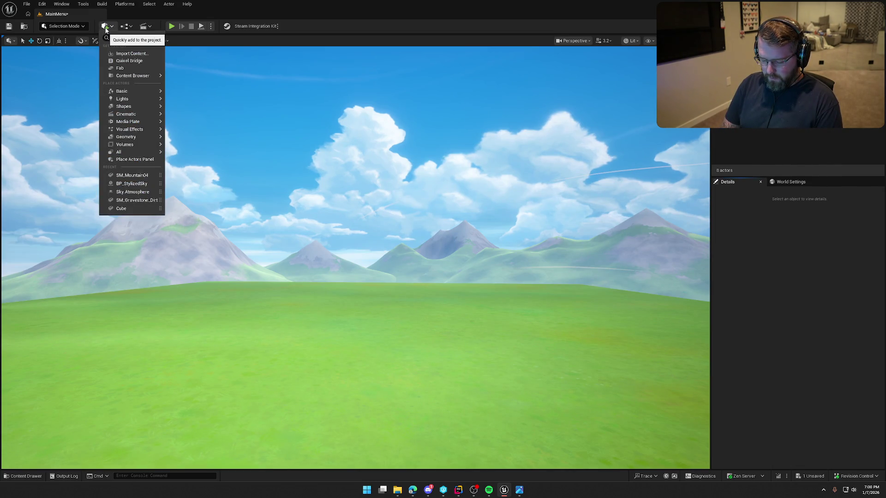
- Create a 'MainMenu' folder inside the Logic content folder and open it
{"action": "left_click", "coordinate": [800, 249]}
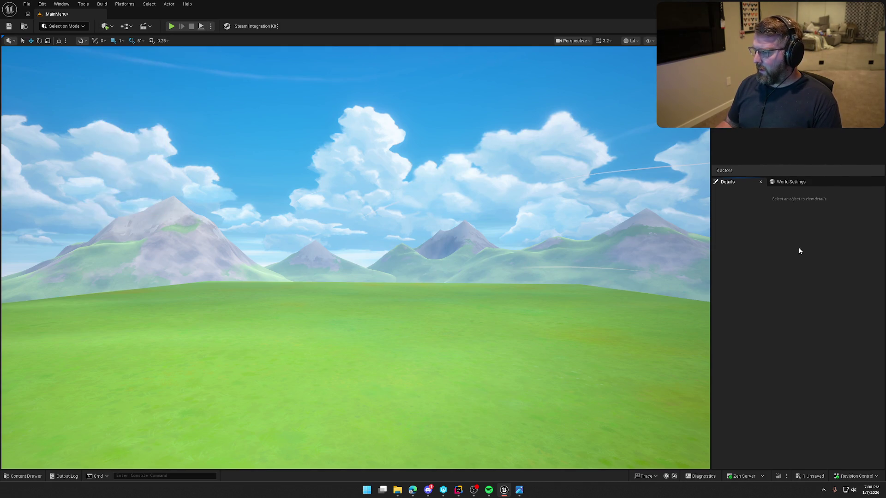
{"action": "key", "text": "ctrl+space"}
{"action": "double_click", "coordinate": [30, 354]}
{"action": "left_click", "coordinate": [25, 338]}
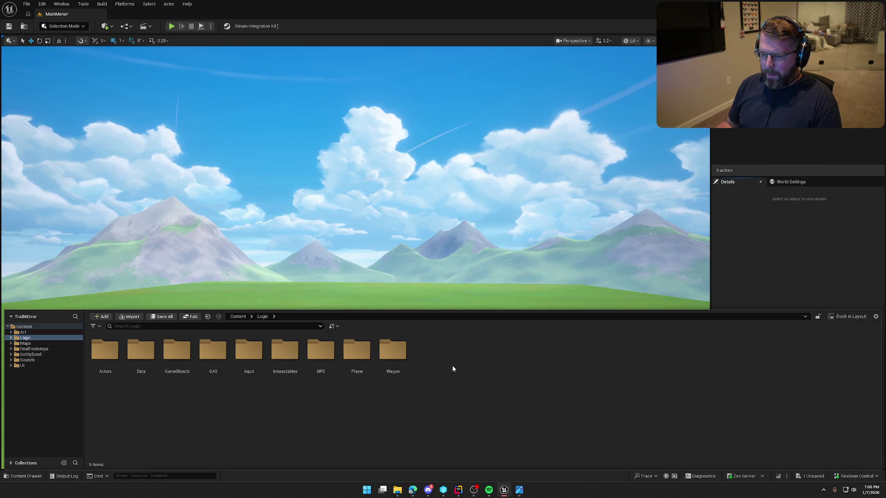
{"action": "right_click", "coordinate": [452, 366]}
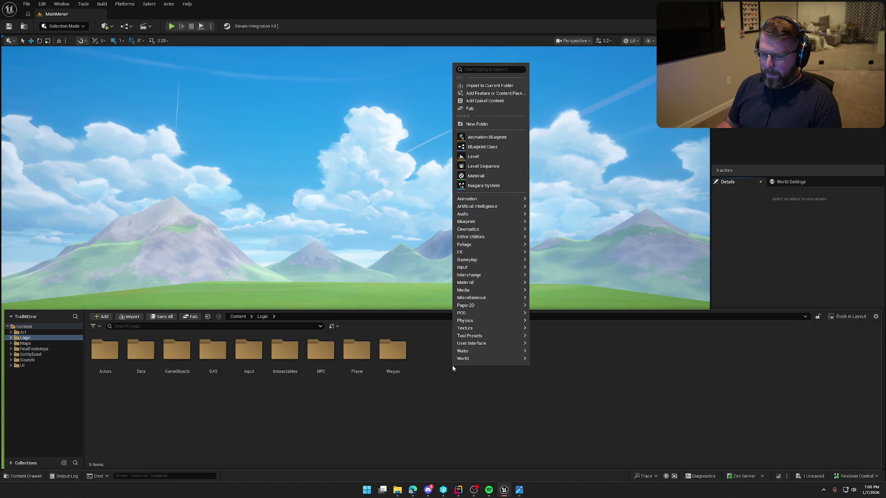
{"action": "left_click", "coordinate": [482, 125]}
{"action": "type", "text": "MainMenu"}
{"action": "key", "text": "Return"}
{"action": "double_click", "coordinate": [319, 358]}
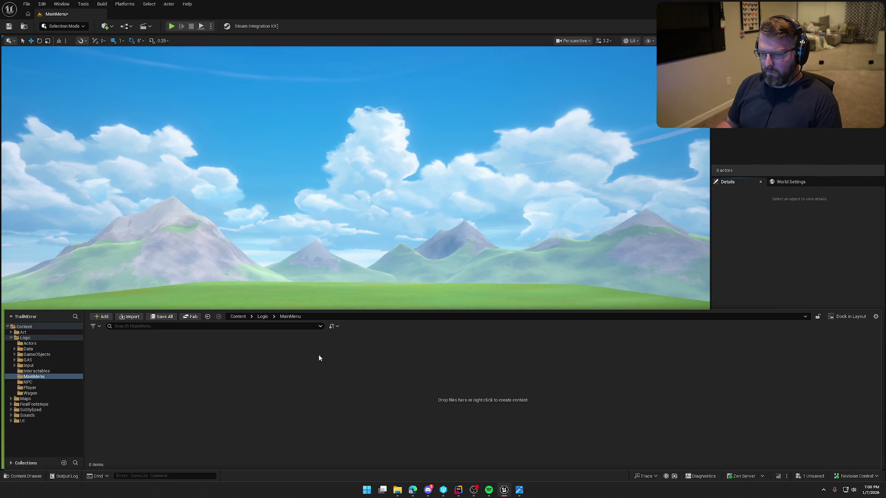
- Create a Pawn Blueprint named bp_MenuPlayer, save all, and show World Settings
{"action": "right_click", "coordinate": [318, 358]}
{"action": "left_click", "coordinate": [362, 140]}
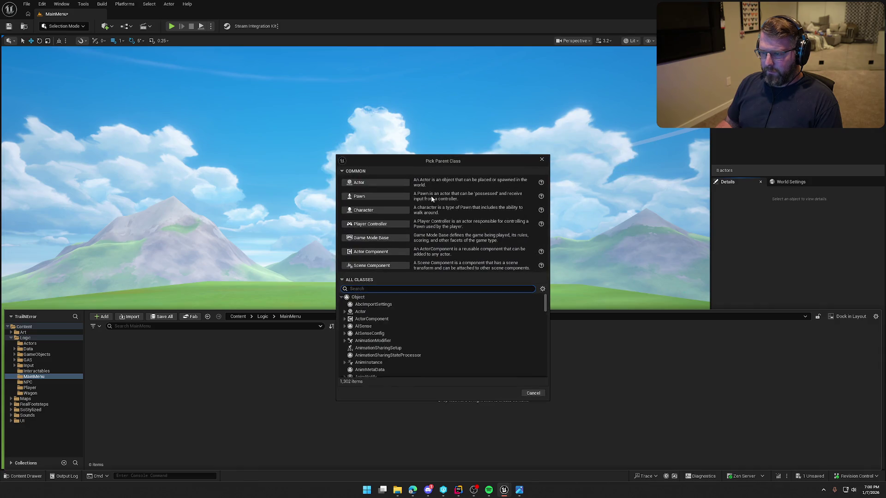
{"action": "left_click", "coordinate": [372, 200]}
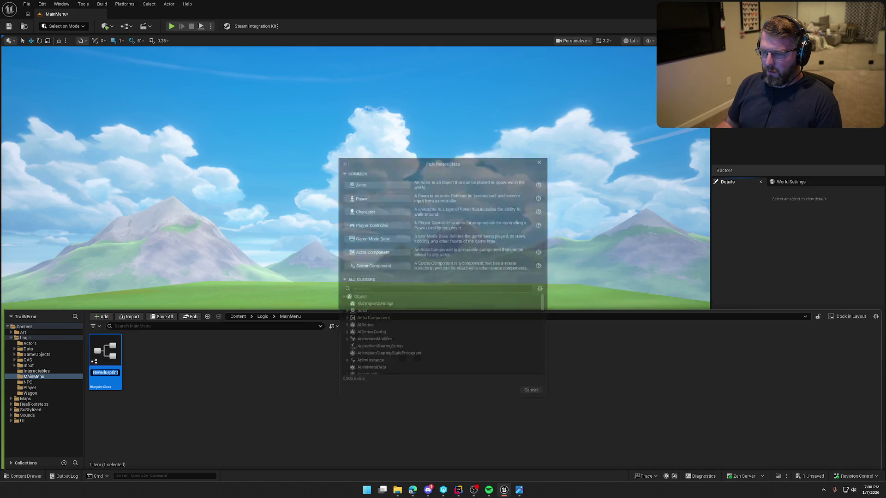
{"action": "type", "text": "bp_MenuPla"}
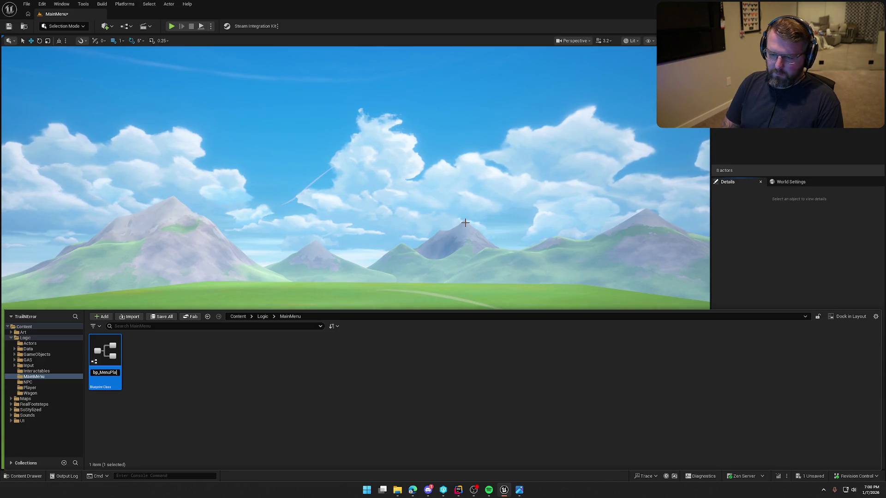
{"action": "key", "text": "Return"}
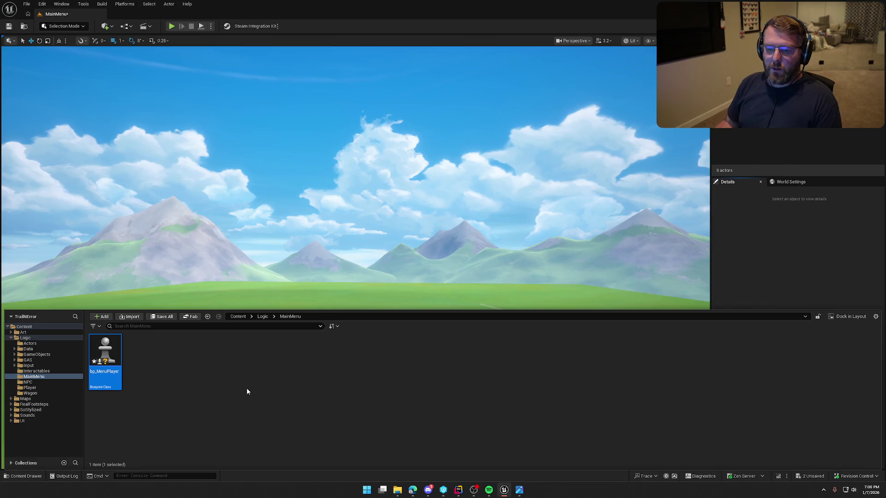
{"action": "left_click", "coordinate": [247, 384]}
{"action": "key", "text": "ctrl+shift+s"}
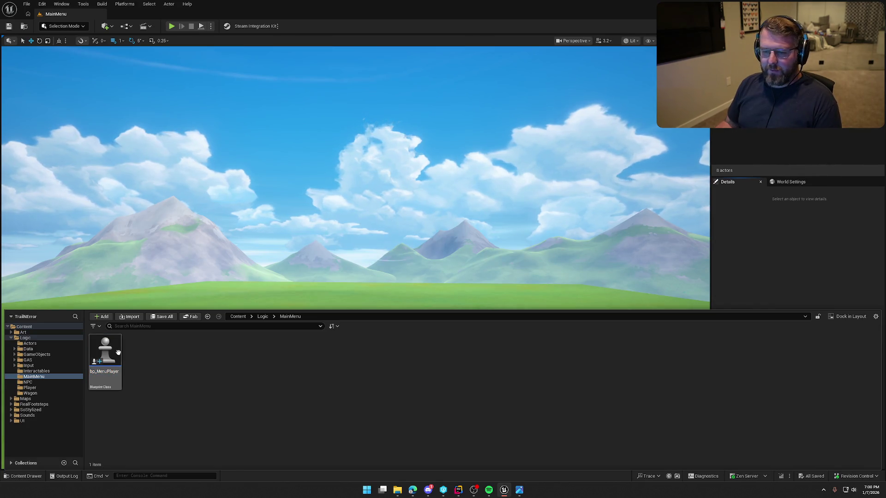
{"action": "left_click", "coordinate": [785, 181]}
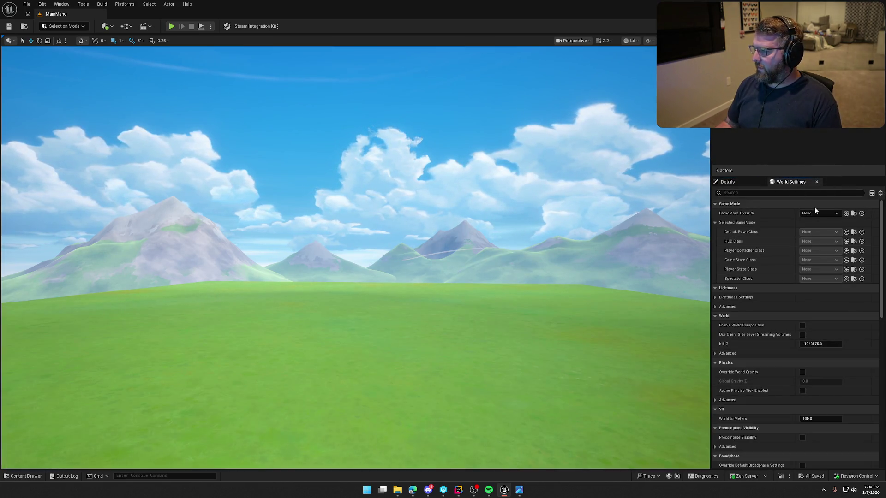
- Create a Game Mode Base Blueprint named GM_MainMenu in MainMenu and save
{"action": "key", "text": "ctrl+space"}
{"action": "right_click", "coordinate": [161, 373]}
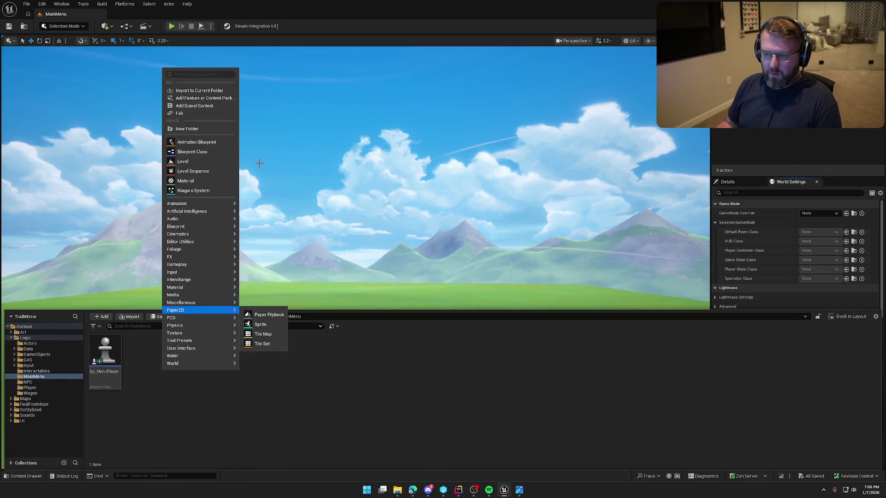
{"action": "left_click", "coordinate": [198, 146]}
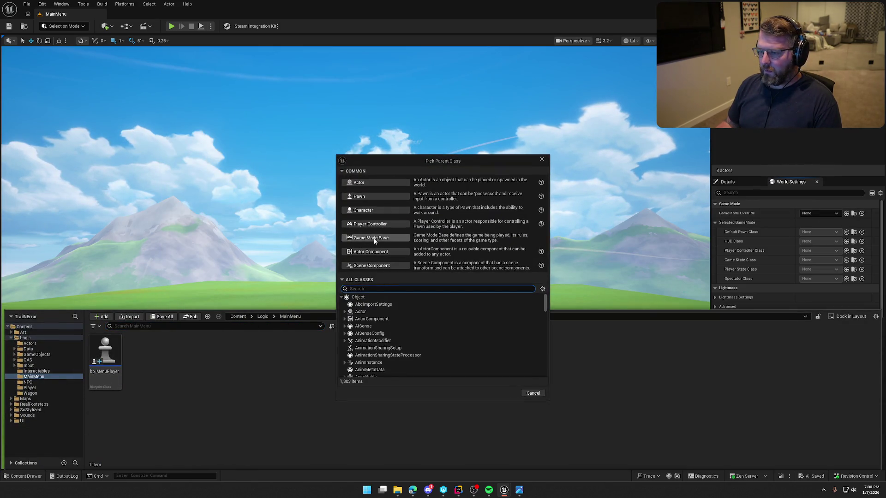
{"action": "left_click", "coordinate": [374, 238]}
{"action": "type", "text": "GM_MainMenu"}
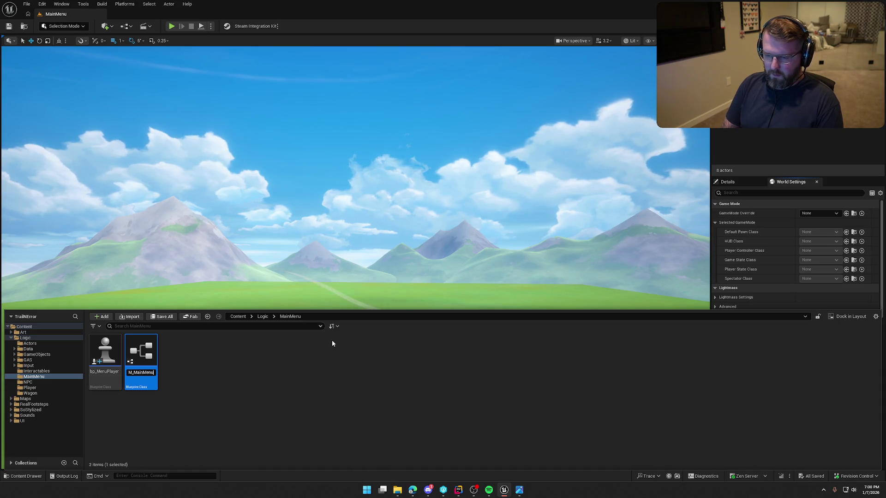
{"action": "key", "text": "Return"}
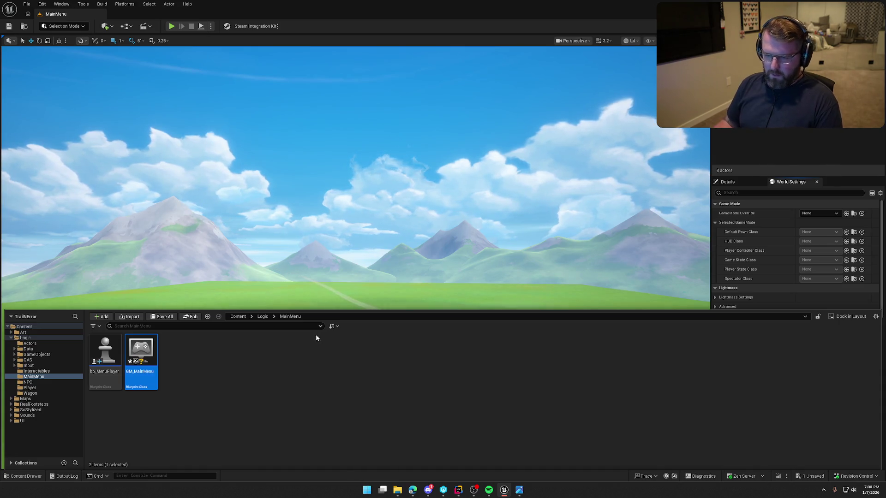
{"action": "key", "text": "ctrl+s"}
{"action": "left_click", "coordinate": [210, 372]}
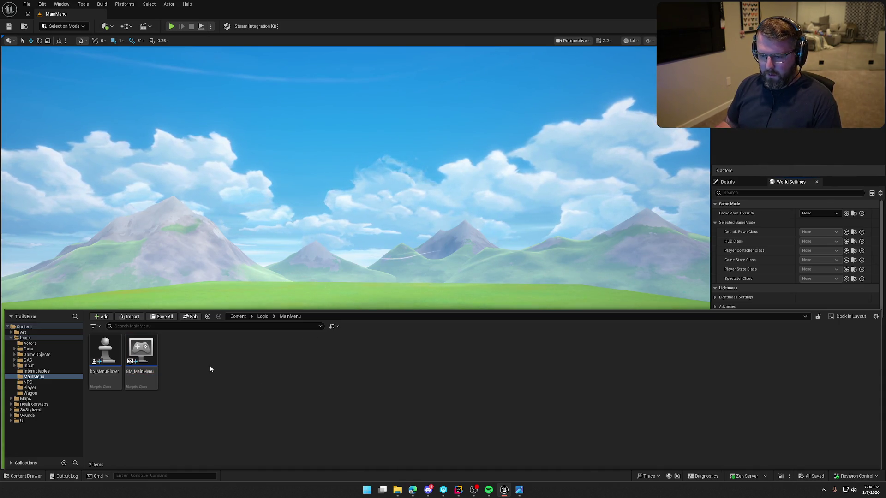
- Set GameMode Override to GM_MainMenu and default pawn to bp_MenuPlayer, then save the level
{"action": "mouse_move", "coordinate": [141, 353]}
{"action": "left_mouse_down"}
{"action": "mouse_move", "coordinate": [785, 223]}
{"action": "mouse_move", "coordinate": [844, 222]}
{"action": "mouse_move", "coordinate": [821, 214]}
{"action": "left_mouse_up"}
{"action": "key", "text": "ctrl+space"}
{"action": "left_click_drag", "start_coordinate": [104, 373], "coordinate": [819, 232]}
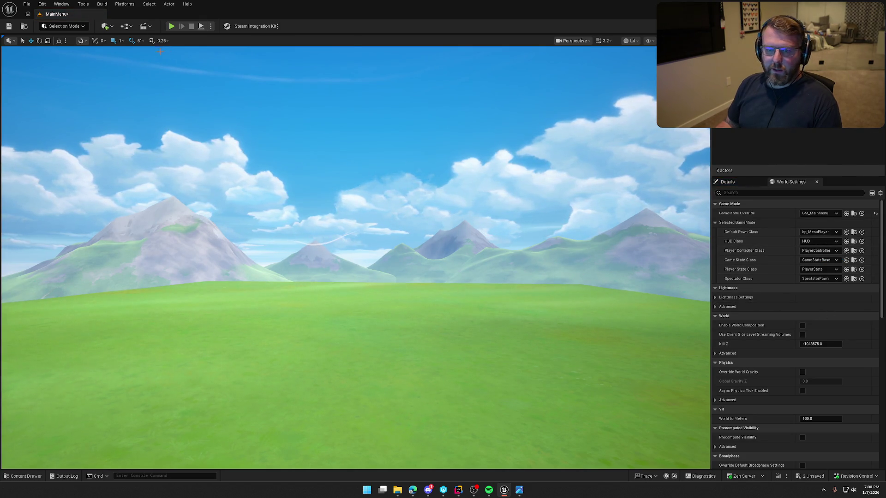
{"action": "key", "text": "ctrl+s"}
{"action": "key", "text": "ctrl+space"}
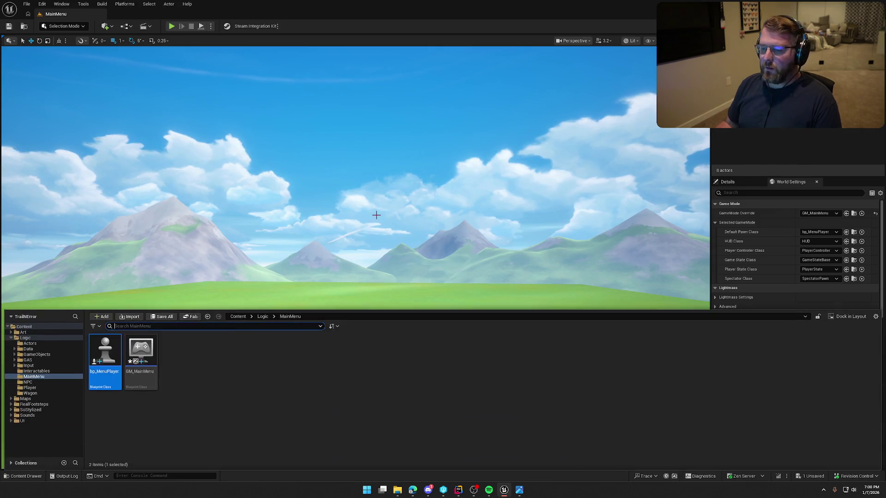
- Add a CineCamera component to bp_MenuPlayer and compile the blueprint
{"action": "double_click", "coordinate": [100, 353]}
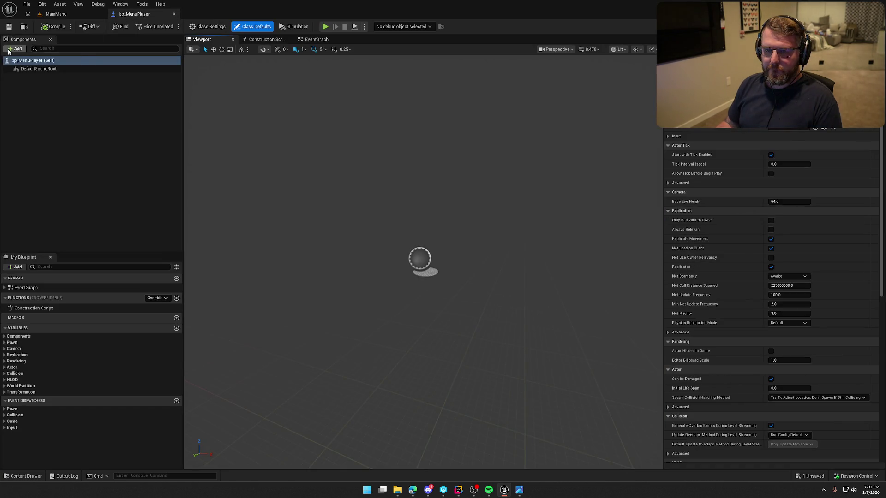
{"action": "left_click", "coordinate": [14, 49]}
{"action": "type", "text": "cine"}
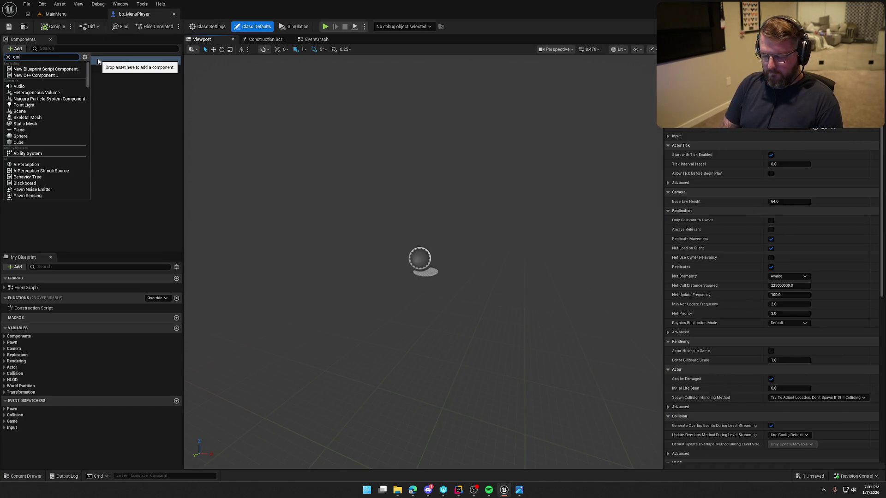
{"action": "left_click", "coordinate": [42, 71]}
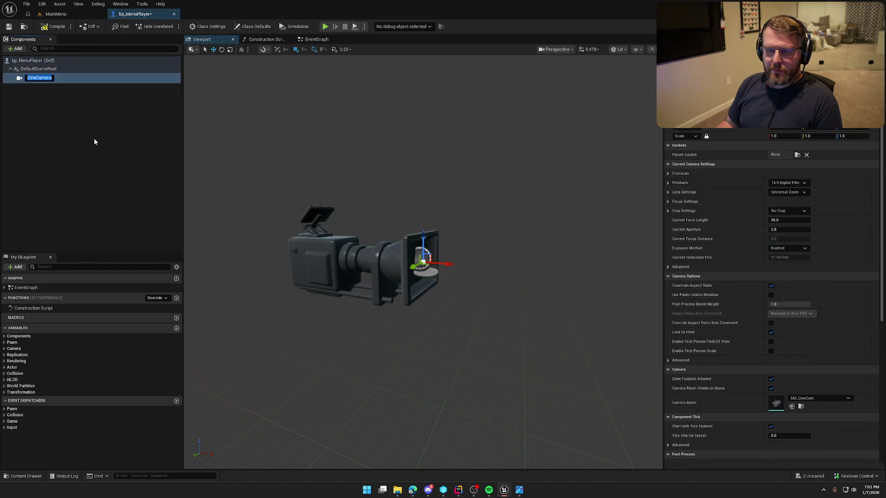
{"action": "left_click", "coordinate": [69, 122]}
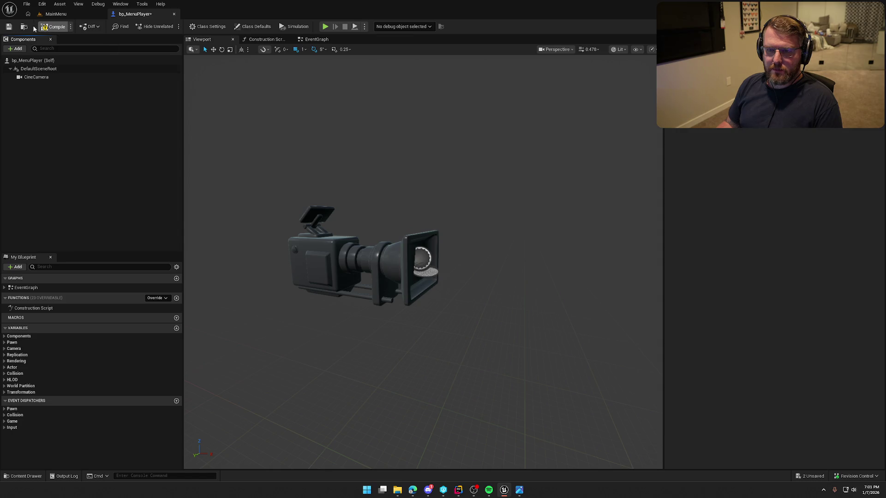
{"action": "left_click", "coordinate": [9, 28]}
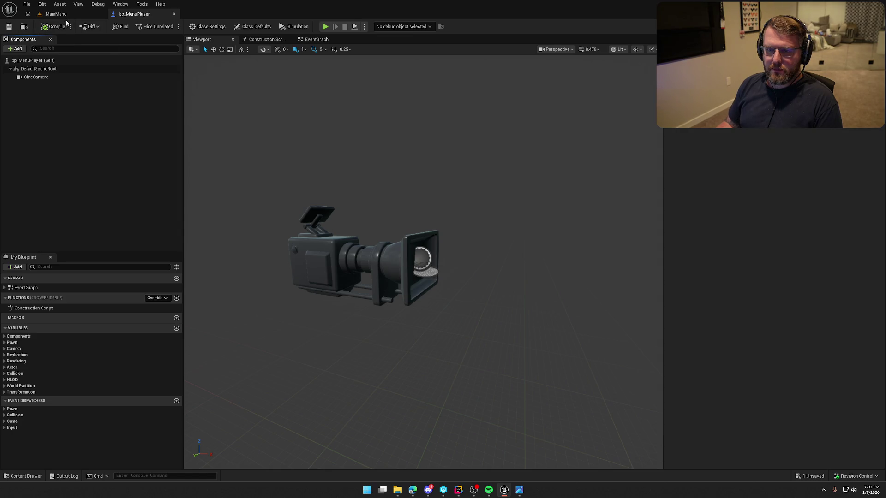
- Place a Player Start on the grass in the MainMenu level
{"action": "left_click", "coordinate": [56, 14]}
{"action": "left_click_drag", "start_coordinate": [381, 231], "coordinate": [381, 231]}
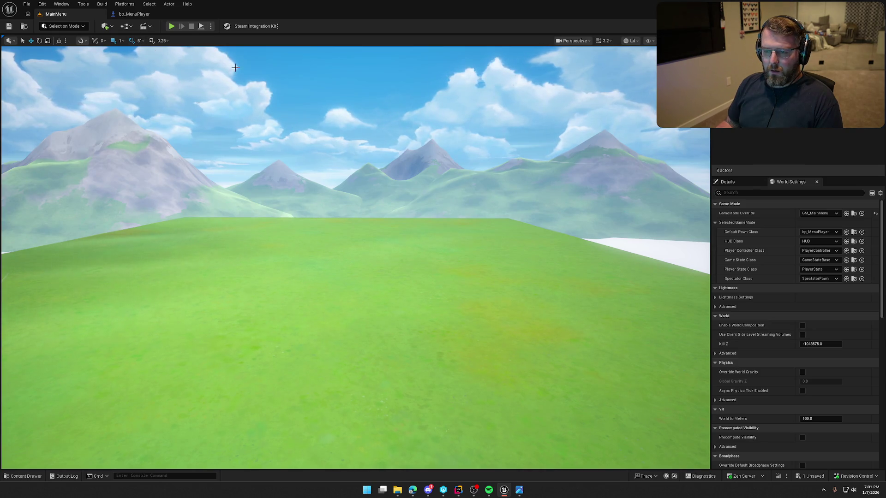
{"action": "left_click", "coordinate": [105, 27]}
{"action": "left_click", "coordinate": [105, 27]}
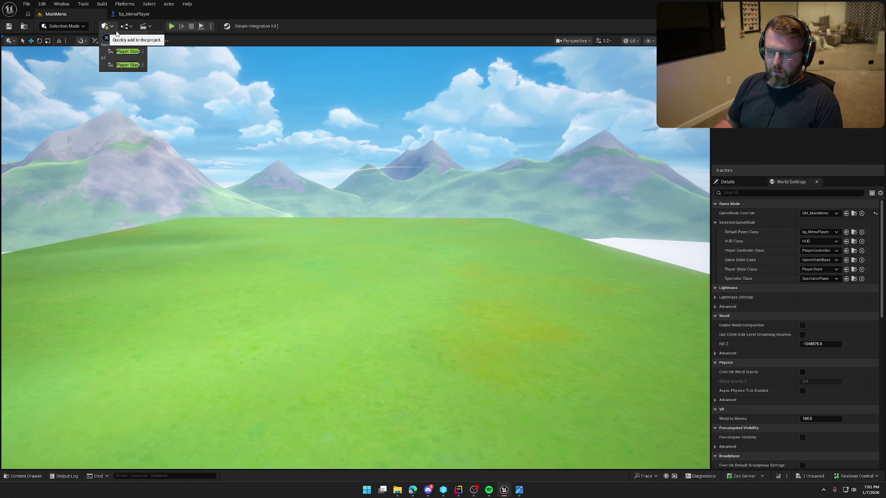
{"action": "left_click_drag", "start_coordinate": [298, 357], "coordinate": [301, 355]}
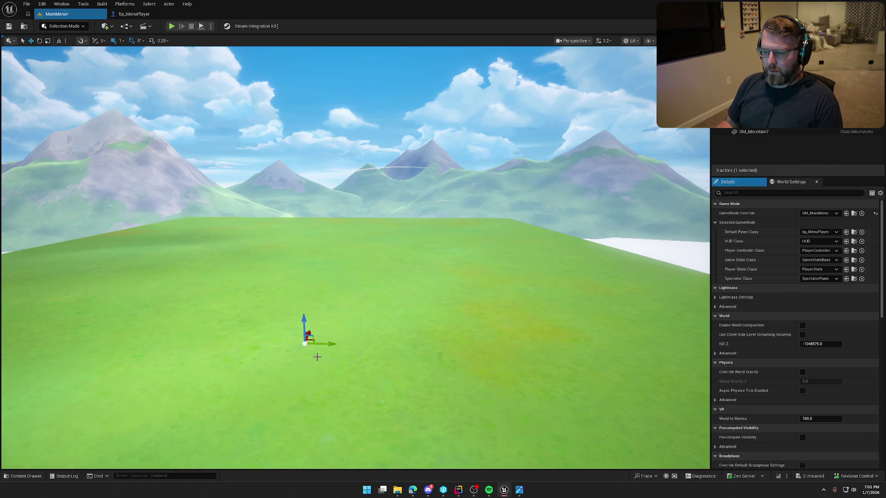
- Place bp_MenuPlayer in the level next to the Player Start
{"action": "scroll", "coordinate": [355, 257], "scroll_direction": "down", "scroll_amount": 5}
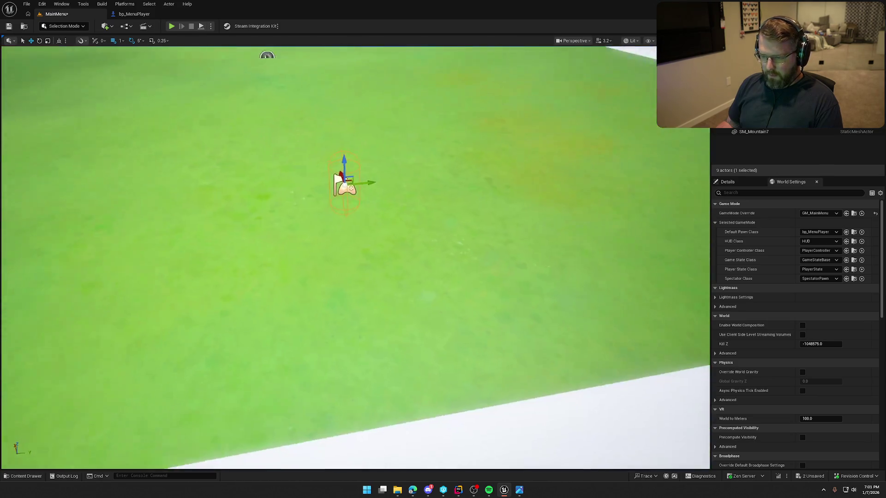
{"action": "key", "text": "s"}
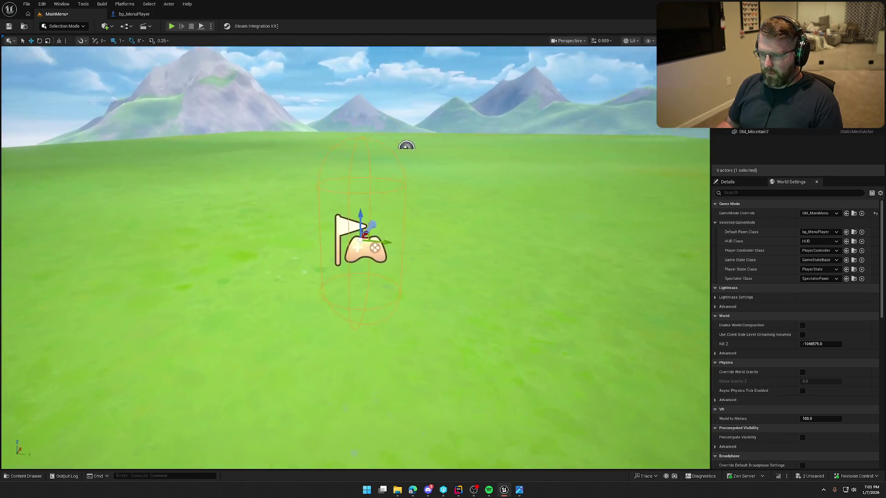
{"action": "key", "text": "w"}
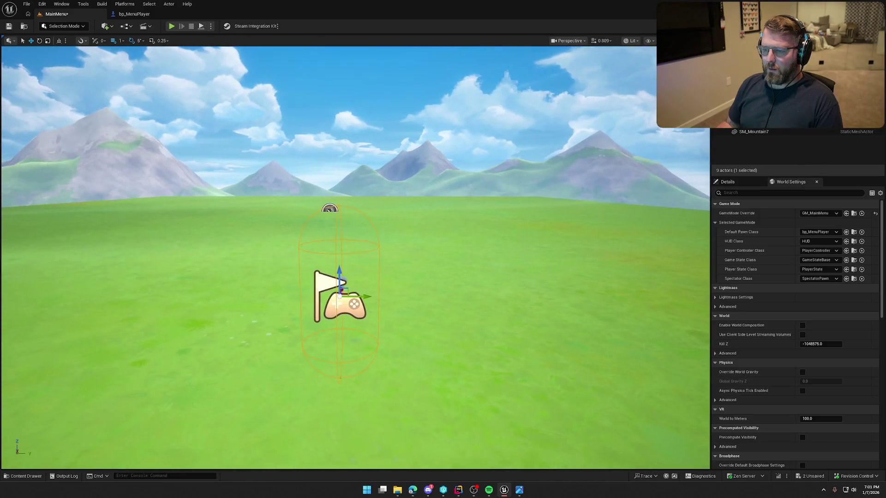
{"action": "key", "text": "ctrl+space"}
{"action": "mouse_move", "coordinate": [105, 355]}
{"action": "left_mouse_down"}
{"action": "mouse_move", "coordinate": [369, 298]}
{"action": "mouse_move", "coordinate": [354, 355]}
{"action": "left_mouse_up"}
{"action": "left_click", "coordinate": [727, 182]}
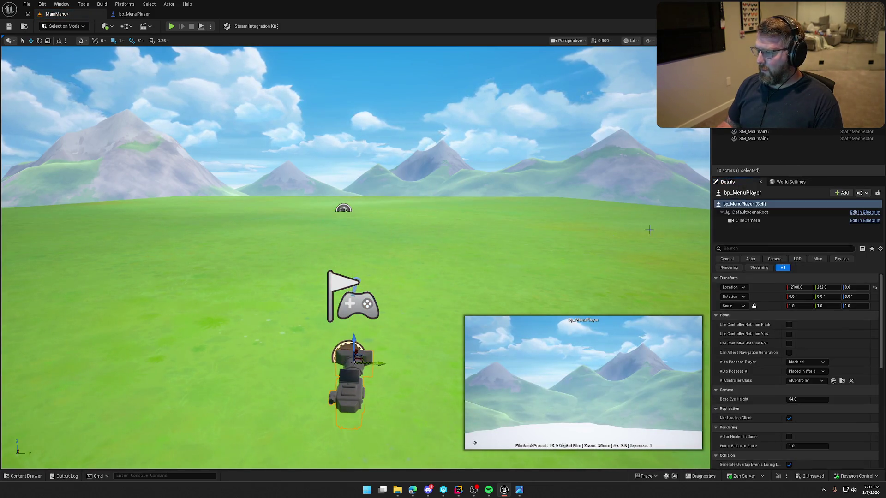
- Copy the Player Start's location and paste it onto bp_MenuPlayer
{"action": "left_click", "coordinate": [353, 298]}
{"action": "right_click", "coordinate": [759, 286]}
{"action": "key", "text": "Escape"}
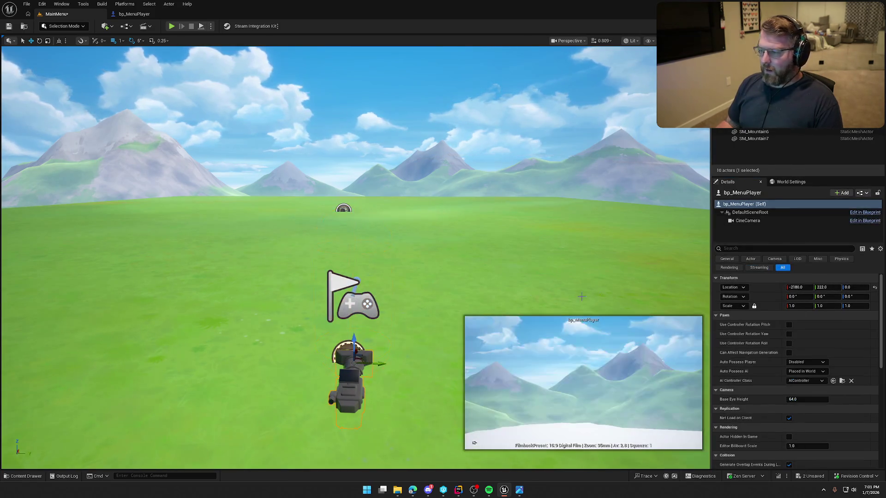
{"action": "right_click", "coordinate": [765, 284]}
{"action": "left_click", "coordinate": [788, 307]}
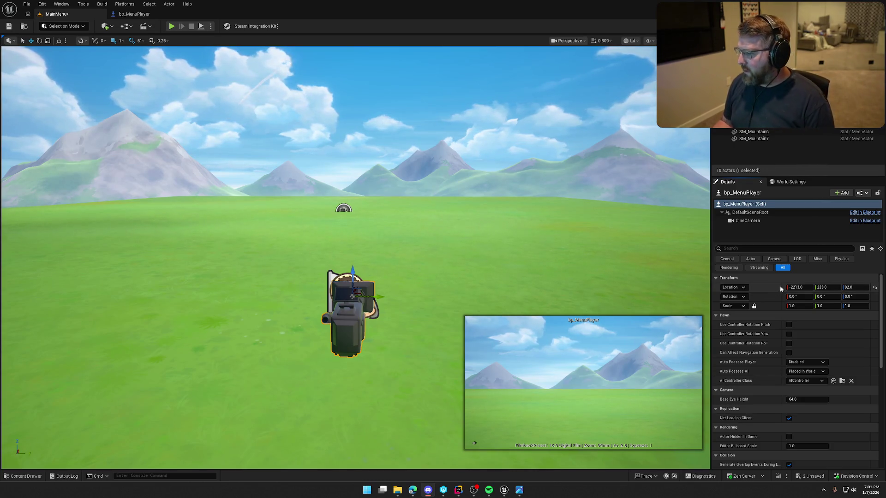
- Review the CineCamera component's settings in the bp_MenuPlayer blueprint
{"action": "left_click", "coordinate": [142, 17]}
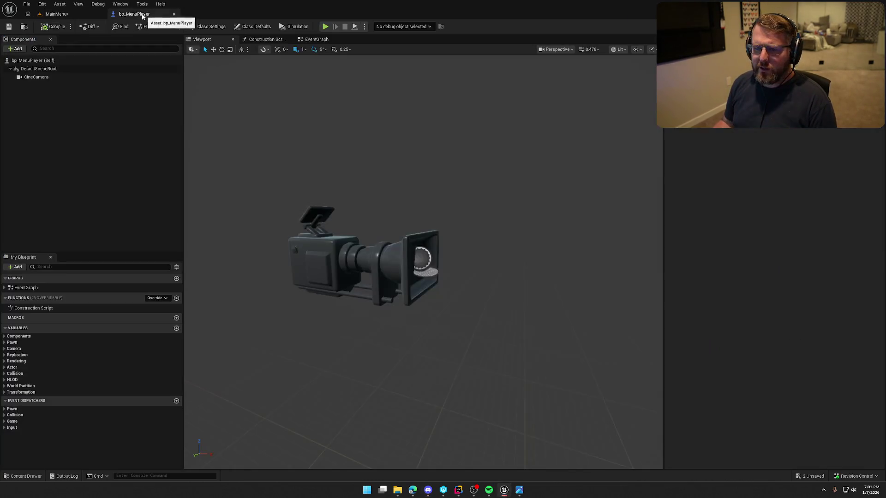
{"action": "left_click", "coordinate": [59, 77]}
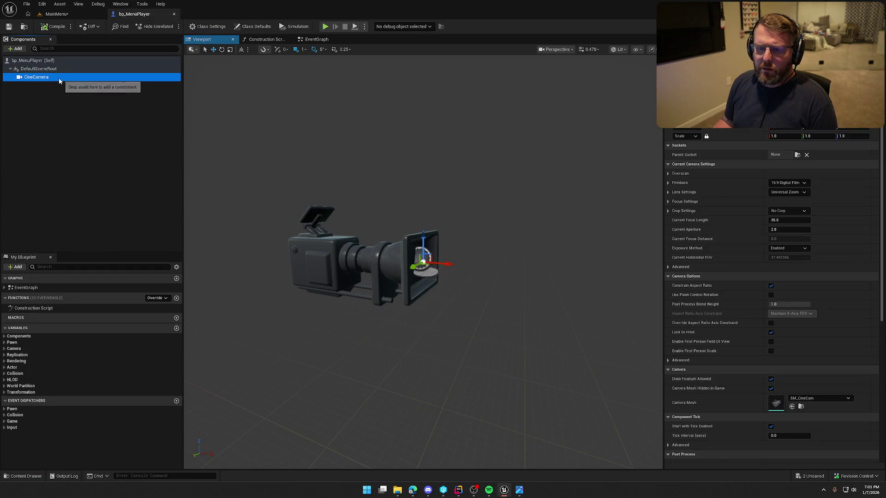
{"action": "middle_click", "coordinate": [139, 16]}
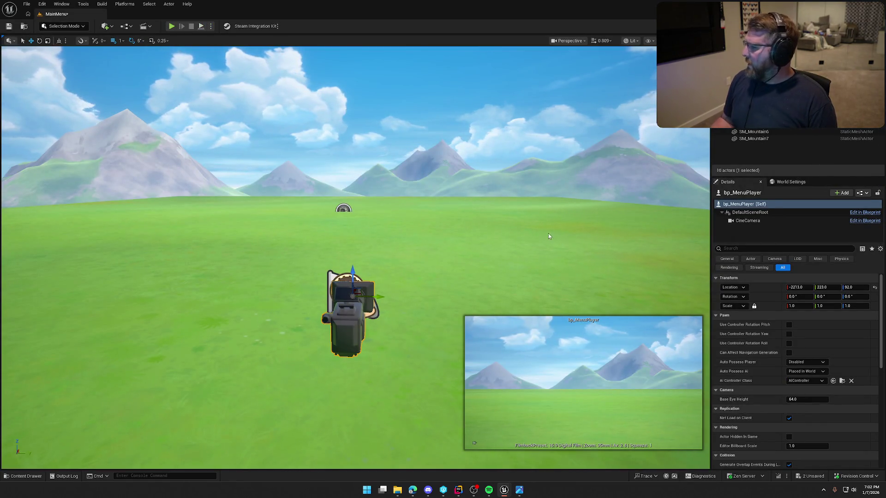
- Move the Player Start and bp_MenuPlayer together back along X to about -2534
{"action": "mouse_move", "coordinate": [411, 249]}
{"action": "left_mouse_down"}
{"action": "mouse_move", "coordinate": [426, 277]}
{"action": "mouse_move", "coordinate": [395, 249]}
{"action": "left_mouse_up"}
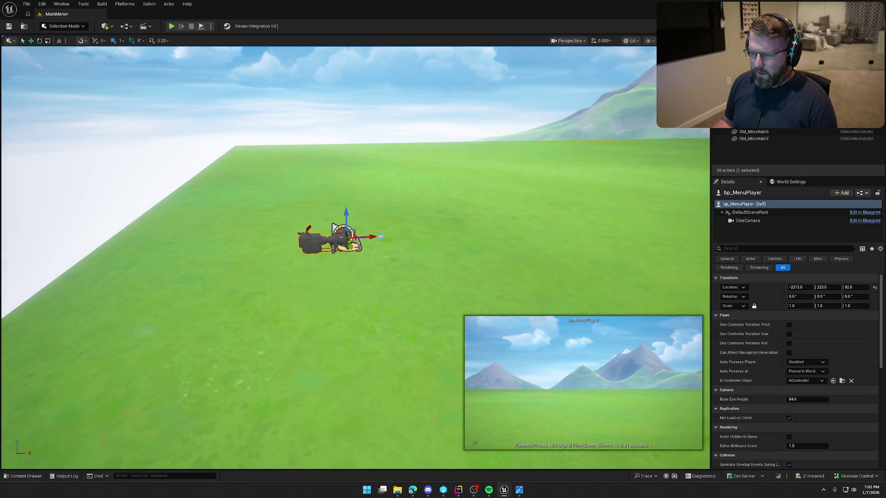
{"action": "left_click", "coordinate": [750, 212]}
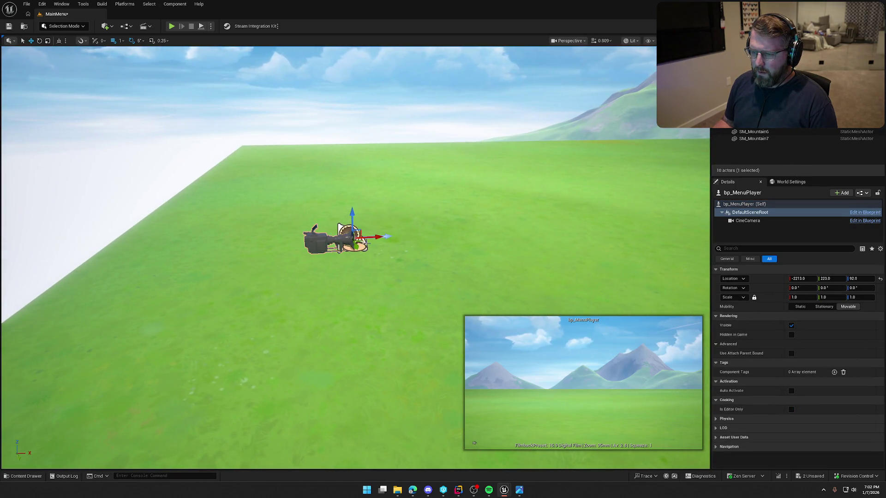
{"action": "left_click", "coordinate": [366, 251]}
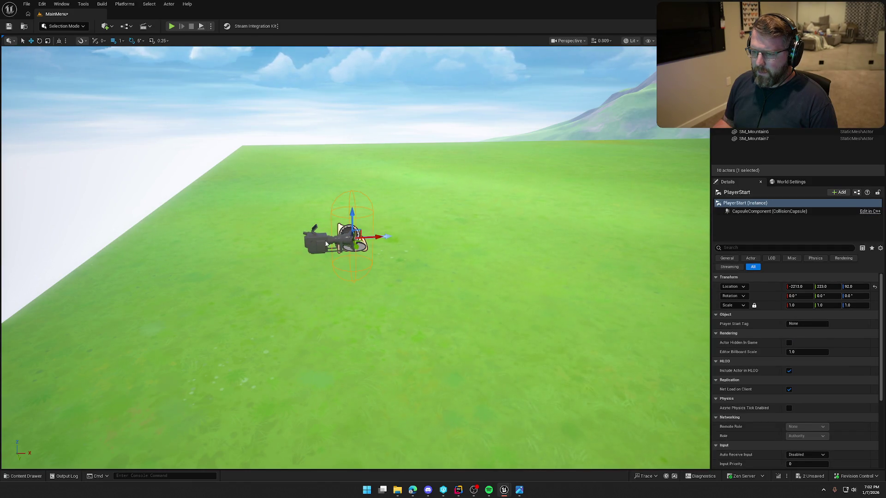
{"action": "left_click", "coordinate": [326, 244], "text": "ctrl"}
{"action": "mouse_move", "coordinate": [376, 237]}
{"action": "left_mouse_down"}
{"action": "mouse_move", "coordinate": [203, 238]}
{"action": "mouse_move", "coordinate": [310, 244]}
{"action": "mouse_move", "coordinate": [311, 277]}
{"action": "mouse_move", "coordinate": [310, 251]}
{"action": "left_mouse_up"}
{"action": "key", "text": "Escape"}
- Check bp_MenuPlayer's camera preview toward the mountains and shrink the preview inset
{"action": "left_click", "coordinate": [331, 240]}
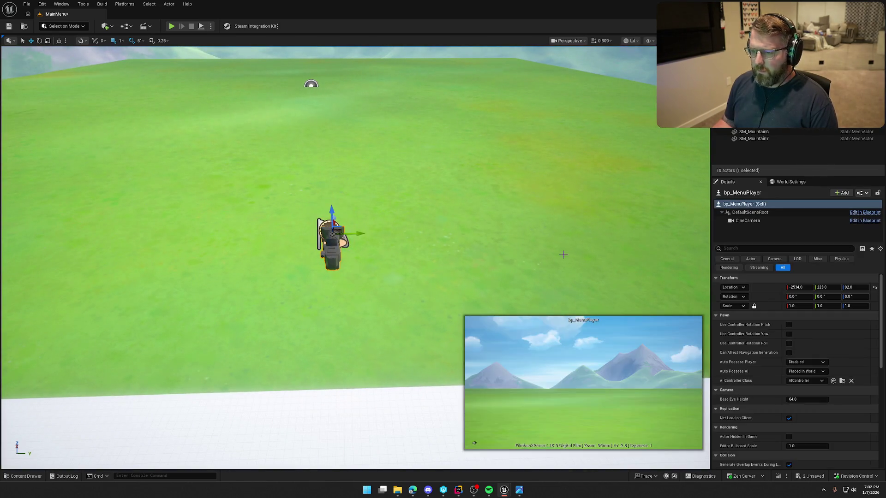
{"action": "mouse_move", "coordinate": [522, 182]}
{"action": "left_mouse_down"}
{"action": "mouse_move", "coordinate": [496, 419]}
{"action": "mouse_move", "coordinate": [474, 443]}
{"action": "left_mouse_up"}
{"action": "key", "text": "Escape"}
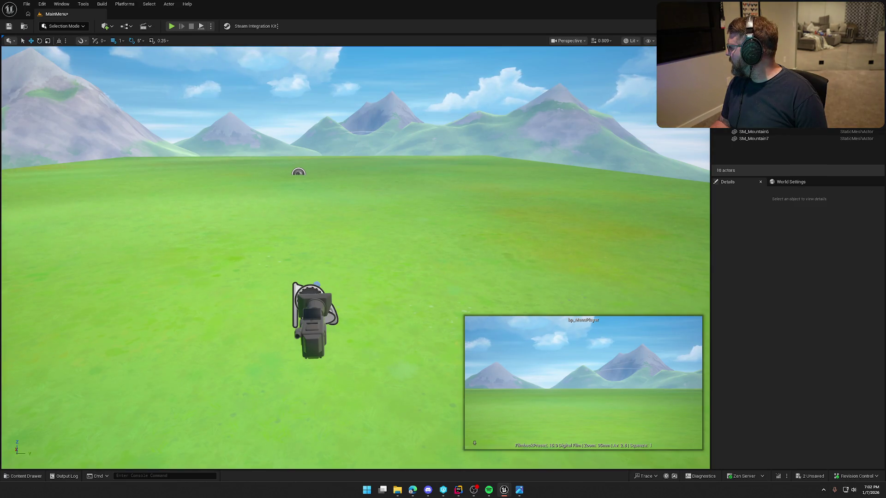
{"action": "left_click_drag", "start_coordinate": [474, 443], "coordinate": [488, 443]}
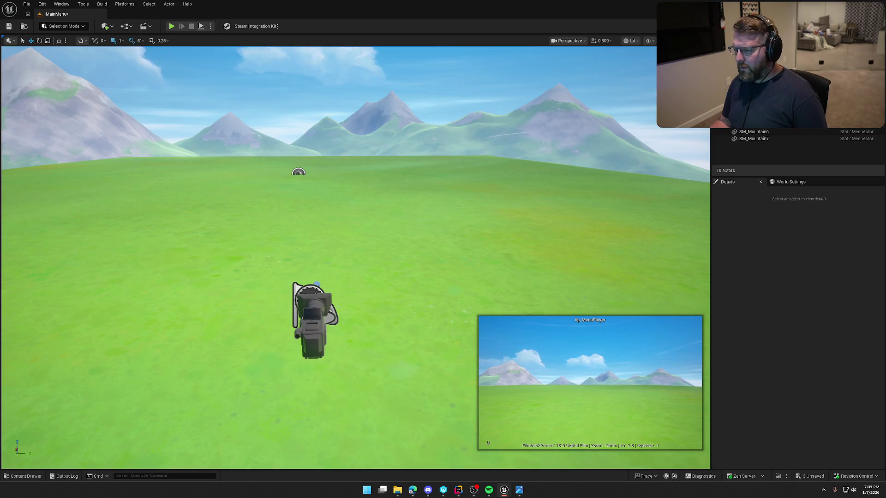
- Rotate the menu camera to about -3.38° yaw with rotation snapping turned off
{"action": "left_click", "coordinate": [314, 323]}
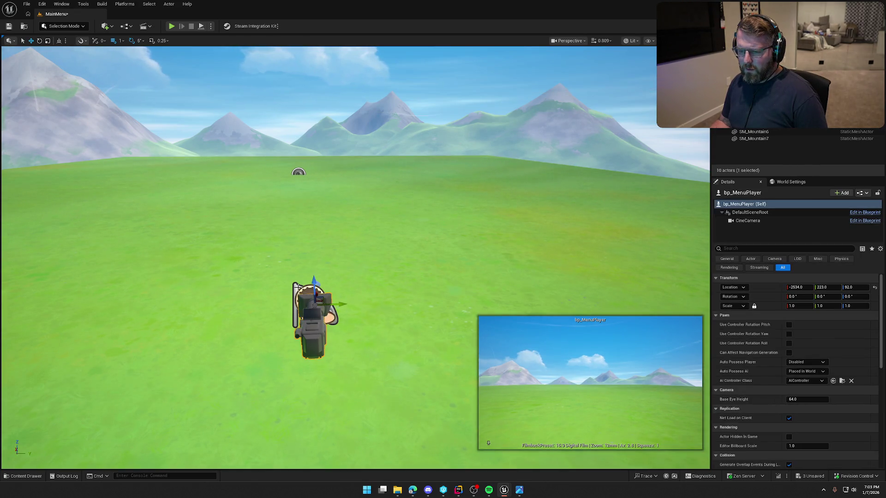
{"action": "key", "text": "e"}
{"action": "mouse_move", "coordinate": [336, 297]}
{"action": "left_mouse_down"}
{"action": "mouse_move", "coordinate": [336, 318]}
{"action": "mouse_move", "coordinate": [344, 310]}
{"action": "mouse_move", "coordinate": [330, 319]}
{"action": "left_mouse_up"}
{"action": "left_click", "coordinate": [132, 40]}
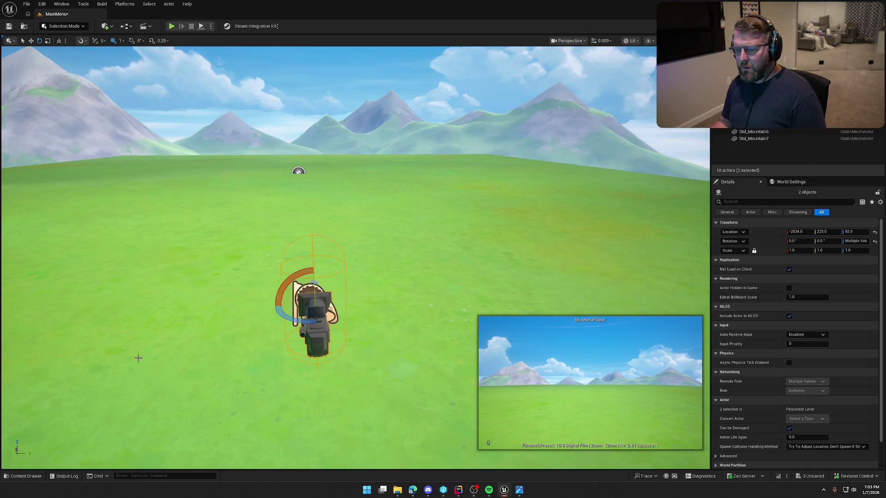
- Pilot bp_MenuPlayer to look through its camera in the viewport
{"action": "left_click", "coordinate": [321, 332]}
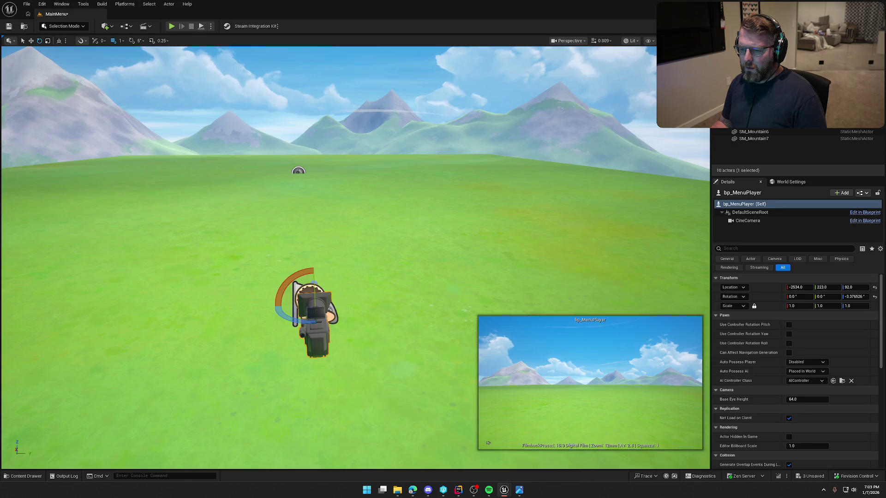
{"action": "right_click", "coordinate": [312, 339]}
{"action": "left_click", "coordinate": [342, 219]}
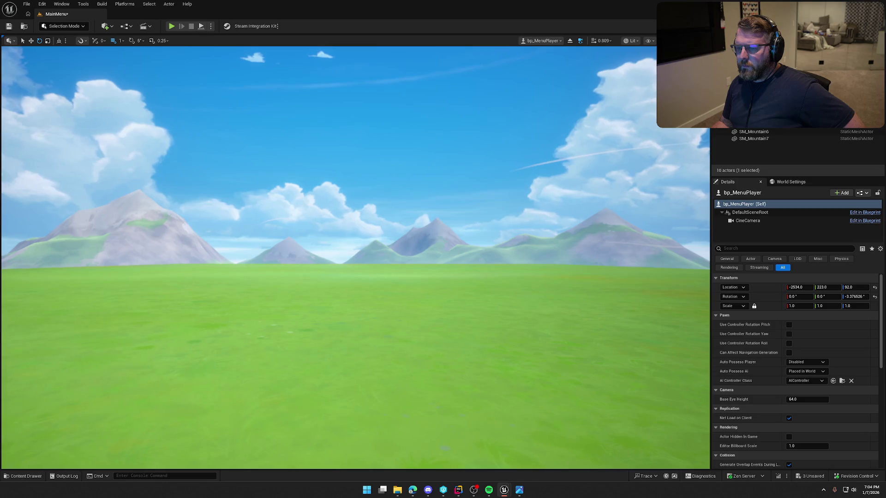
- Raise SM_Mountain04, the centre mountain and the left mountain higher
{"action": "left_click", "coordinate": [137, 230]}
{"action": "key", "text": "w"}
{"action": "left_click_drag", "start_coordinate": [118, 261], "coordinate": [120, 234]}
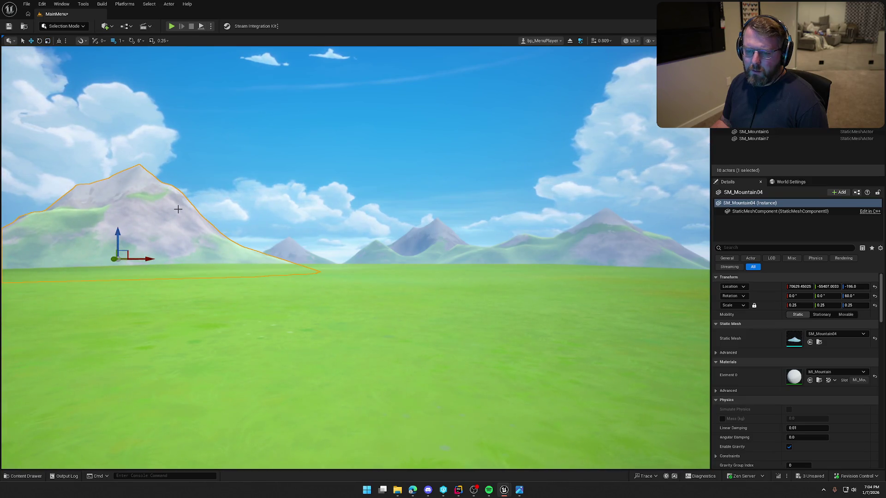
{"action": "key", "text": "Escape"}
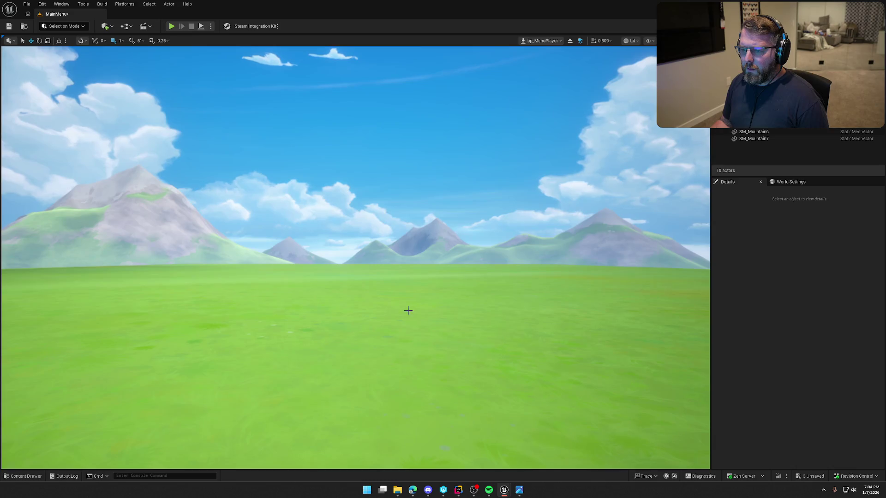
{"action": "left_click", "coordinate": [432, 241]}
{"action": "mouse_move", "coordinate": [424, 251]}
{"action": "left_mouse_down"}
{"action": "mouse_move", "coordinate": [424, 236]}
{"action": "mouse_move", "coordinate": [294, 233]}
{"action": "mouse_move", "coordinate": [294, 250]}
{"action": "left_mouse_up"}
{"action": "left_click", "coordinate": [291, 238]}
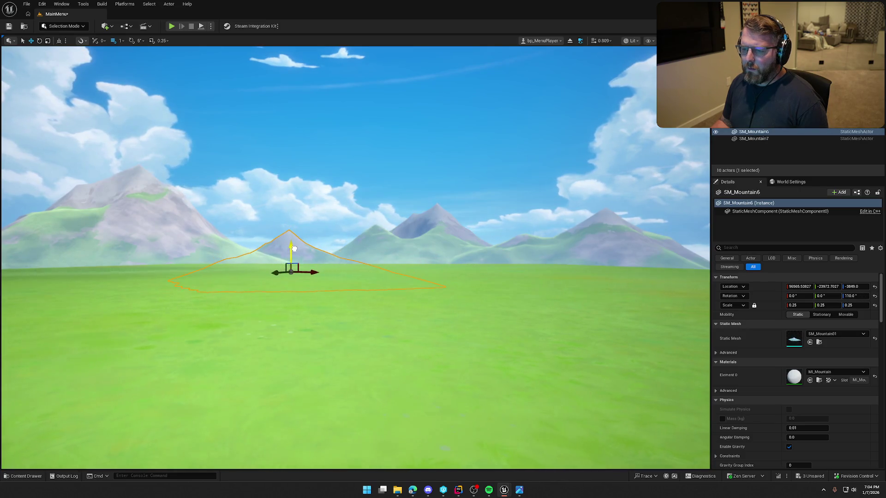
- Lower the right-hand mountain and stop piloting the menu camera
{"action": "left_click", "coordinate": [580, 249]}
{"action": "left_click_drag", "start_coordinate": [547, 255], "coordinate": [545, 261]}
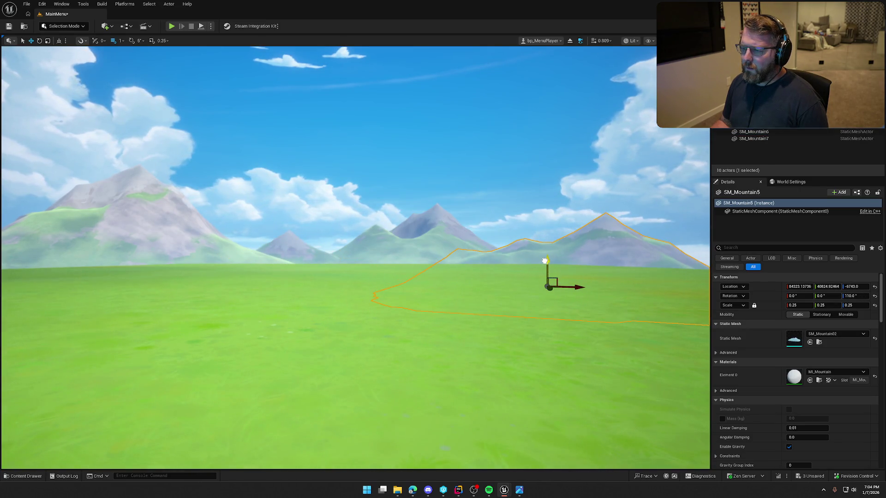
{"action": "key", "text": "Escape"}
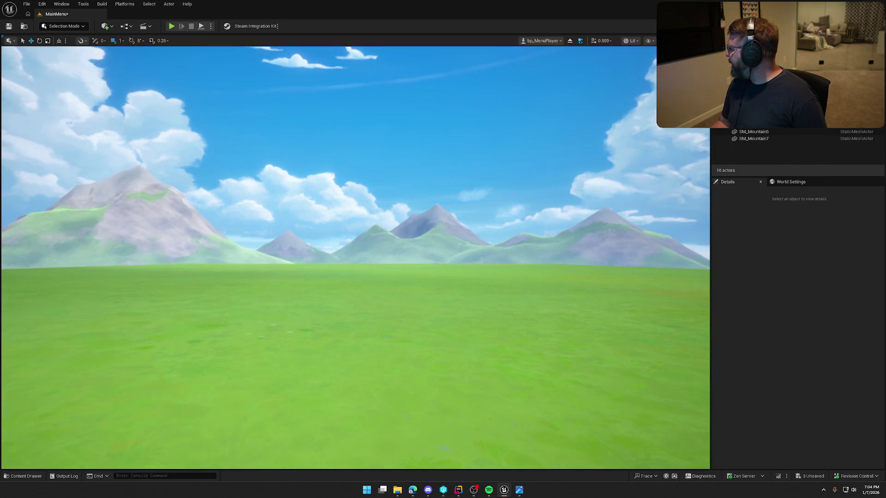
{"action": "left_click", "coordinate": [570, 42]}
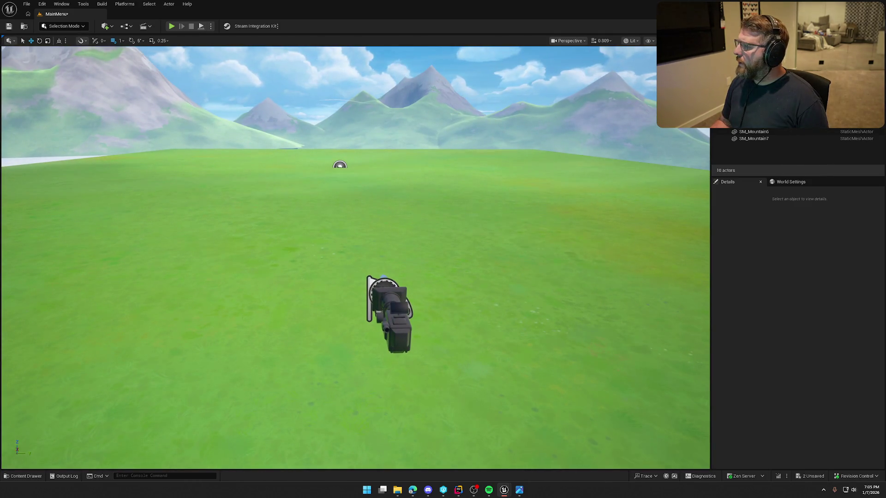
- Play-test the level from the bp_MenuPlayer camera, then stop the session
{"action": "left_click", "coordinate": [393, 324]}
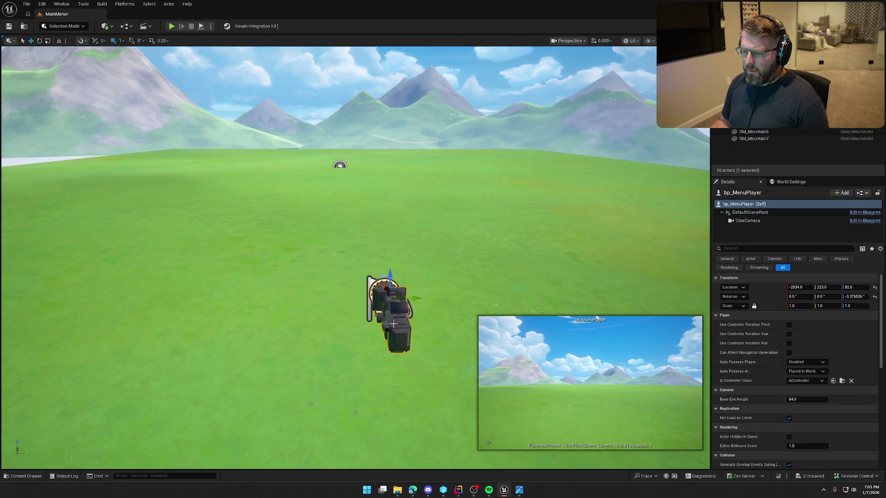
{"action": "left_click", "coordinate": [171, 26]}
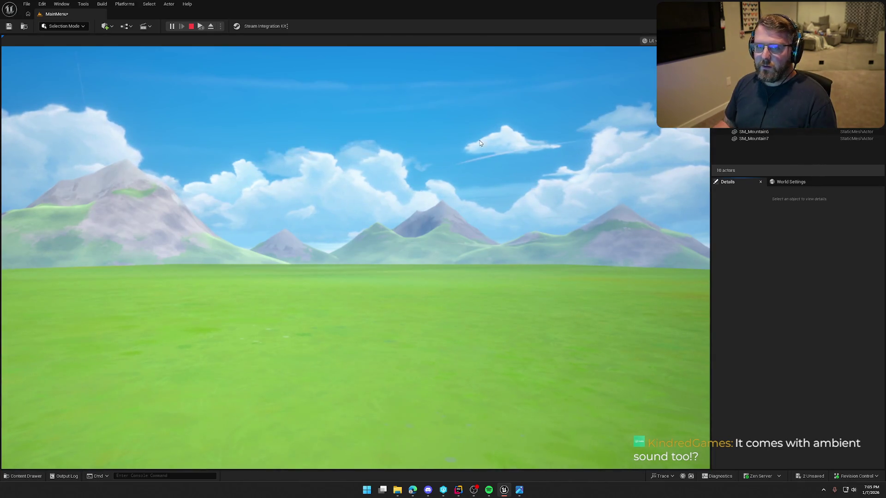
{"action": "left_click", "coordinate": [191, 27]}
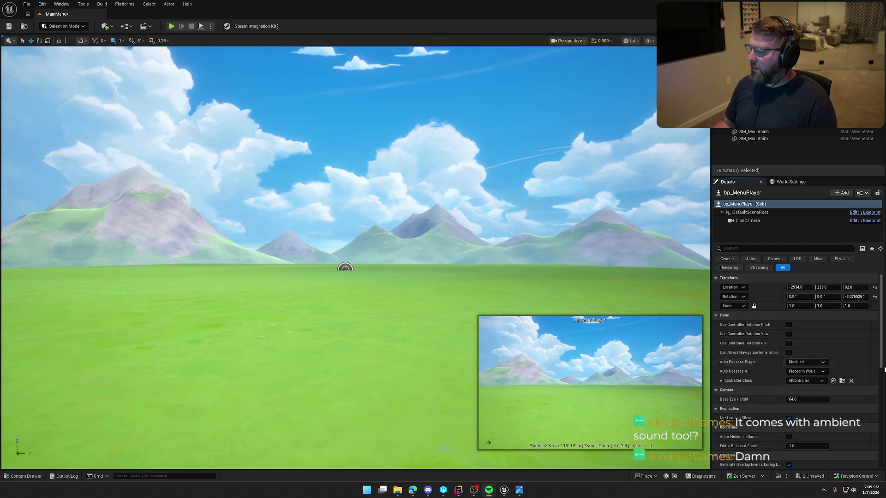
- Switch the editor from Selection Mode to Landscape Mode
{"action": "left_click_drag", "start_coordinate": [530, 212], "coordinate": [524, 212]}
{"action": "left_click", "coordinate": [418, 295]}
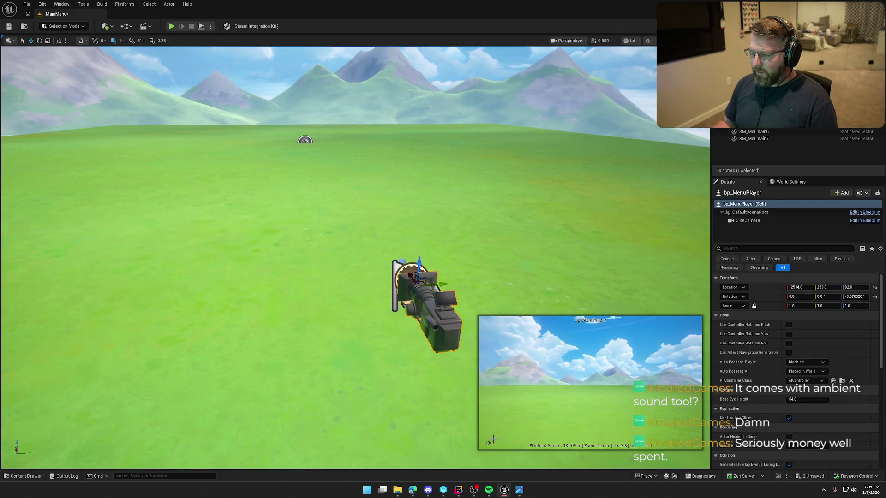
{"action": "mouse_move", "coordinate": [418, 296]}
{"action": "left_mouse_down"}
{"action": "mouse_move", "coordinate": [417, 282]}
{"action": "mouse_move", "coordinate": [417, 314]}
{"action": "mouse_move", "coordinate": [417, 295]}
{"action": "left_mouse_up"}
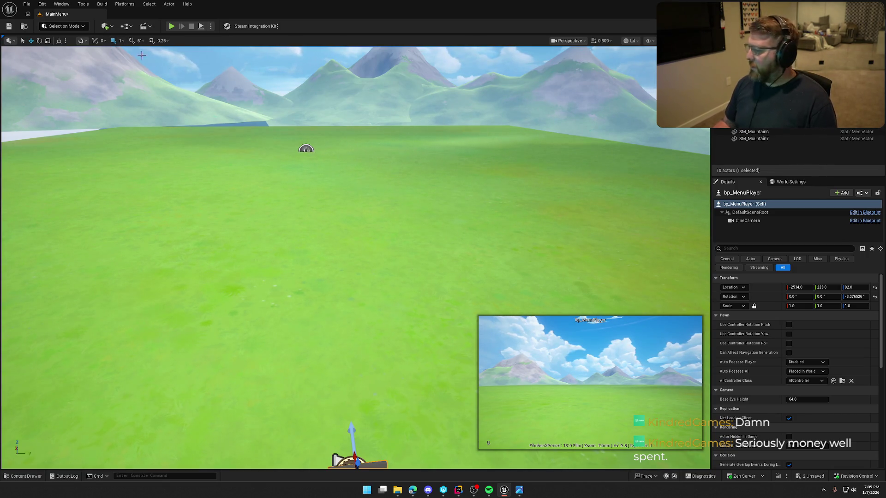
{"action": "left_click", "coordinate": [65, 26]}
{"action": "left_click", "coordinate": [60, 46]}
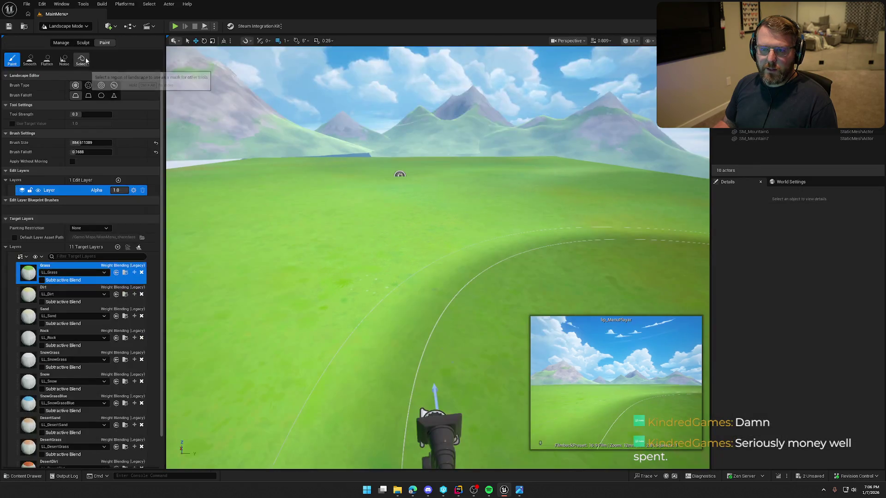
- Sculpt low hills with brush size 500 and tool strength 0.2, undoing a bad stroke
{"action": "left_click", "coordinate": [83, 43]}
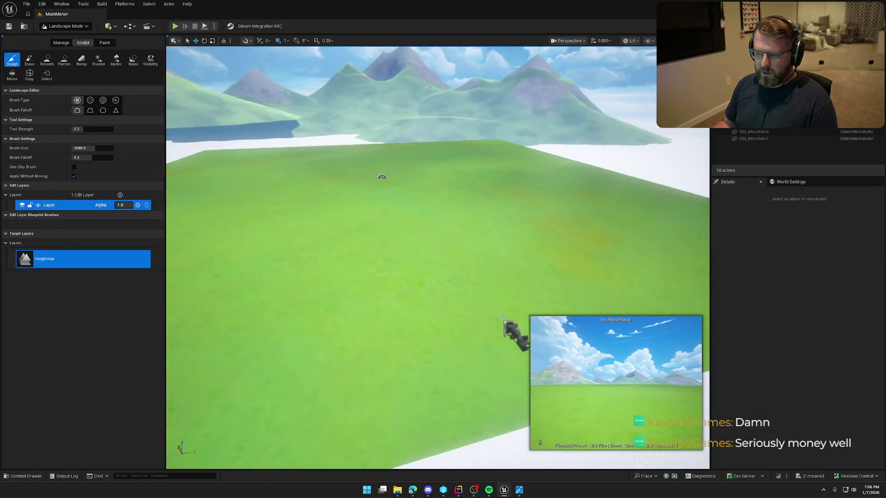
{"action": "scroll", "coordinate": [331, 242], "scroll_direction": "down", "scroll_amount": 2}
{"action": "left_click_drag", "start_coordinate": [93, 150], "coordinate": [80, 150]}
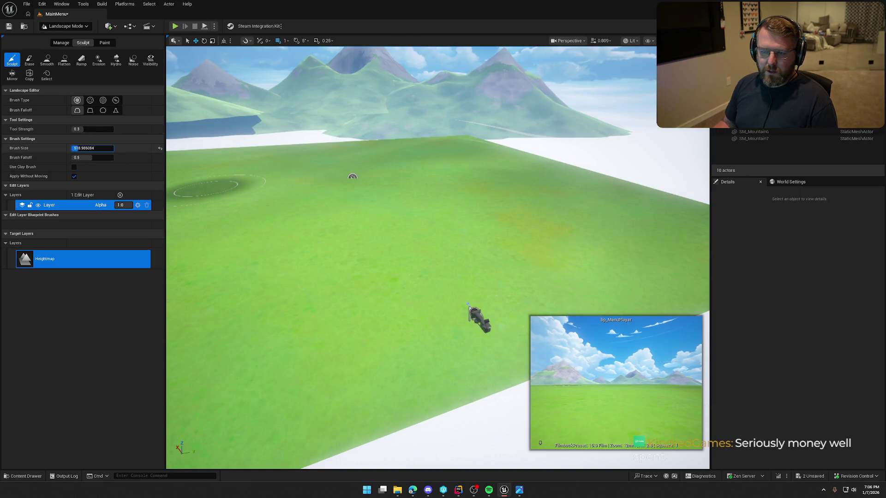
{"action": "left_click", "coordinate": [94, 149]}
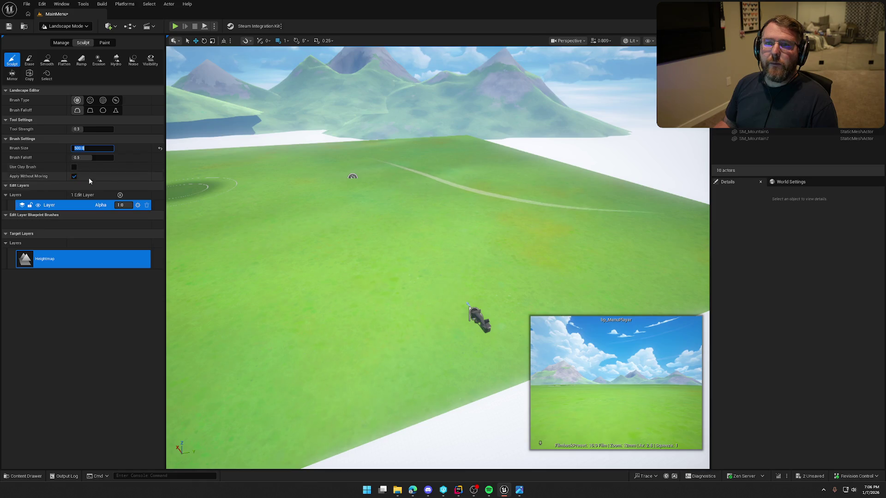
{"action": "left_click_drag", "start_coordinate": [428, 198], "coordinate": [489, 252]}
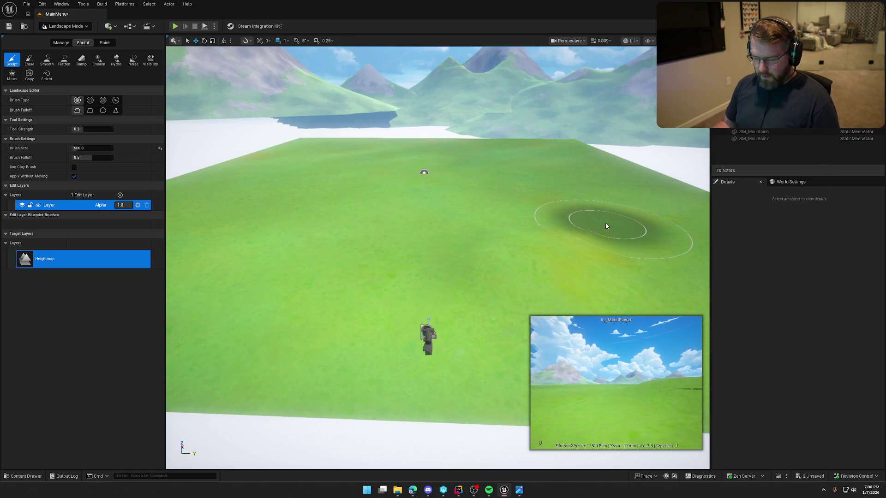
{"action": "key", "text": "ctrl+z"}
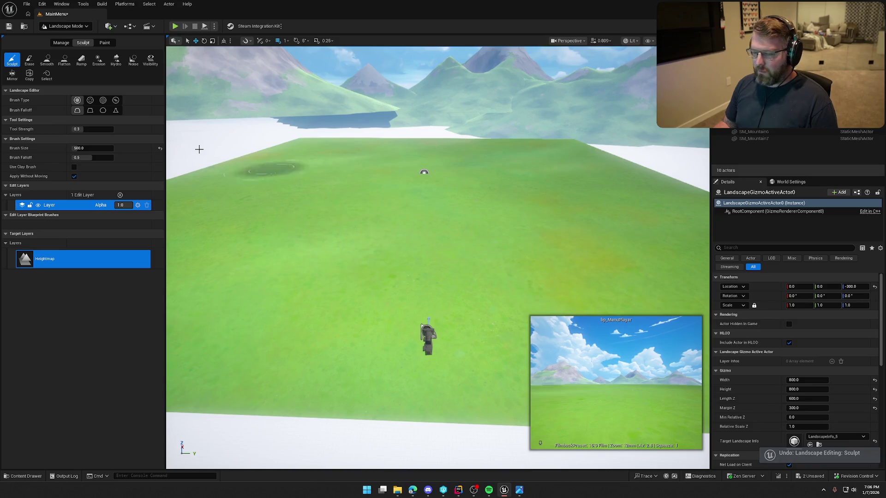
{"action": "left_click", "coordinate": [89, 129]}
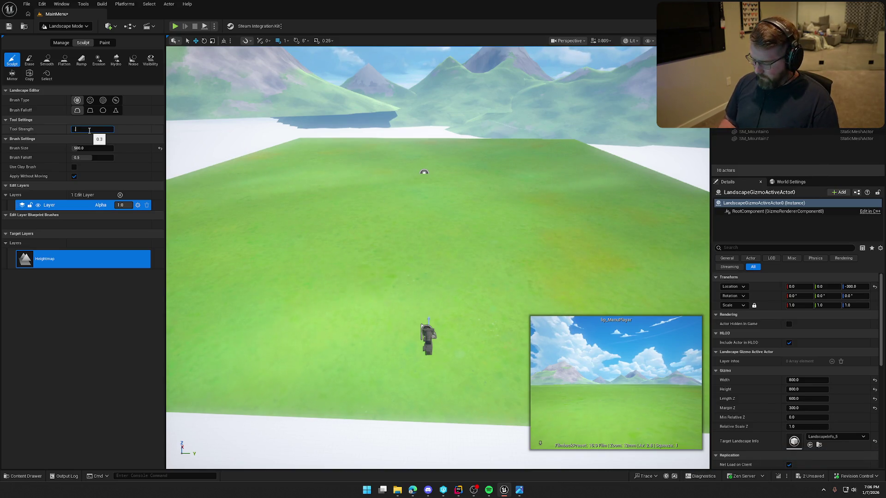
{"action": "type", "text": "0.1"}
{"action": "key", "text": "Return"}
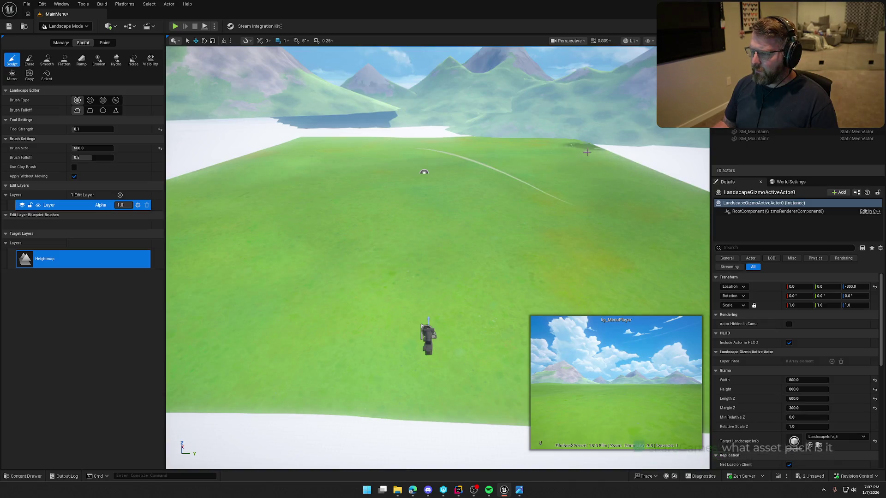
{"action": "left_click", "coordinate": [93, 129]}
{"action": "type", "text": "0.2"}
{"action": "key", "text": "Return"}
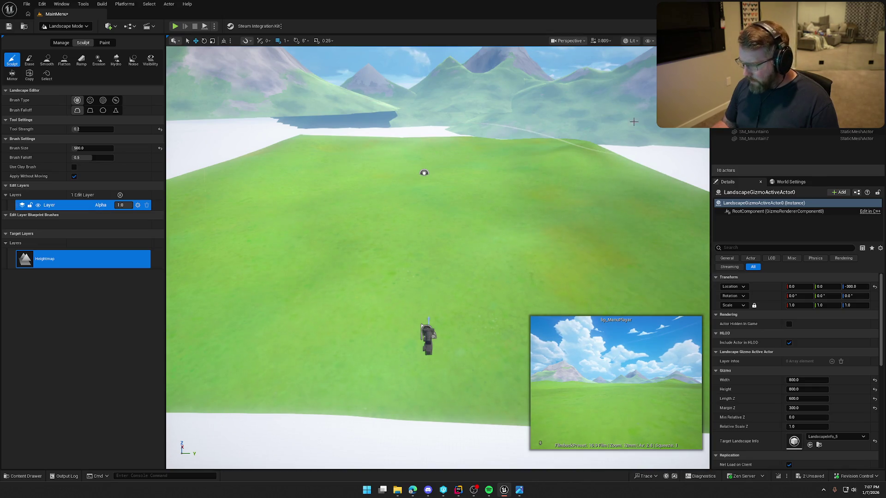
- Soften the hills with the Smooth tool using a larger brush
{"action": "left_click", "coordinate": [46, 59]}
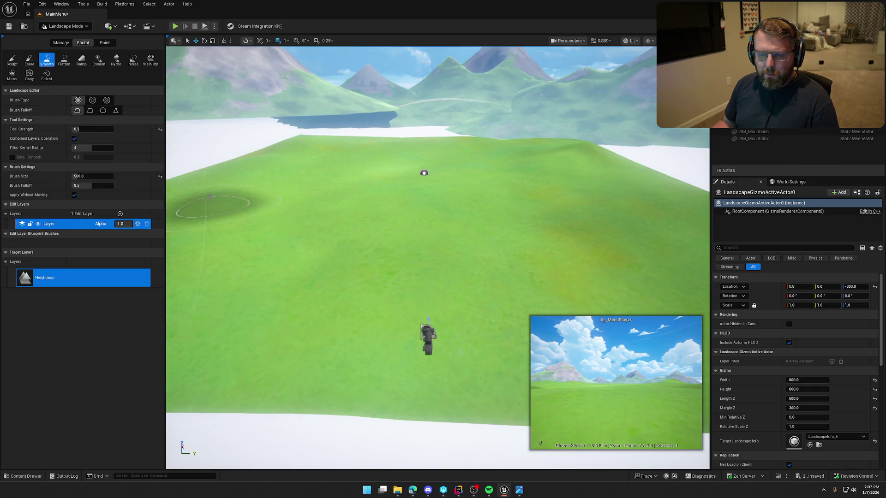
{"action": "left_click_drag", "start_coordinate": [92, 176], "coordinate": [219, 238]}
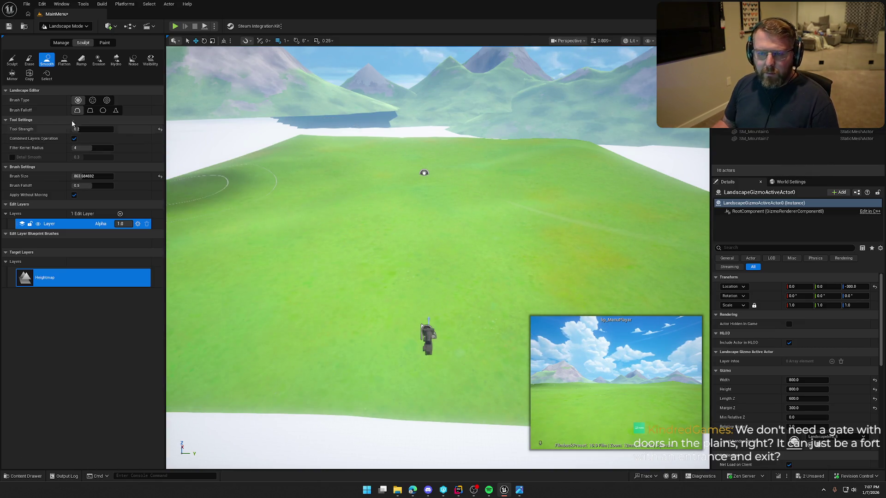
{"action": "left_click", "coordinate": [12, 60]}
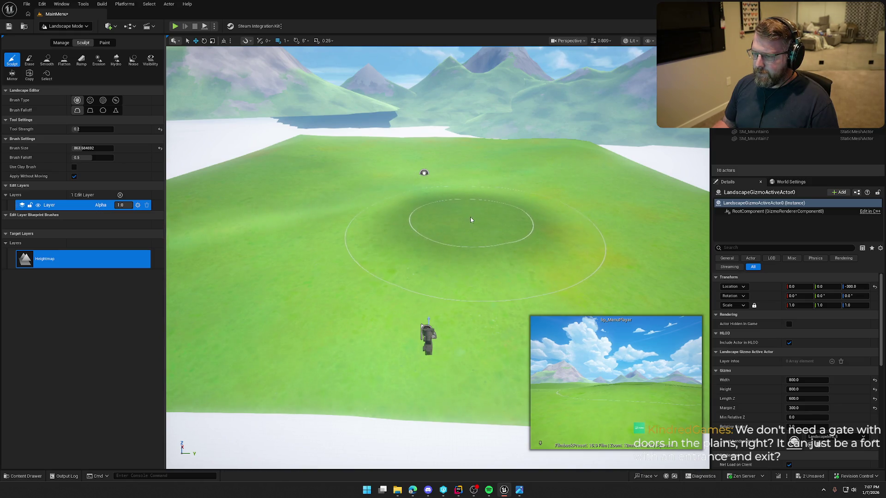
{"action": "left_click", "coordinate": [46, 60]}
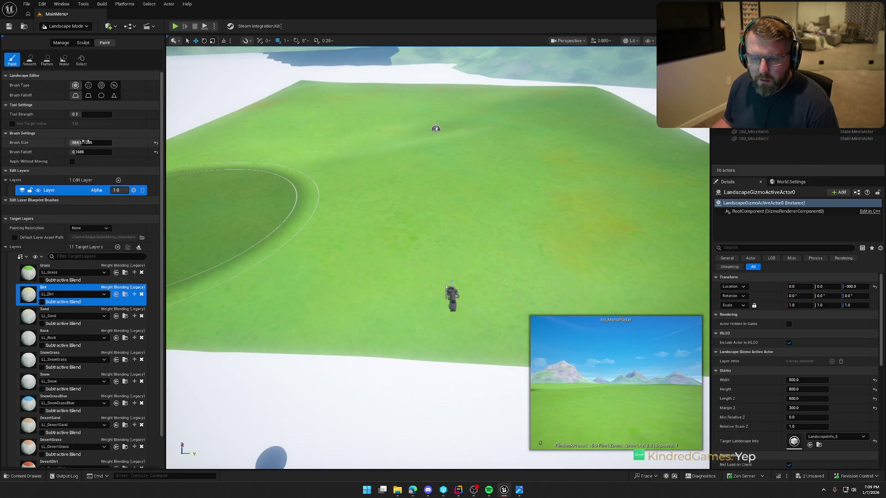
- Set the brush size to 100 and paint a first Dirt patch onto the grass
{"action": "left_click", "coordinate": [86, 141]}
{"action": "type", "text": "0"}
{"action": "key", "text": "Return"}
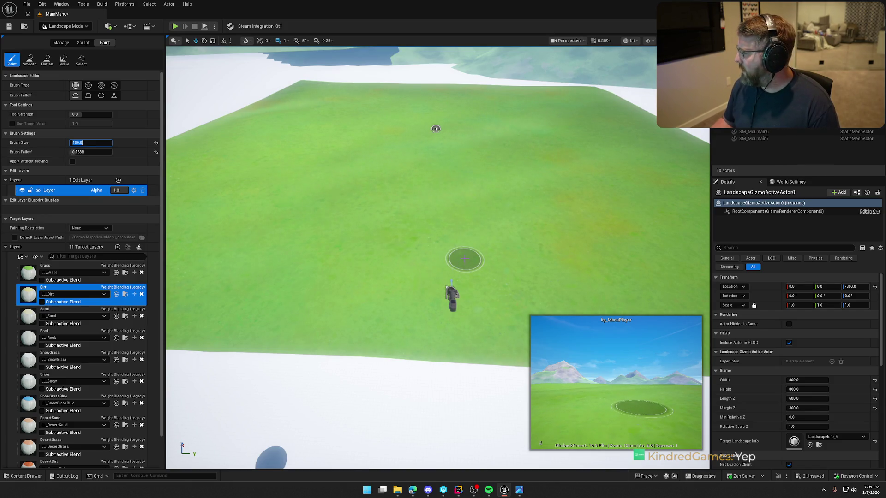
{"action": "mouse_move", "coordinate": [420, 273]}
{"action": "left_mouse_down"}
{"action": "mouse_move", "coordinate": [467, 271]}
{"action": "mouse_move", "coordinate": [455, 251]}
{"action": "mouse_move", "coordinate": [406, 268]}
{"action": "left_mouse_up"}
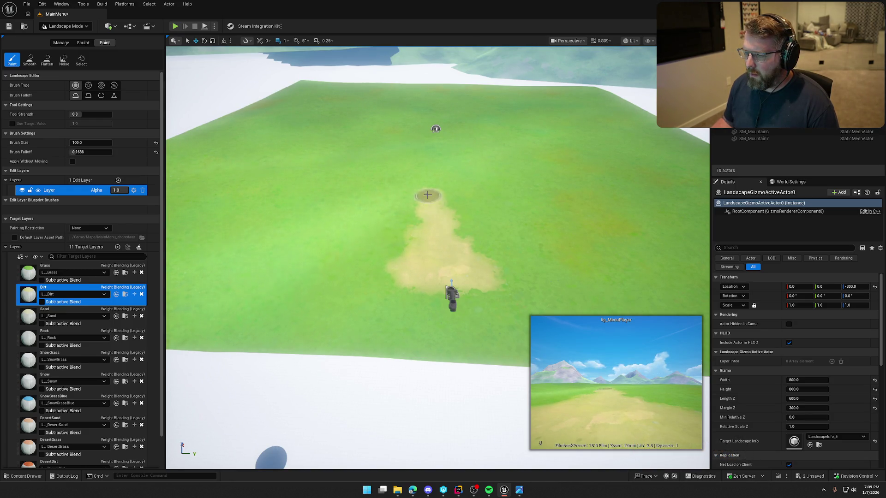
{"action": "key", "text": "f"}
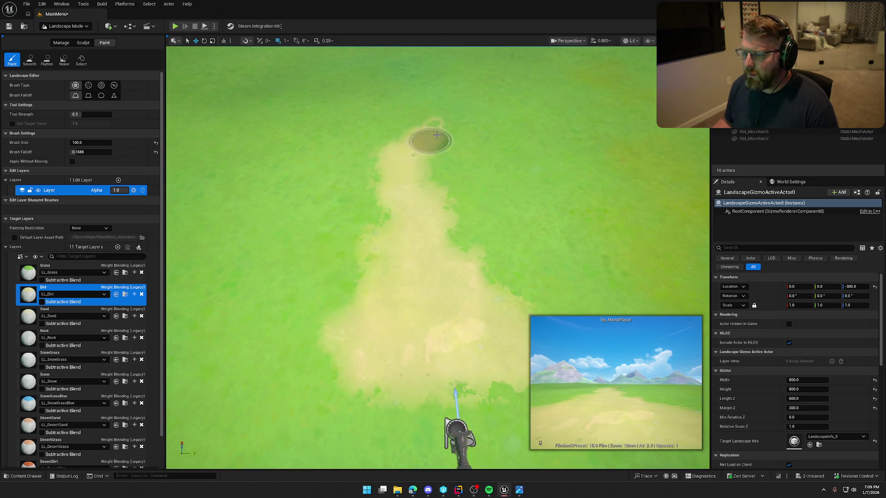
- Extend the winding dirt path up and to the right, widening the patch beside it
{"action": "left_click_drag", "start_coordinate": [437, 135], "coordinate": [425, 144]}
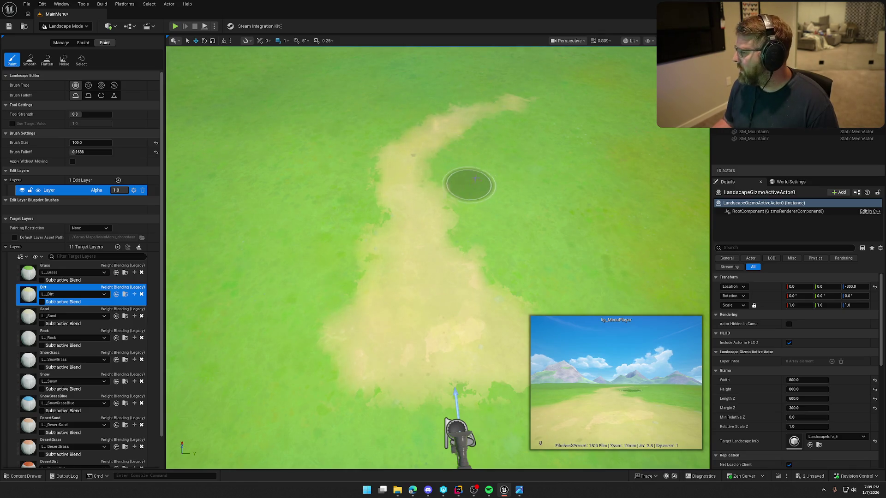
{"action": "scroll", "coordinate": [469, 184], "scroll_direction": "down", "scroll_amount": 5}
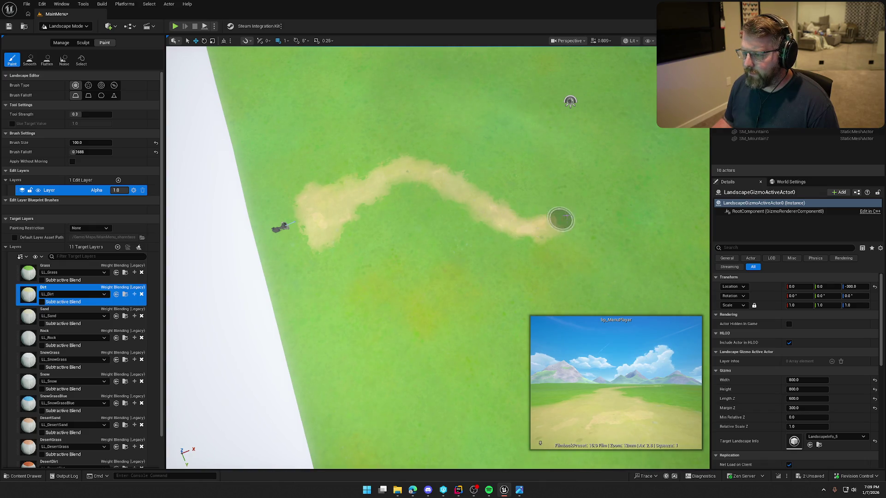
{"action": "left_click_drag", "start_coordinate": [552, 218], "coordinate": [594, 176]}
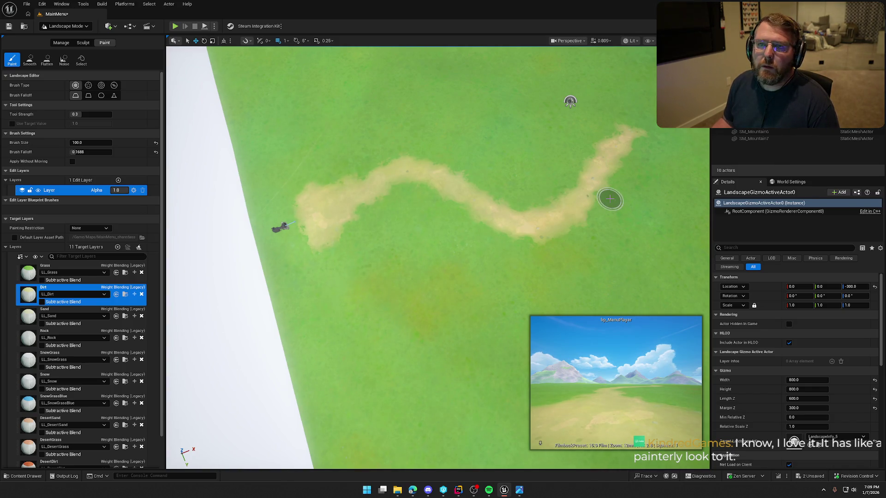
{"action": "scroll", "coordinate": [588, 179], "scroll_direction": "up", "scroll_amount": 3}
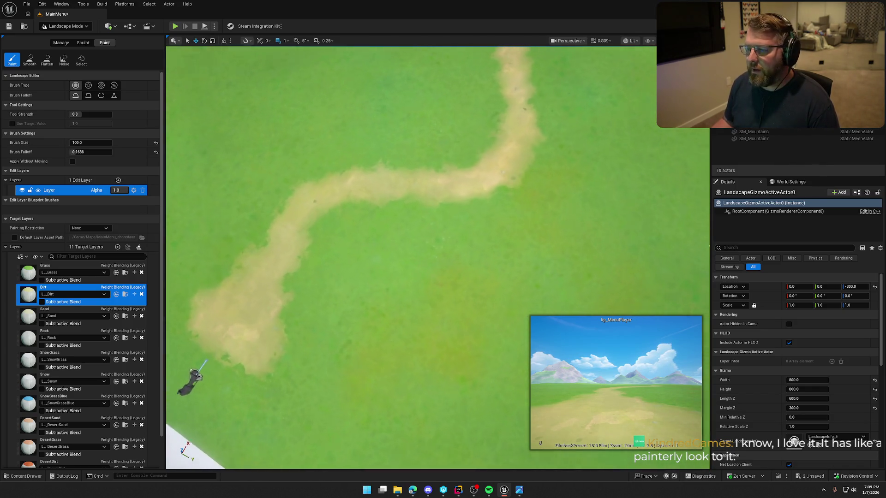
{"action": "mouse_move", "coordinate": [564, 177]}
{"action": "left_mouse_down"}
{"action": "mouse_move", "coordinate": [180, 248]}
{"action": "mouse_move", "coordinate": [277, 277]}
{"action": "mouse_move", "coordinate": [391, 267]}
{"action": "mouse_move", "coordinate": [411, 297]}
{"action": "mouse_move", "coordinate": [433, 227]}
{"action": "mouse_move", "coordinate": [465, 215]}
{"action": "left_mouse_up"}
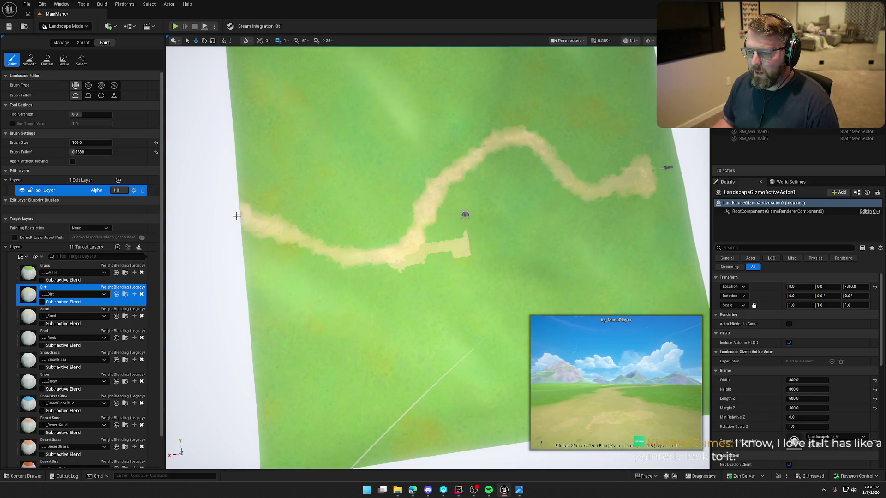
{"action": "left_click_drag", "start_coordinate": [411, 252], "coordinate": [405, 256]}
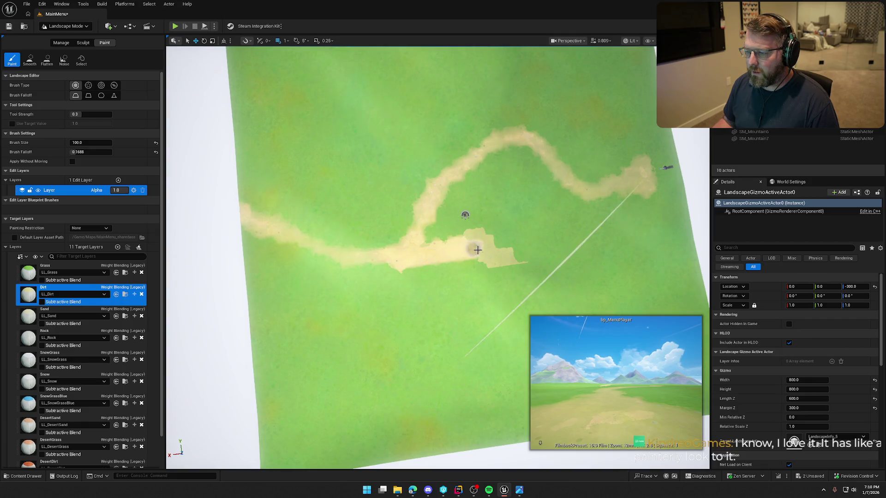
{"action": "left_click_drag", "start_coordinate": [478, 250], "coordinate": [507, 237]}
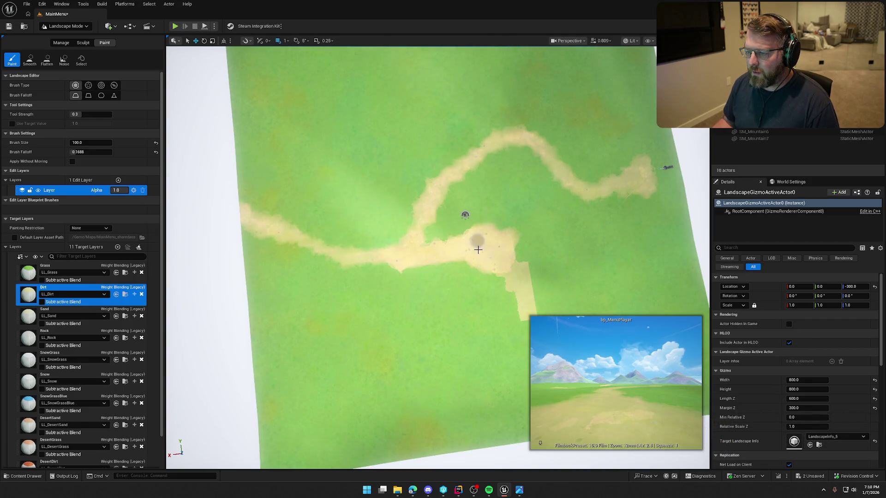
- Undo the oversized dirt patch with Ctrl+Z
{"action": "scroll", "coordinate": [478, 250], "scroll_direction": "up", "scroll_amount": 5}
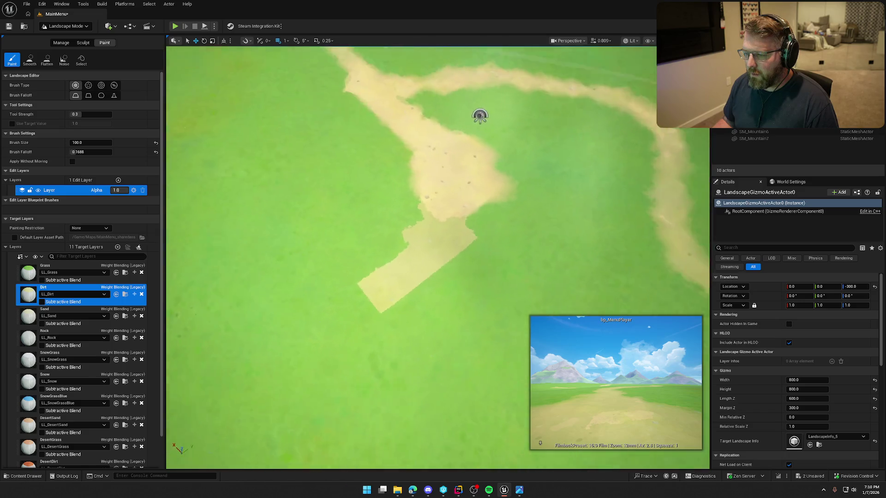
{"action": "scroll", "coordinate": [439, 231], "scroll_direction": "down", "scroll_amount": 5}
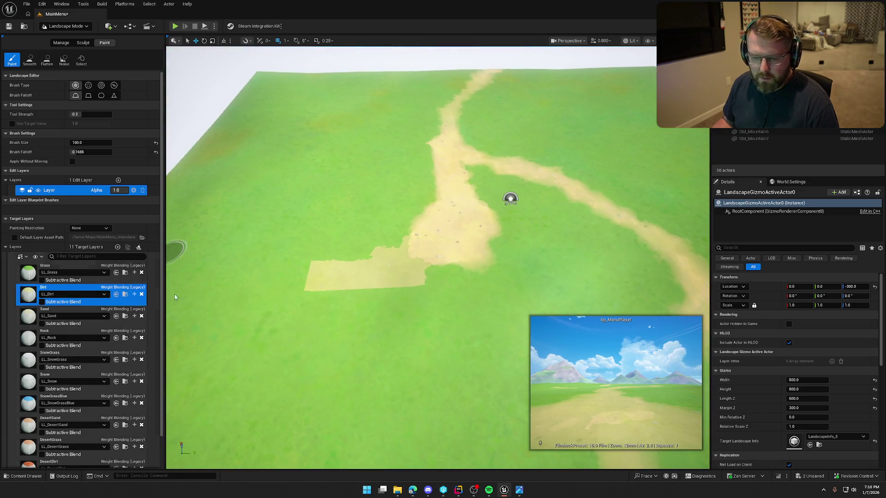
{"action": "scroll", "coordinate": [464, 253], "scroll_direction": "down", "scroll_amount": 5}
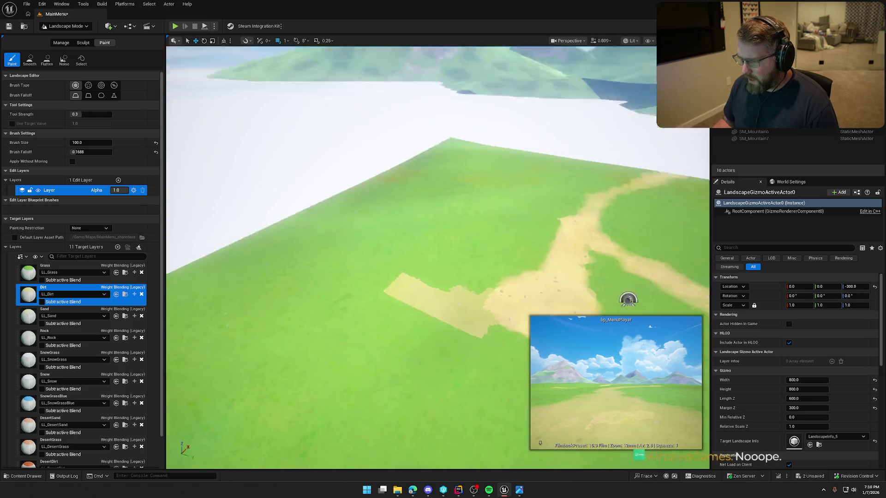
{"action": "scroll", "coordinate": [455, 258], "scroll_direction": "up", "scroll_amount": 6}
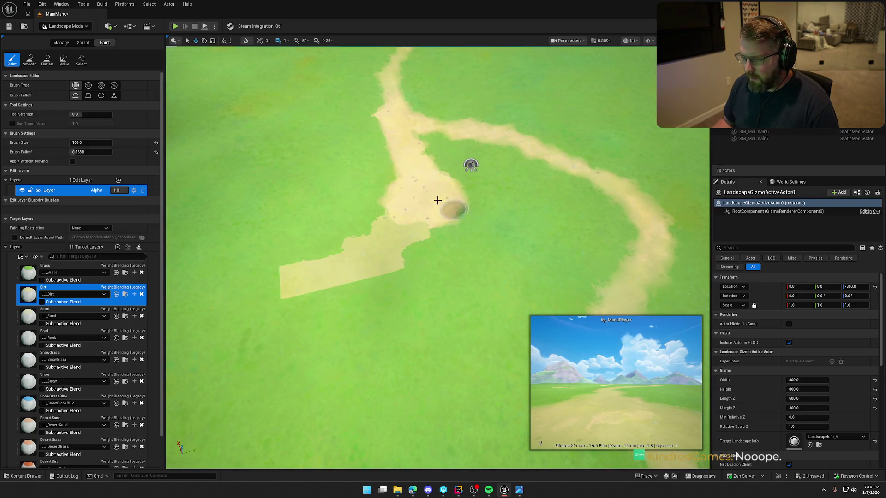
{"action": "key", "text": "ctrl+z"}
{"action": "key", "text": "ctrl+z"}
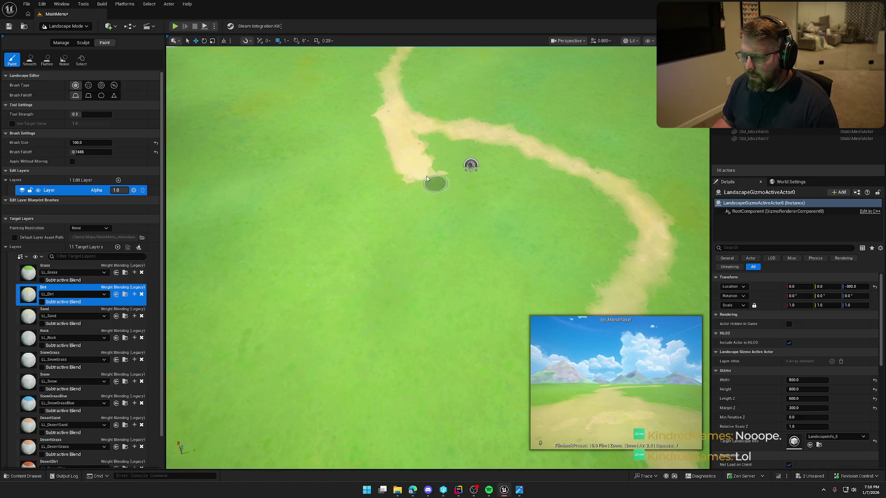
{"action": "scroll", "coordinate": [376, 153], "scroll_direction": "down", "scroll_amount": 4}
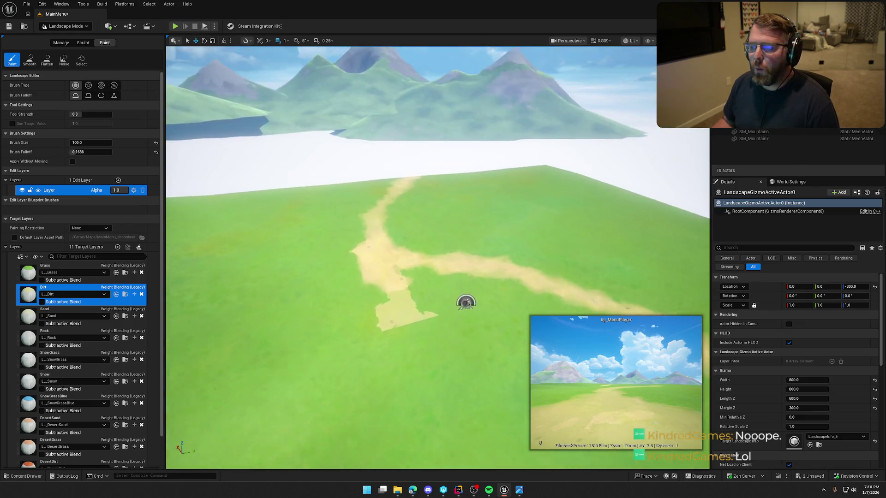
{"action": "scroll", "coordinate": [376, 153], "scroll_direction": "up", "scroll_amount": 6}
{"action": "scroll", "coordinate": [375, 233], "scroll_direction": "down", "scroll_amount": 1}
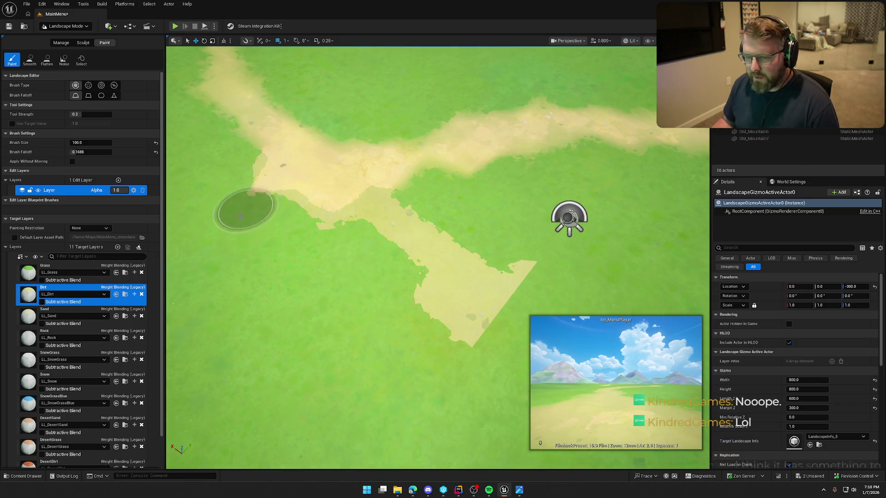
- Paint the Grass layer over the lower part of the stray dirt
{"action": "left_click", "coordinate": [34, 273]}
{"action": "mouse_move", "coordinate": [429, 323]}
{"action": "left_mouse_down"}
{"action": "mouse_move", "coordinate": [366, 286]}
{"action": "mouse_move", "coordinate": [448, 291]}
{"action": "mouse_move", "coordinate": [387, 220]}
{"action": "mouse_move", "coordinate": [317, 237]}
{"action": "mouse_move", "coordinate": [230, 181]}
{"action": "mouse_move", "coordinate": [283, 206]}
{"action": "mouse_move", "coordinate": [413, 214]}
{"action": "mouse_move", "coordinate": [386, 210]}
{"action": "mouse_move", "coordinate": [415, 233]}
{"action": "mouse_move", "coordinate": [415, 176]}
{"action": "left_mouse_up"}
{"action": "scroll", "coordinate": [437, 259], "scroll_direction": "down", "scroll_amount": 5}
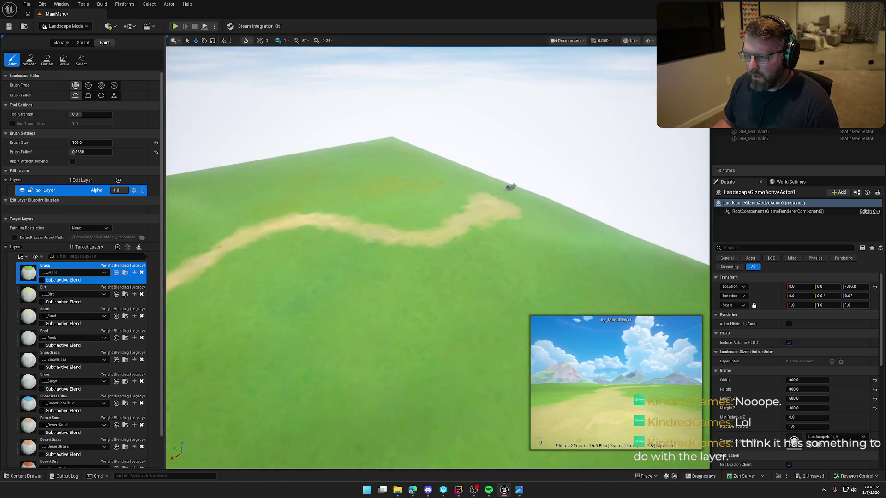
{"action": "scroll", "coordinate": [448, 254], "scroll_direction": "down", "scroll_amount": 5}
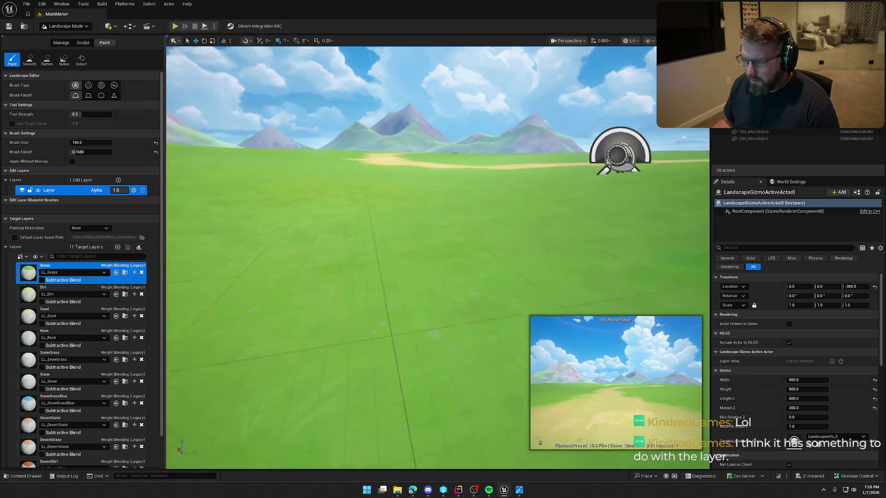
{"action": "scroll", "coordinate": [448, 254], "scroll_direction": "up", "scroll_amount": 5}
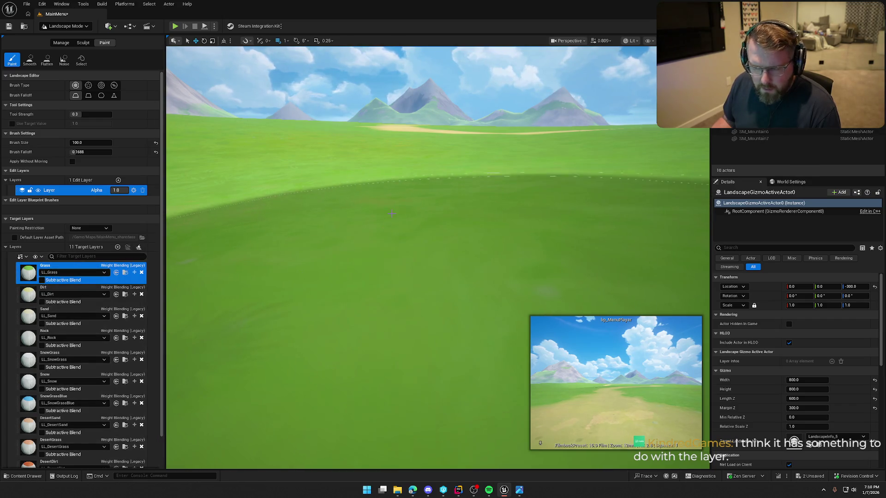
{"action": "scroll", "coordinate": [356, 226], "scroll_direction": "down", "scroll_amount": 5}
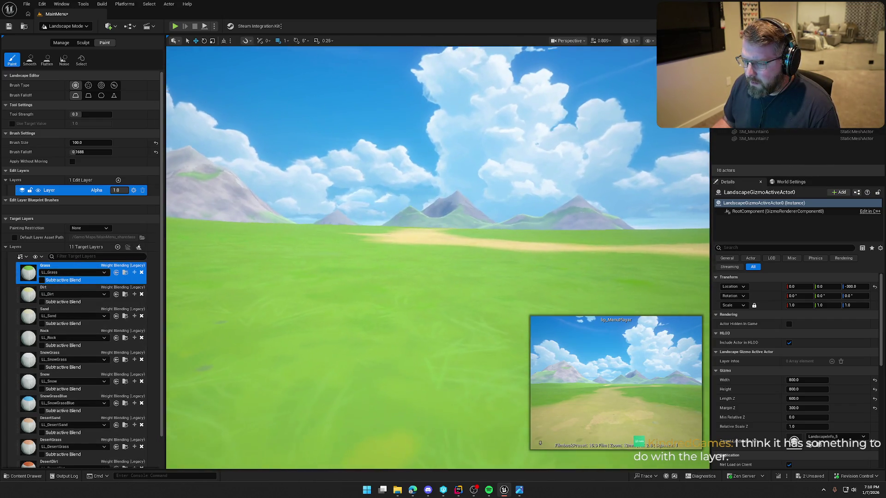
{"action": "scroll", "coordinate": [415, 277], "scroll_direction": "up", "scroll_amount": 5}
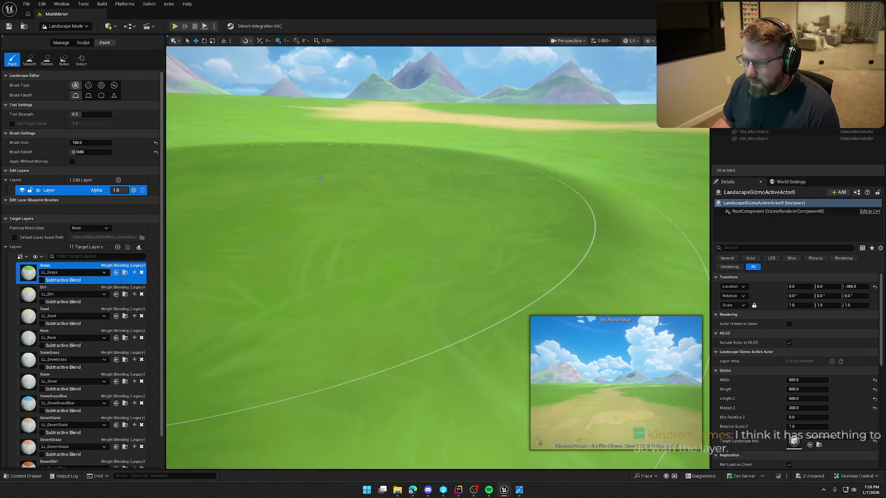
{"action": "scroll", "coordinate": [415, 258], "scroll_direction": "down", "scroll_amount": 5}
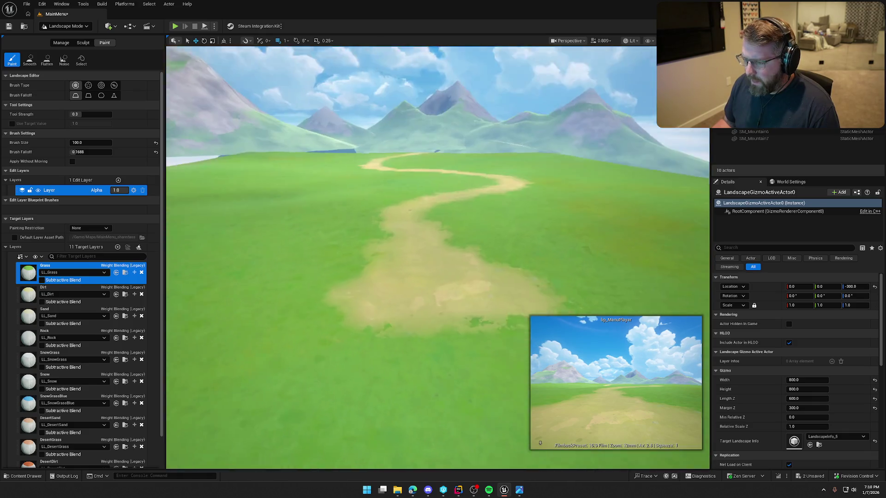
- Paint Dirt further down at the path's end to make a broad dirt area
{"action": "left_click", "coordinate": [65, 292]}
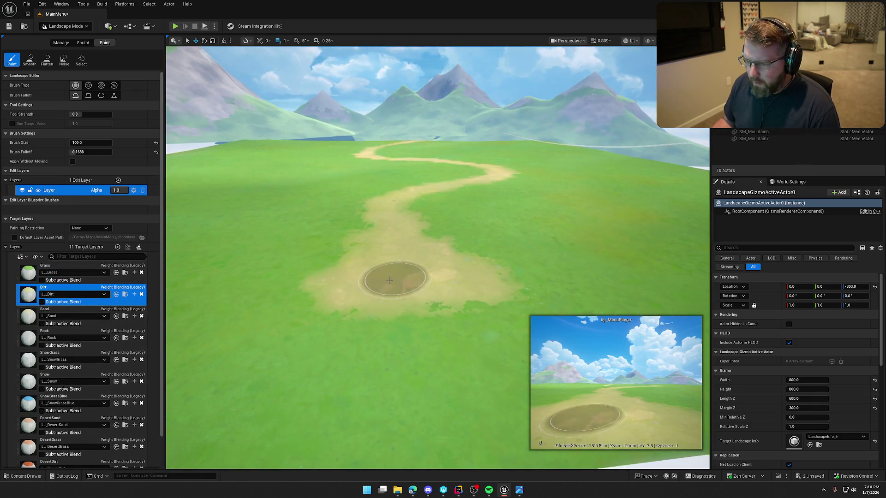
{"action": "mouse_move", "coordinate": [375, 270]}
{"action": "left_mouse_down"}
{"action": "mouse_move", "coordinate": [386, 257]}
{"action": "mouse_move", "coordinate": [455, 282]}
{"action": "mouse_move", "coordinate": [375, 292]}
{"action": "mouse_move", "coordinate": [364, 313]}
{"action": "mouse_move", "coordinate": [316, 306]}
{"action": "mouse_move", "coordinate": [449, 297]}
{"action": "mouse_move", "coordinate": [490, 283]}
{"action": "mouse_move", "coordinate": [468, 296]}
{"action": "mouse_move", "coordinate": [419, 300]}
{"action": "left_mouse_up"}
{"action": "scroll", "coordinate": [419, 300], "scroll_direction": "up", "scroll_amount": 3}
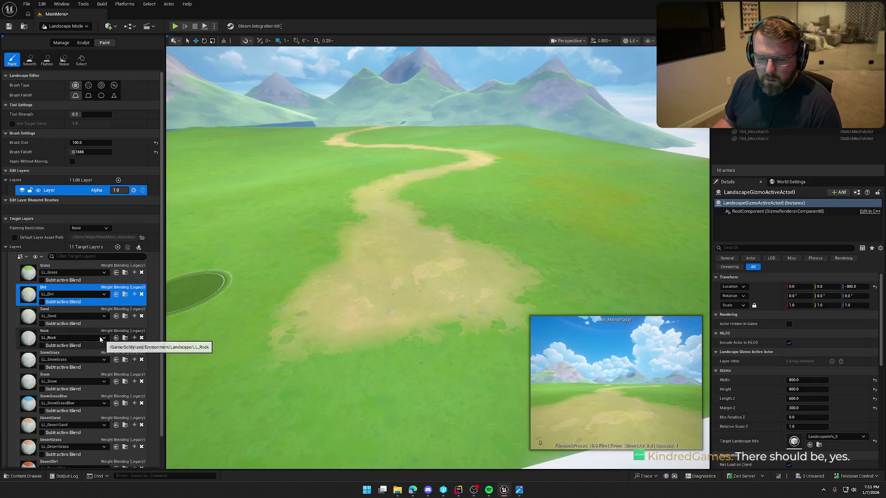
{"action": "scroll", "coordinate": [89, 369], "scroll_direction": "down", "scroll_amount": 2}
{"action": "scroll", "coordinate": [89, 369], "scroll_direction": "down", "scroll_amount": 2}
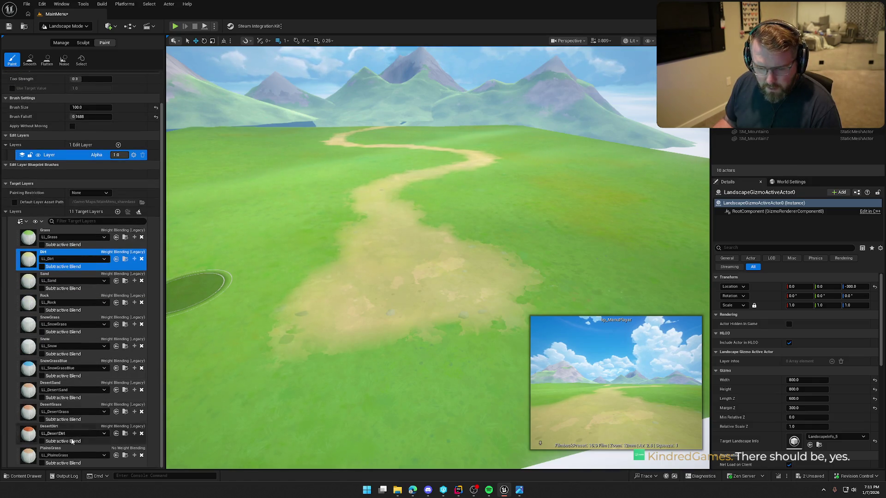
{"action": "scroll", "coordinate": [36, 453], "scroll_direction": "up", "scroll_amount": 3}
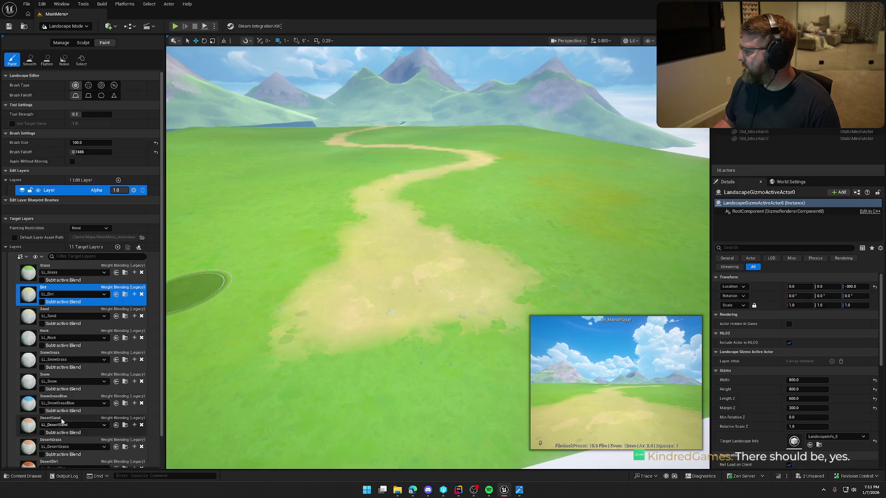
- Reselect the Grass layer and tilt the view up toward the sky
{"action": "left_click", "coordinate": [59, 277]}
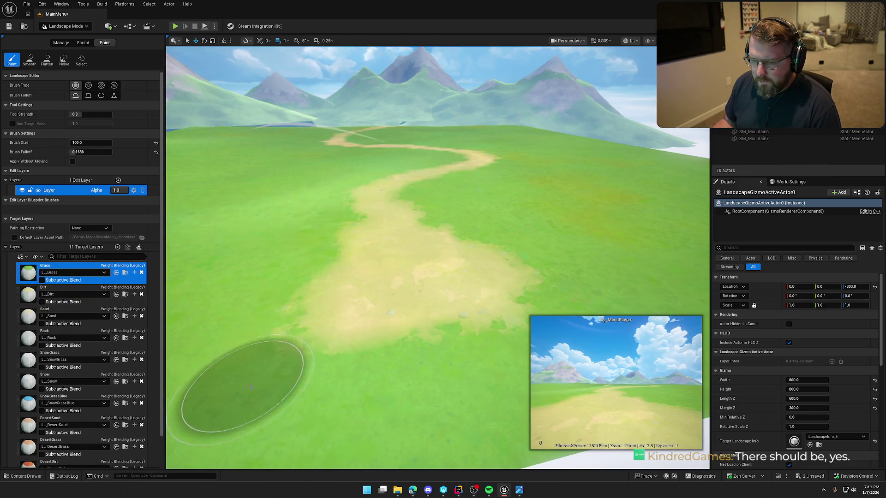
{"action": "scroll", "coordinate": [237, 201], "scroll_direction": "up", "scroll_amount": 10}
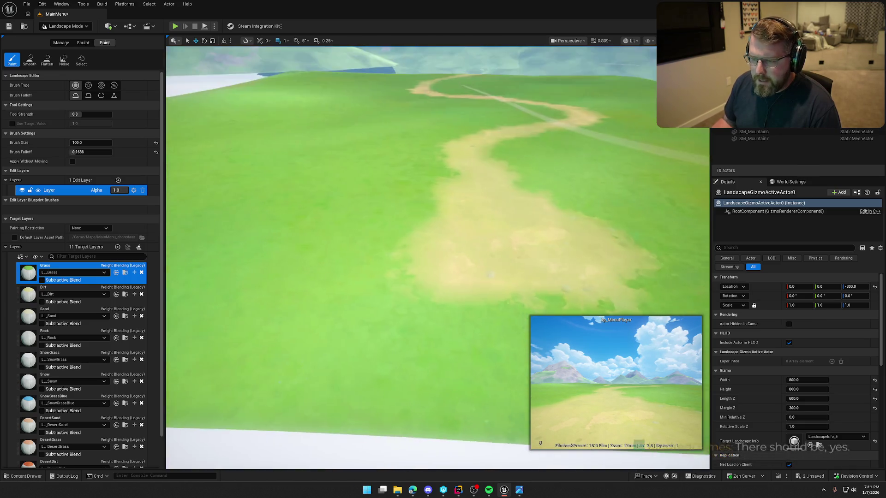
{"action": "left_click_drag", "start_coordinate": [237, 202], "coordinate": [244, 180]}
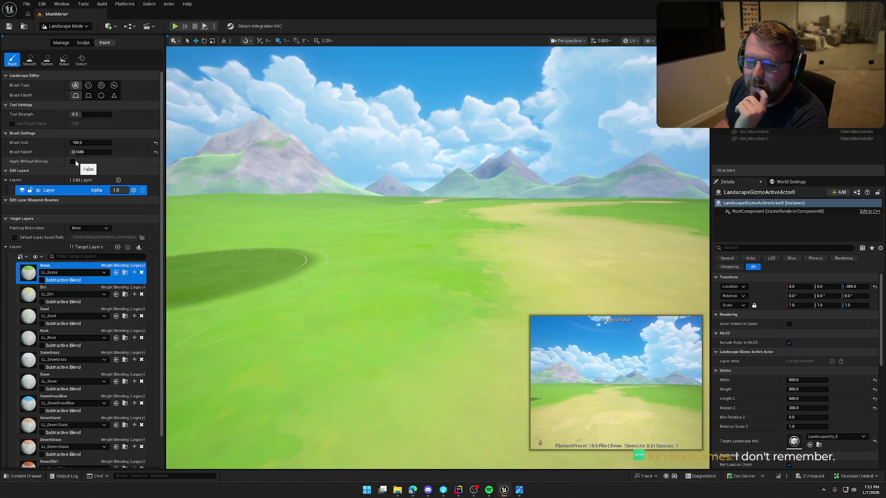
- View the winding dirt path from above and at ground level, then show the editor modes list
{"action": "mouse_move", "coordinate": [506, 198]}
{"action": "left_mouse_down"}
{"action": "mouse_move", "coordinate": [507, 318]}
{"action": "mouse_move", "coordinate": [504, 198]}
{"action": "left_mouse_up"}
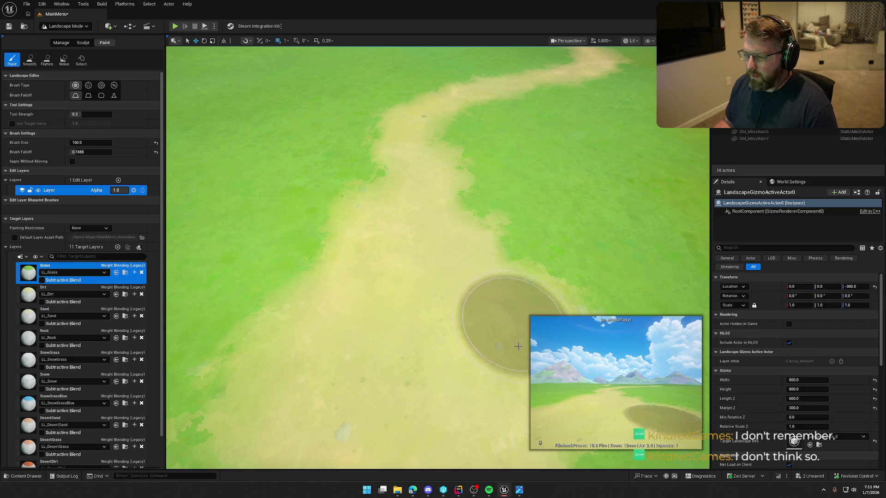
{"action": "left_click_drag", "start_coordinate": [518, 346], "coordinate": [306, 292]}
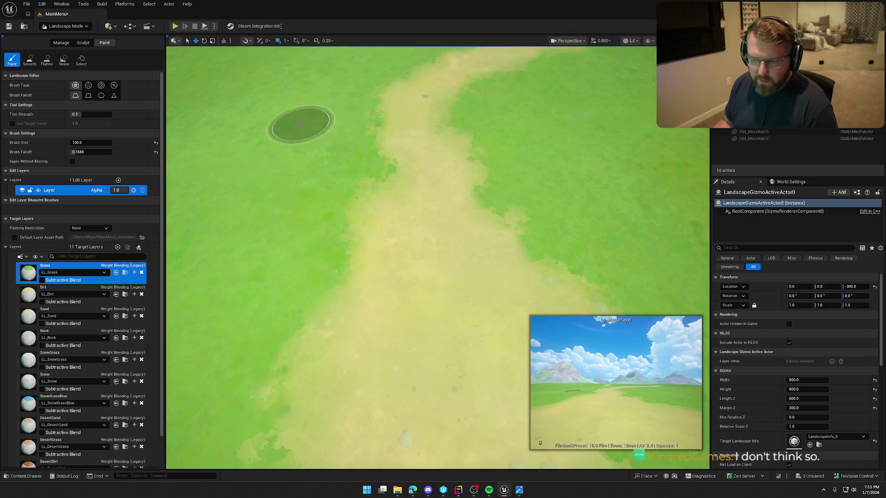
{"action": "mouse_move", "coordinate": [263, 184]}
{"action": "left_mouse_down"}
{"action": "mouse_move", "coordinate": [277, 138]}
{"action": "mouse_move", "coordinate": [198, 210]}
{"action": "left_mouse_up"}
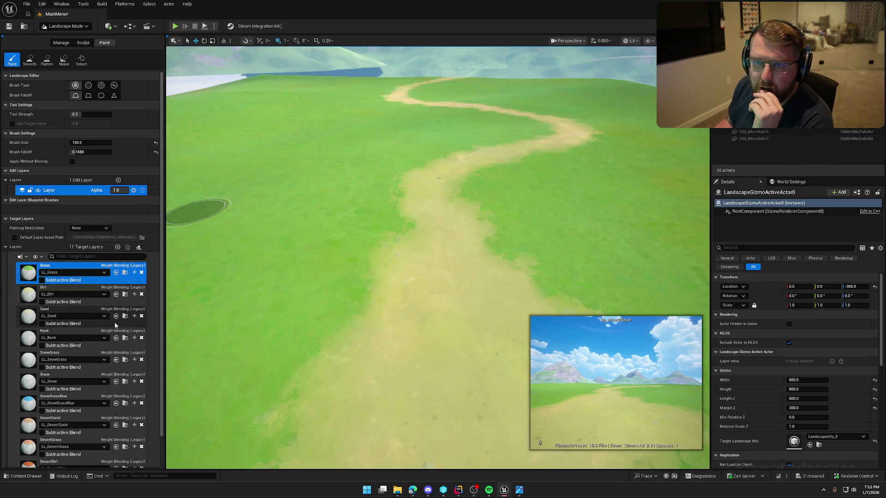
{"action": "left_click", "coordinate": [64, 26]}
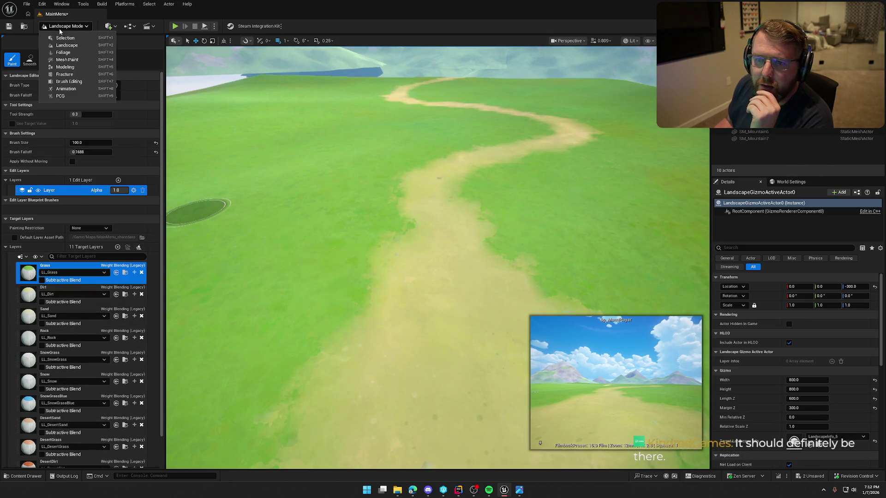
- Switch to Selection Mode and select the Landscape to show its properties
{"action": "left_click", "coordinate": [64, 34]}
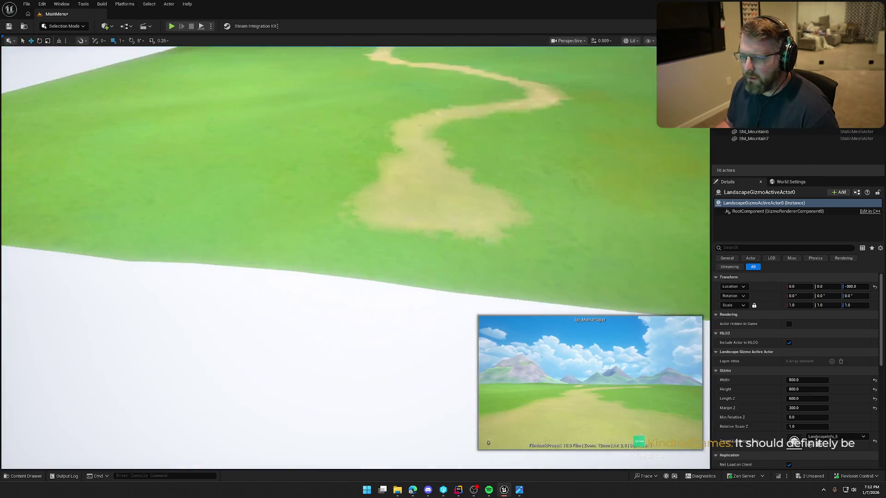
{"action": "scroll", "coordinate": [291, 147], "scroll_direction": "up", "scroll_amount": 3}
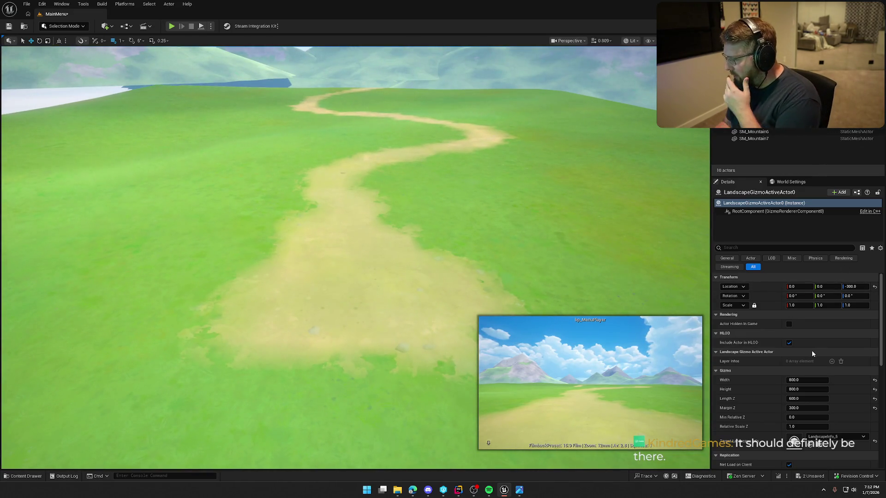
{"action": "scroll", "coordinate": [812, 354], "scroll_direction": "down", "scroll_amount": 3}
{"action": "left_click", "coordinate": [852, 383]}
{"action": "left_click", "coordinate": [852, 384]}
{"action": "scroll", "coordinate": [762, 364], "scroll_direction": "up", "scroll_amount": 3}
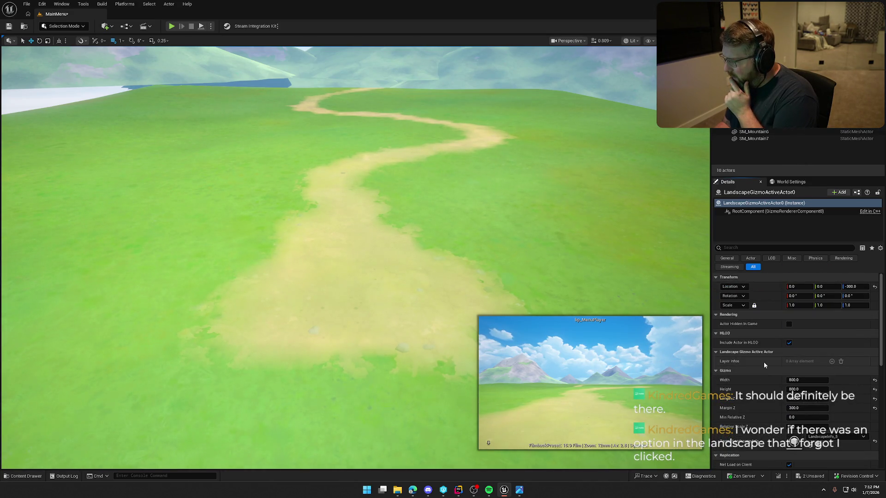
{"action": "left_click", "coordinate": [793, 441]}
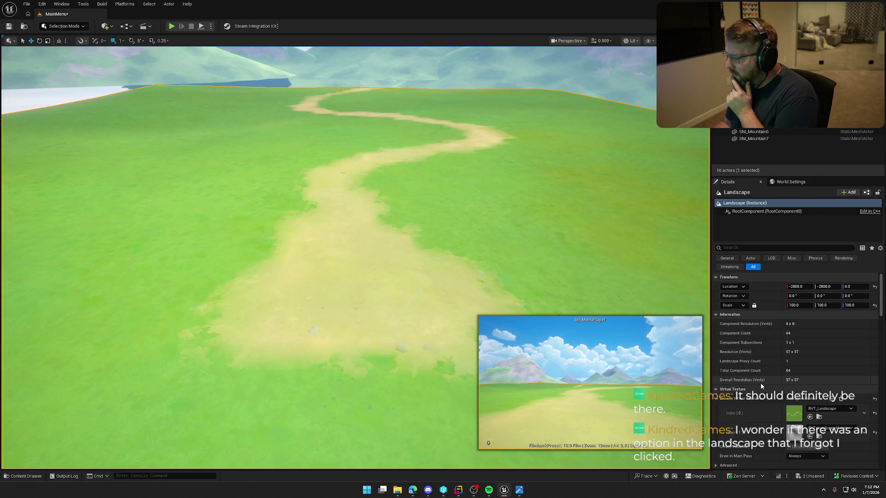
- Set the Landscape Material to MI_Landscape from the asset picker
{"action": "scroll", "coordinate": [761, 383], "scroll_direction": "down", "scroll_amount": 4}
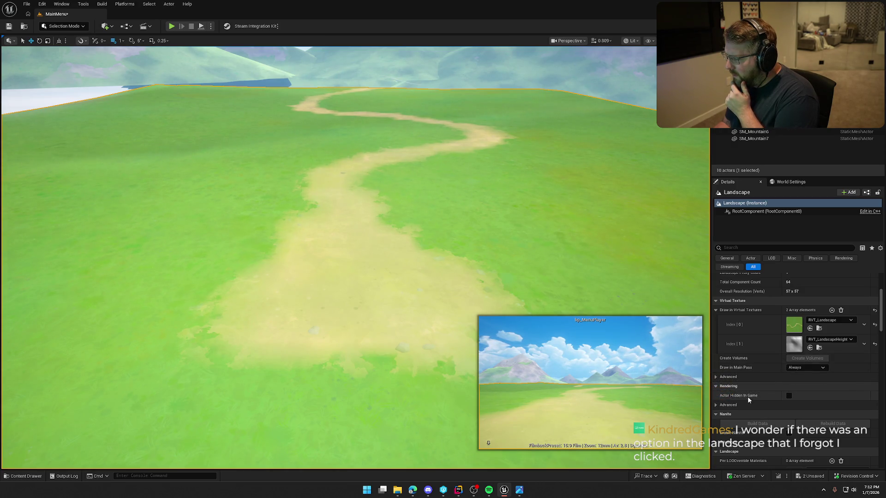
{"action": "scroll", "coordinate": [788, 380], "scroll_direction": "down", "scroll_amount": 3}
{"action": "scroll", "coordinate": [752, 395], "scroll_direction": "down", "scroll_amount": 3}
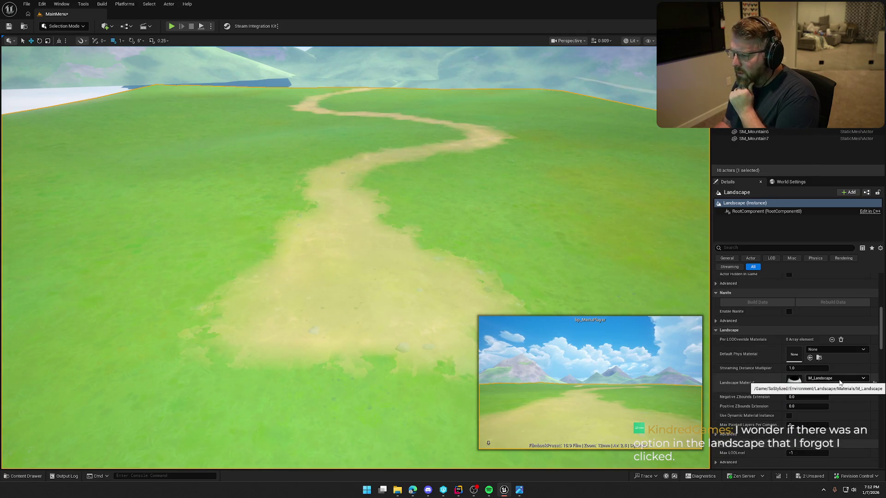
{"action": "left_click", "coordinate": [839, 379]}
{"action": "type", "text": "landscap"}
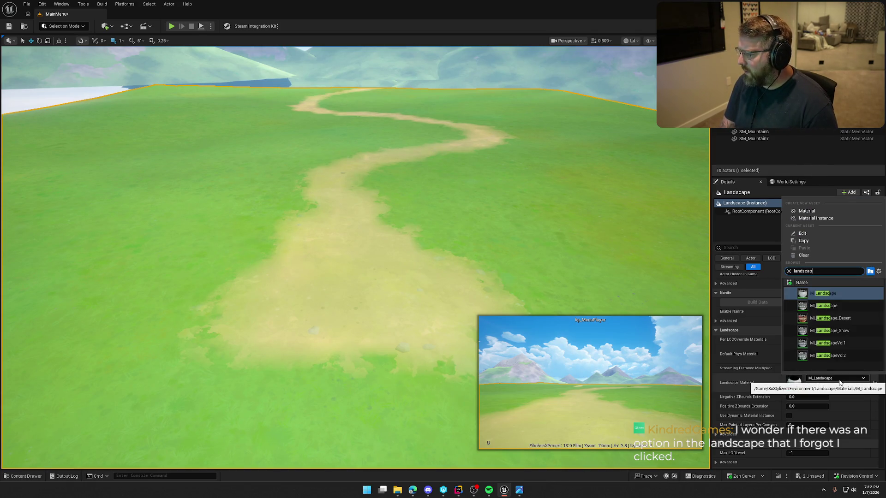
{"action": "type", "text": "e"}
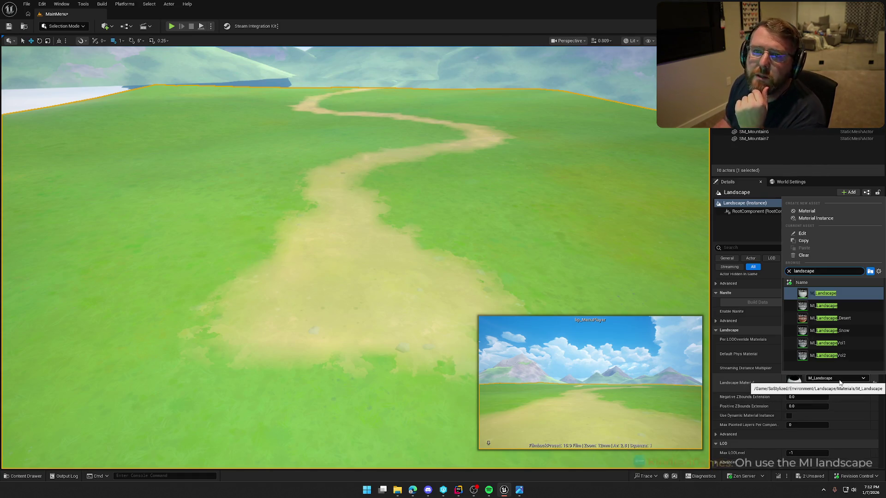
{"action": "left_click", "coordinate": [830, 307]}
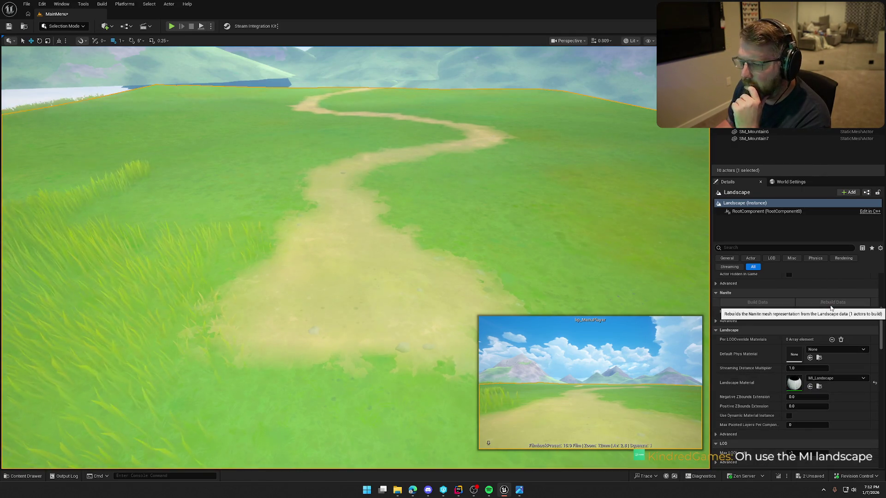
- Look around the level at the new stylized grass, then open Project Settings to fix texture pools
{"action": "scroll", "coordinate": [380, 148], "scroll_direction": "down", "scroll_amount": 5}
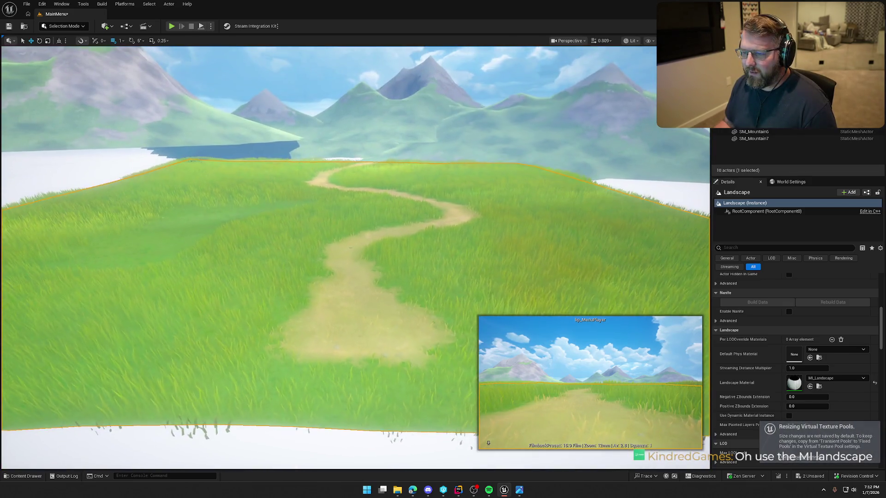
{"action": "mouse_move", "coordinate": [380, 240]}
{"action": "left_mouse_down"}
{"action": "mouse_move", "coordinate": [415, 259]}
{"action": "mouse_move", "coordinate": [383, 235]}
{"action": "left_mouse_up"}
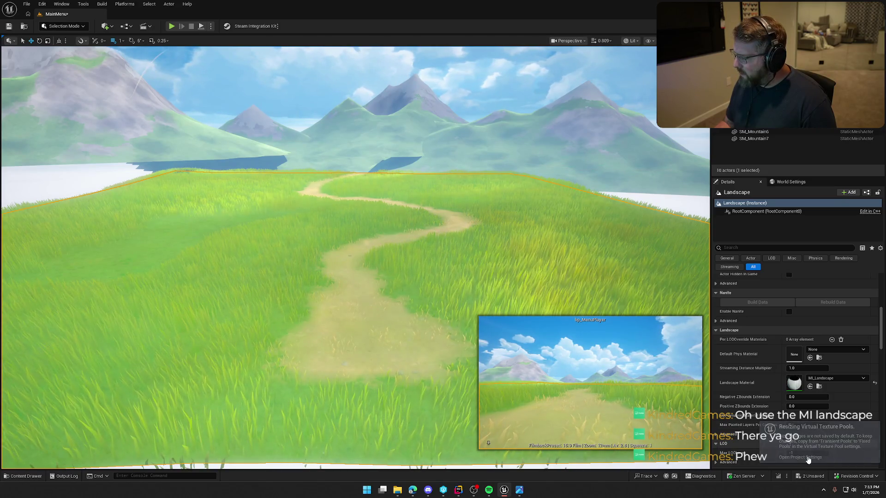
{"action": "left_click", "coordinate": [808, 458]}
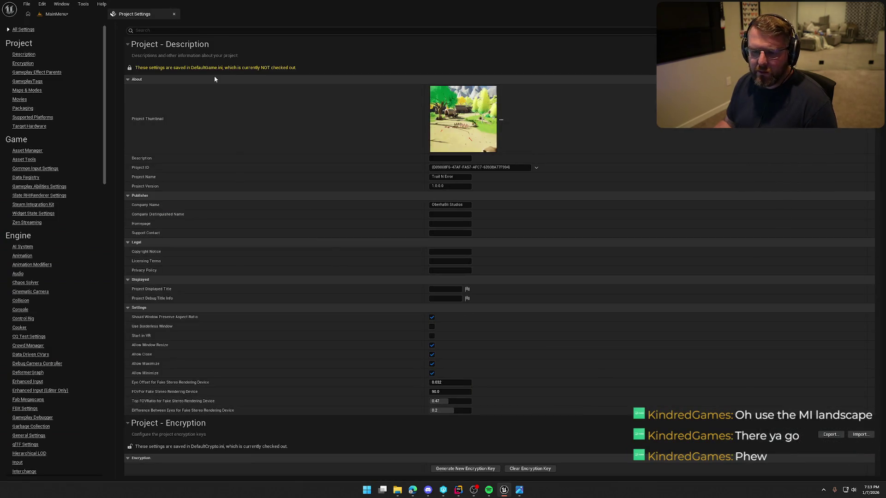
- Search 'pools' and set the Fixed virtual texture pool to 294 MB, matching the Transient pool
{"action": "type", "text": "pools"}
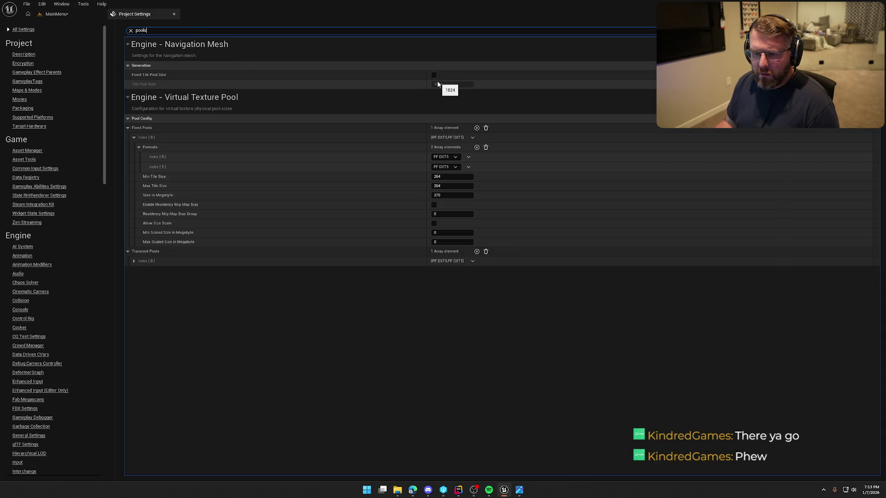
{"action": "left_click", "coordinate": [133, 261]}
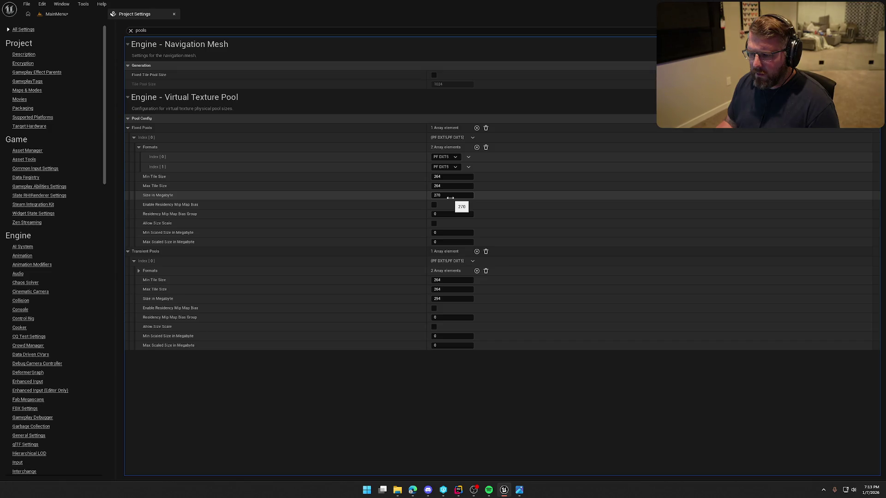
{"action": "left_click", "coordinate": [138, 270]}
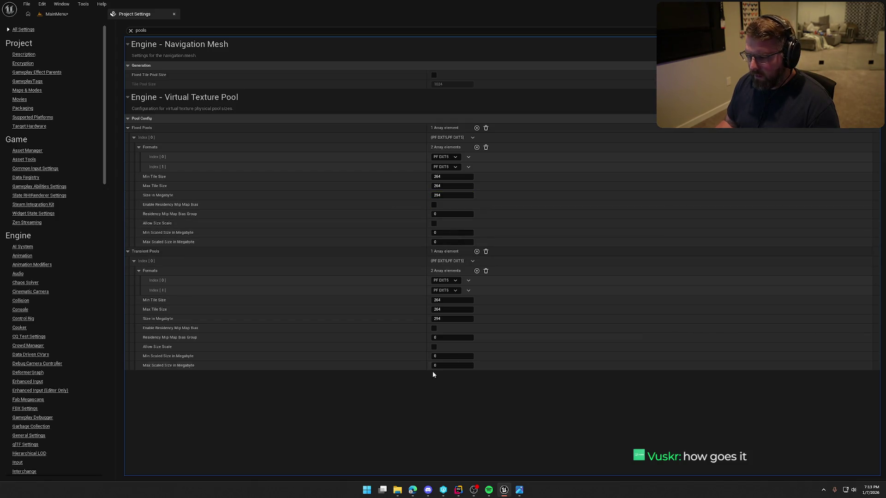
{"action": "left_click", "coordinate": [174, 13]}
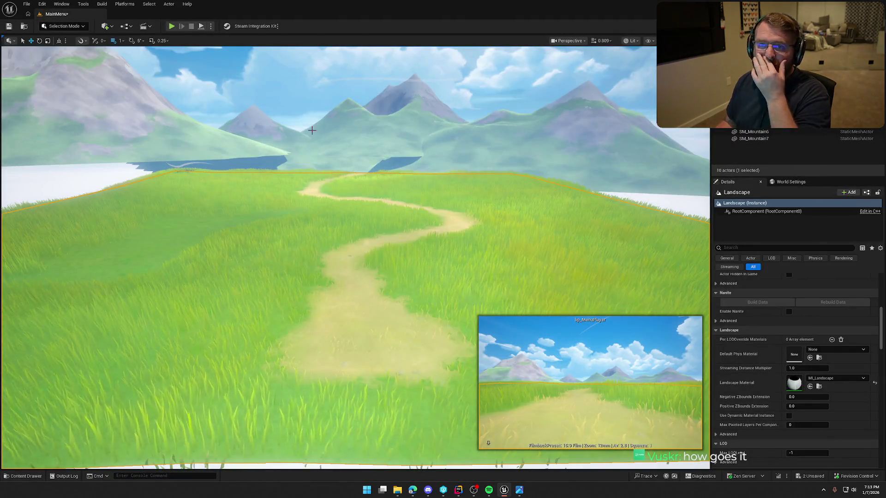
- Put the editor back into Landscape Paint mode
{"action": "mouse_move", "coordinate": [340, 173]}
{"action": "left_mouse_down"}
{"action": "mouse_move", "coordinate": [340, 199]}
{"action": "mouse_move", "coordinate": [340, 185]}
{"action": "mouse_move", "coordinate": [392, 189]}
{"action": "mouse_move", "coordinate": [256, 249]}
{"action": "left_mouse_up"}
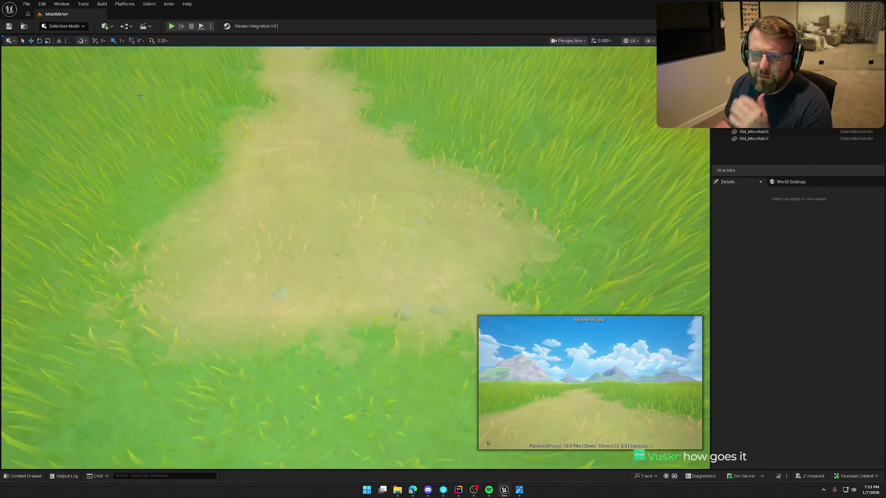
{"action": "left_click", "coordinate": [84, 27]}
{"action": "left_click", "coordinate": [64, 47]}
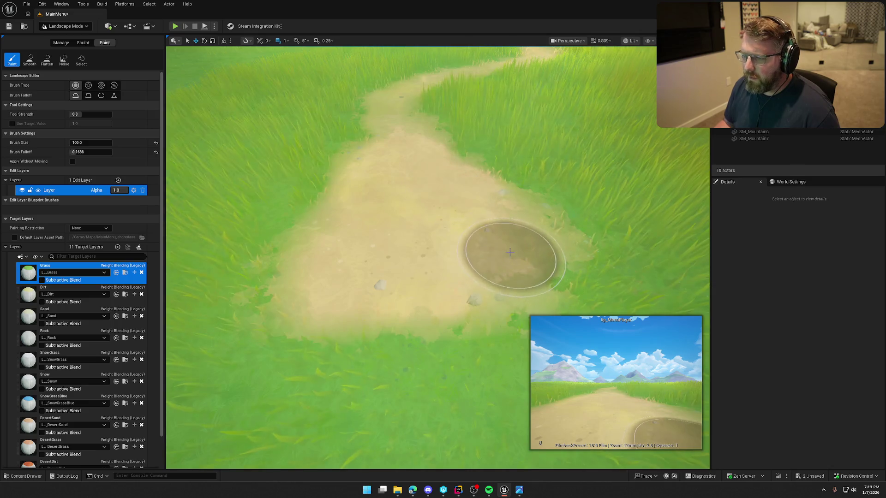
- Swing the camera around the path from overhead, oblique and ground-level angles
{"action": "right_click", "coordinate": [604, 277]}
{"action": "scroll", "coordinate": [348, 240], "scroll_direction": "down", "scroll_amount": 5}
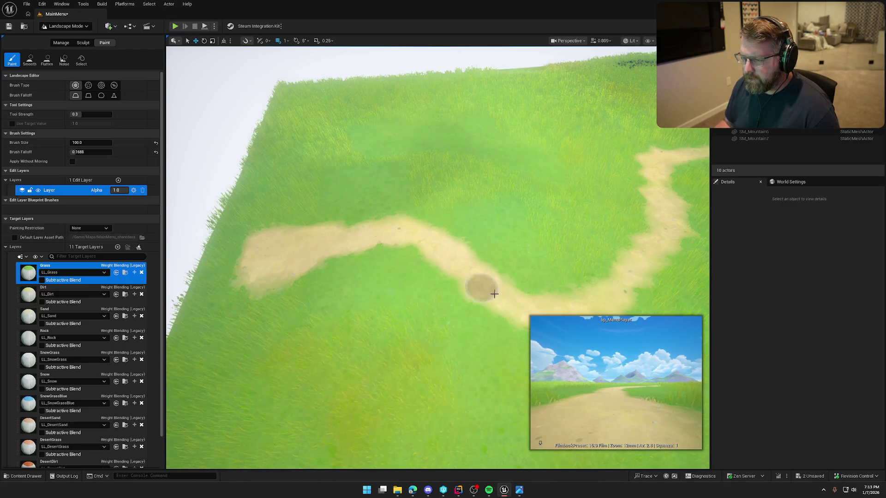
{"action": "right_click", "coordinate": [550, 314]}
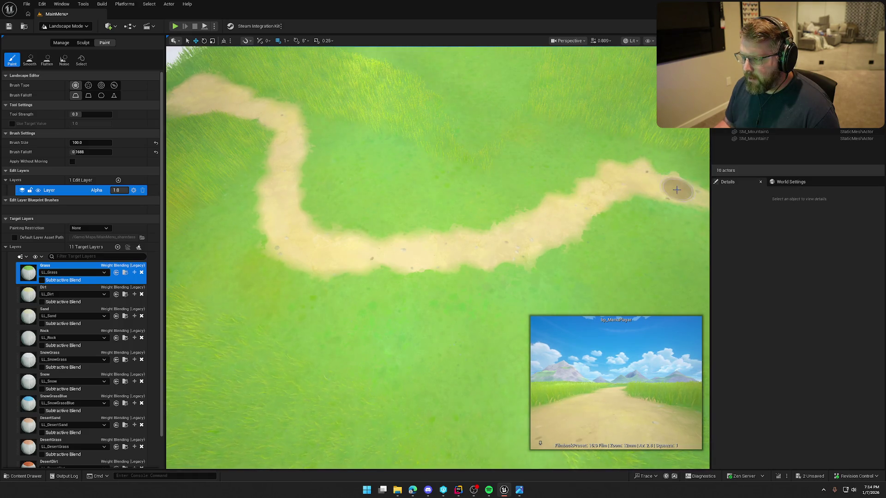
{"action": "right_click", "coordinate": [542, 269]}
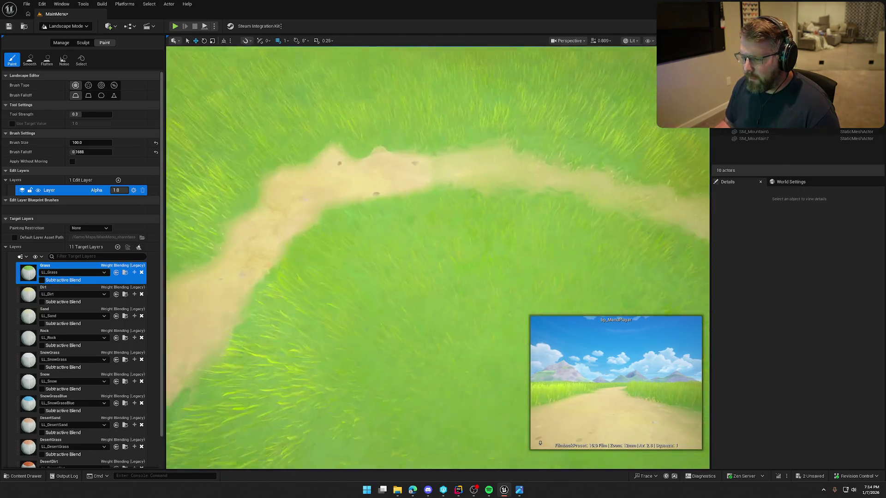
{"action": "right_click", "coordinate": [265, 234]}
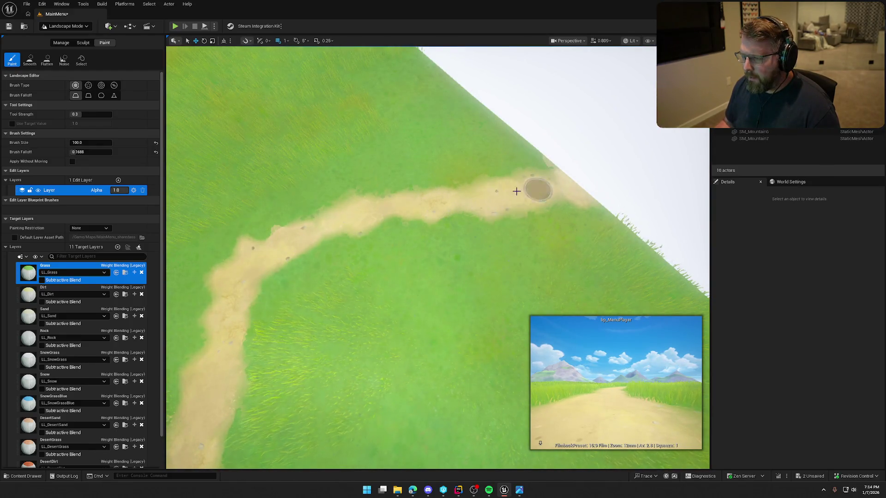
{"action": "right_click", "coordinate": [378, 211]}
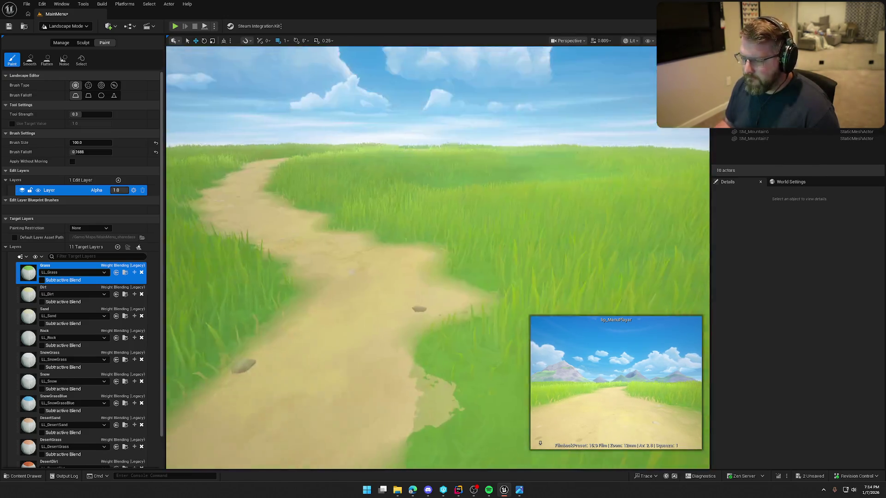
{"action": "right_click", "coordinate": [377, 212]}
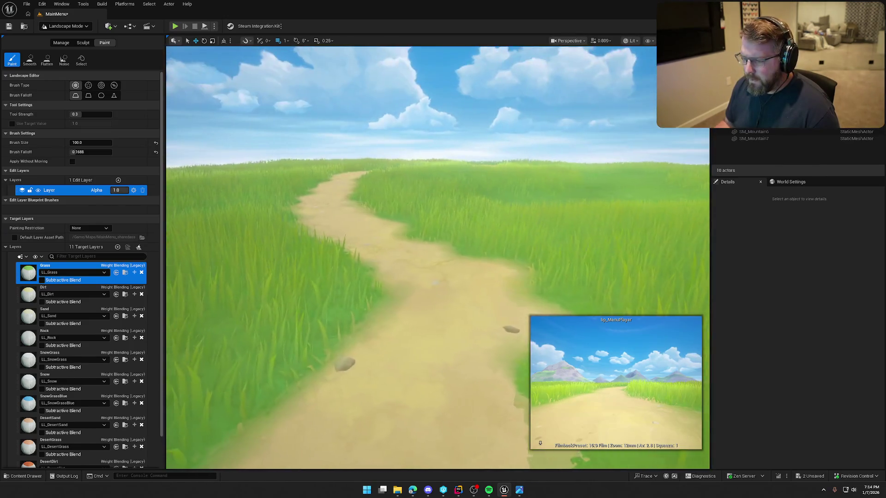
- Fly low along the winding dirt path, then rise to overlook it
{"action": "key", "text": "w"}
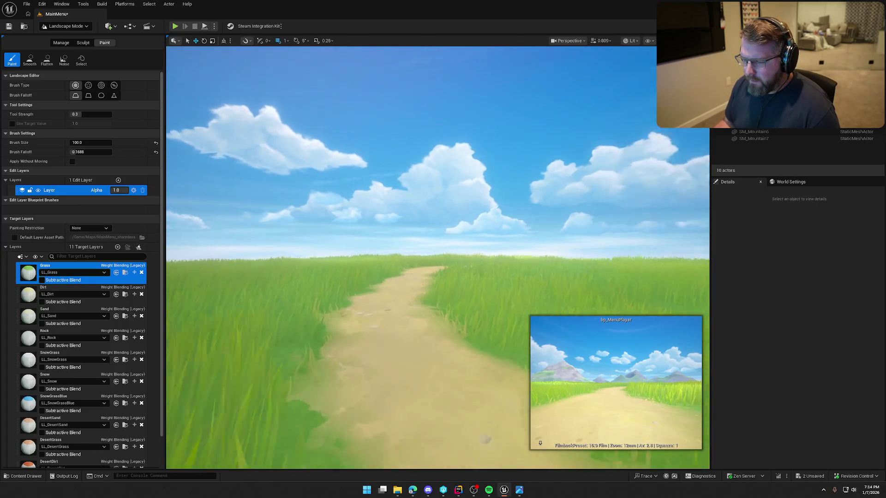
{"action": "key", "text": "w"}
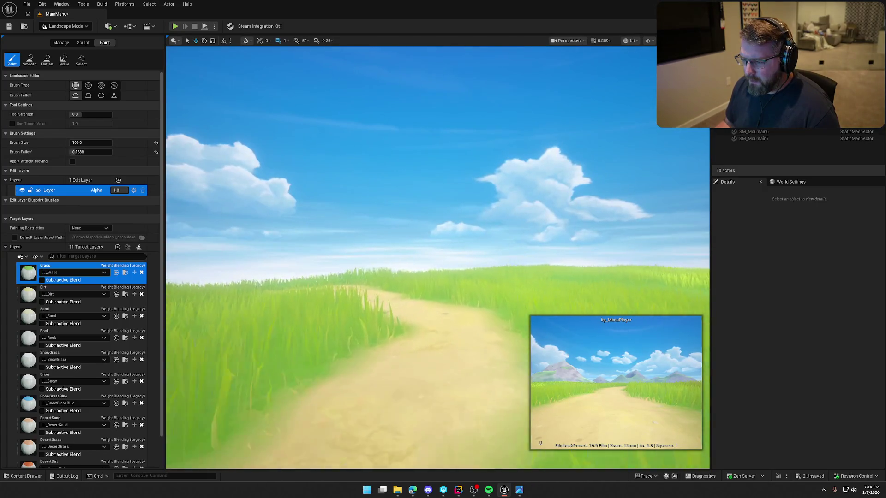
{"action": "key", "text": "e"}
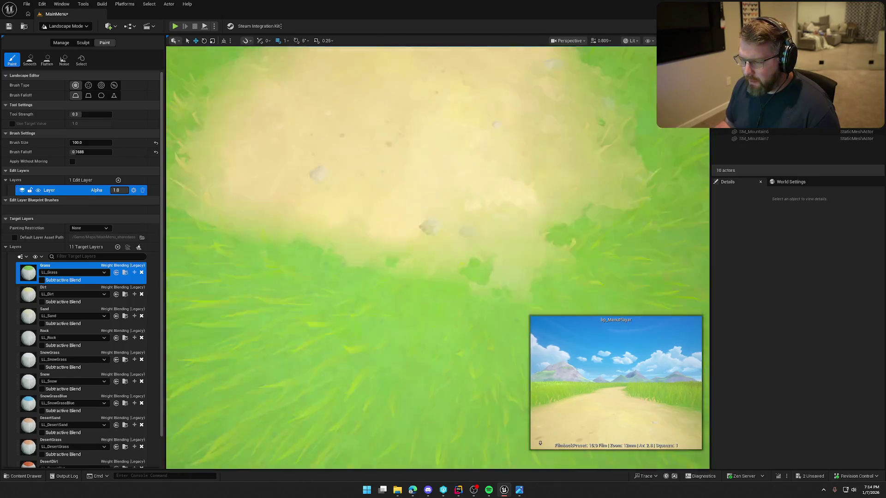
{"action": "key", "text": "q"}
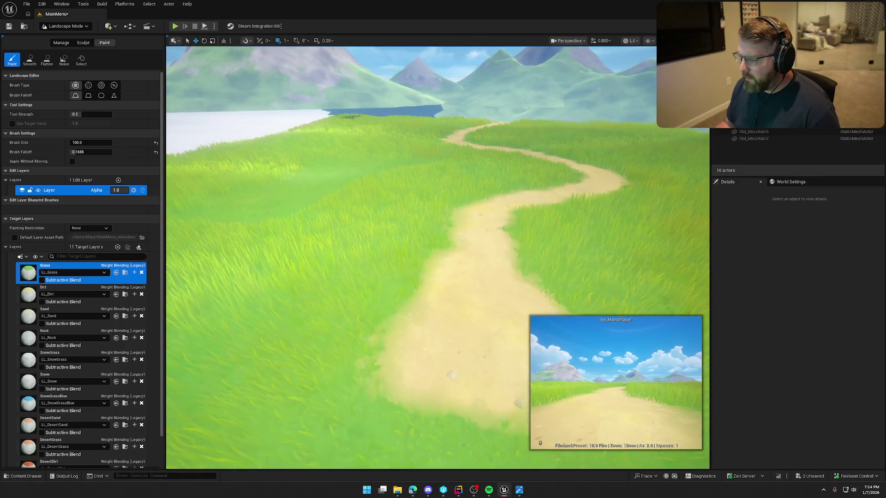
{"action": "key", "text": "d"}
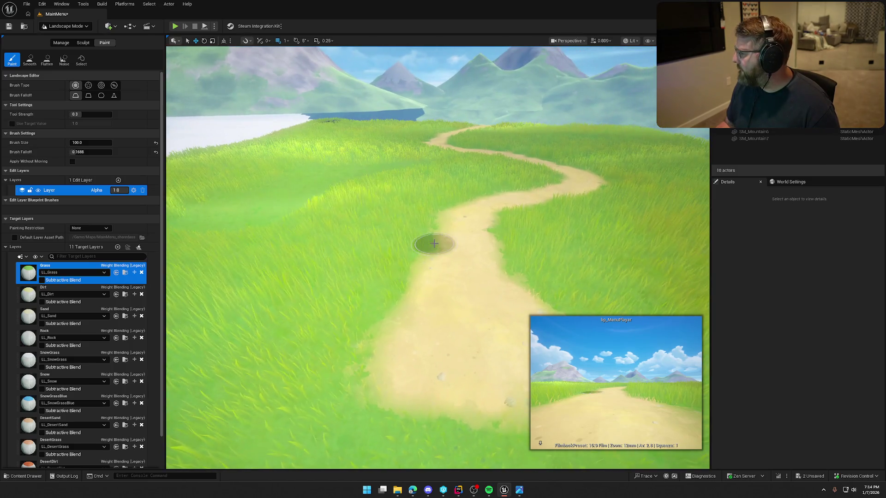
{"action": "scroll", "coordinate": [342, 221], "scroll_direction": "up", "scroll_amount": 4}
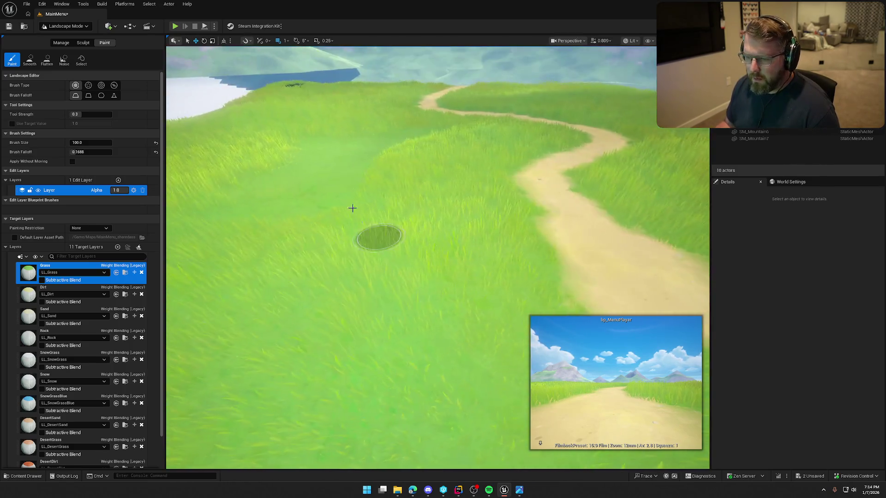
{"action": "scroll", "coordinate": [390, 226], "scroll_direction": "down", "scroll_amount": 4}
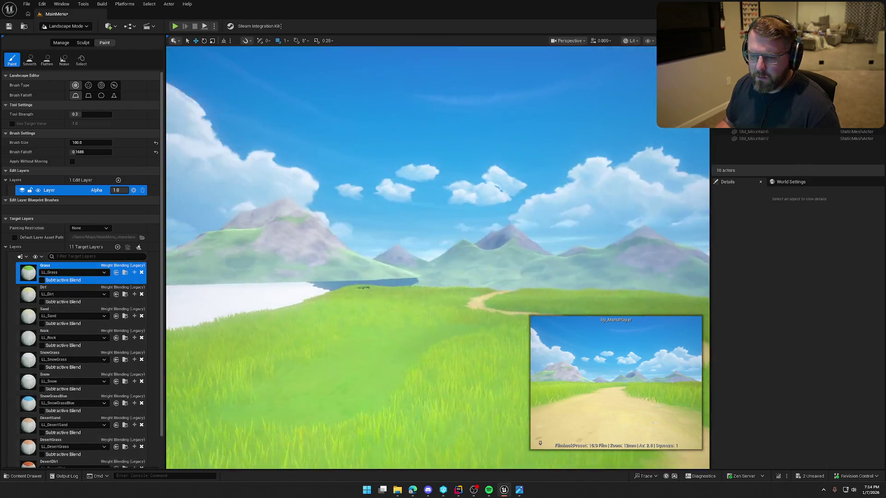
{"action": "scroll", "coordinate": [390, 226], "scroll_direction": "up", "scroll_amount": 6}
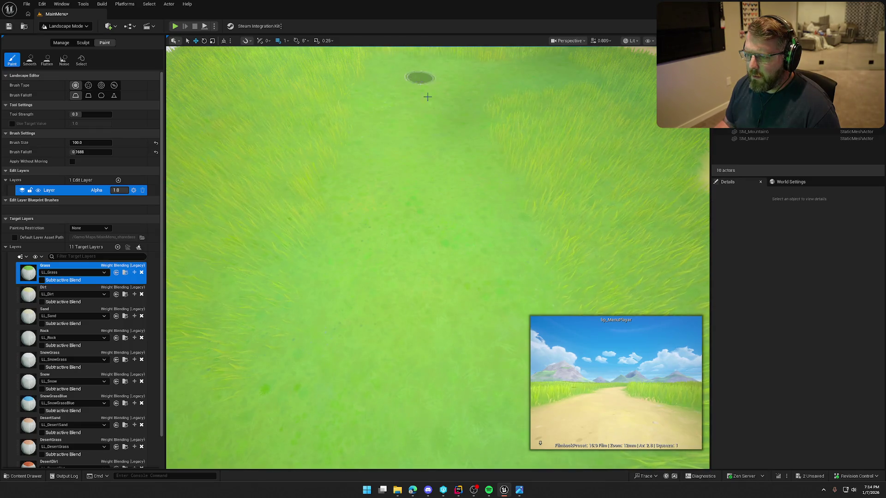
{"action": "scroll", "coordinate": [507, 209], "scroll_direction": "down", "scroll_amount": 4}
{"action": "scroll", "coordinate": [417, 154], "scroll_direction": "up", "scroll_amount": 3}
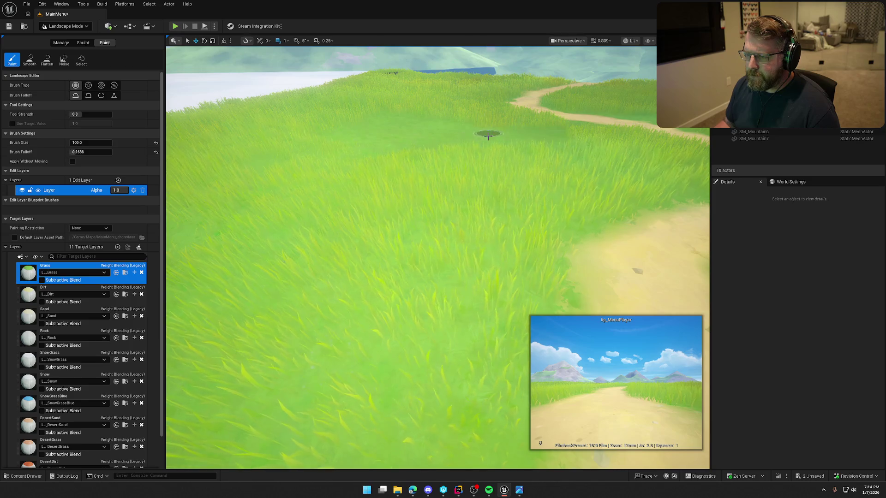
{"action": "scroll", "coordinate": [394, 147], "scroll_direction": "down", "scroll_amount": 4}
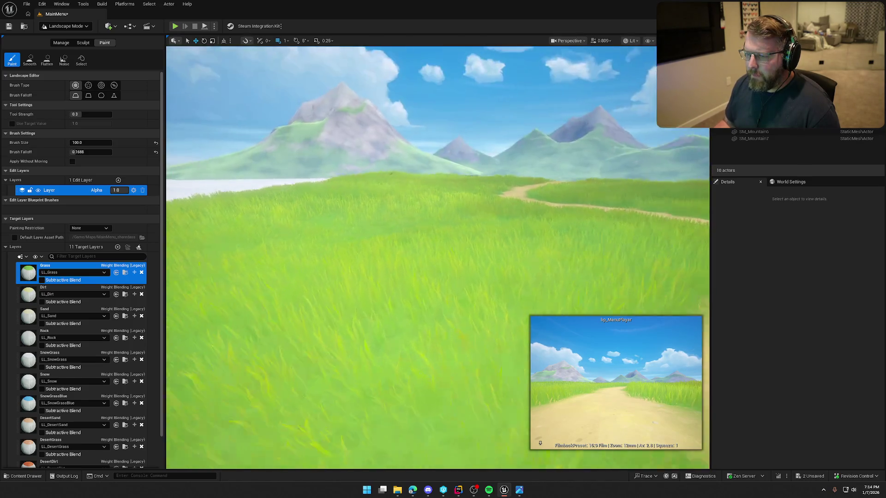
{"action": "scroll", "coordinate": [394, 146], "scroll_direction": "up", "scroll_amount": 4}
{"action": "scroll", "coordinate": [395, 146], "scroll_direction": "down", "scroll_amount": 2}
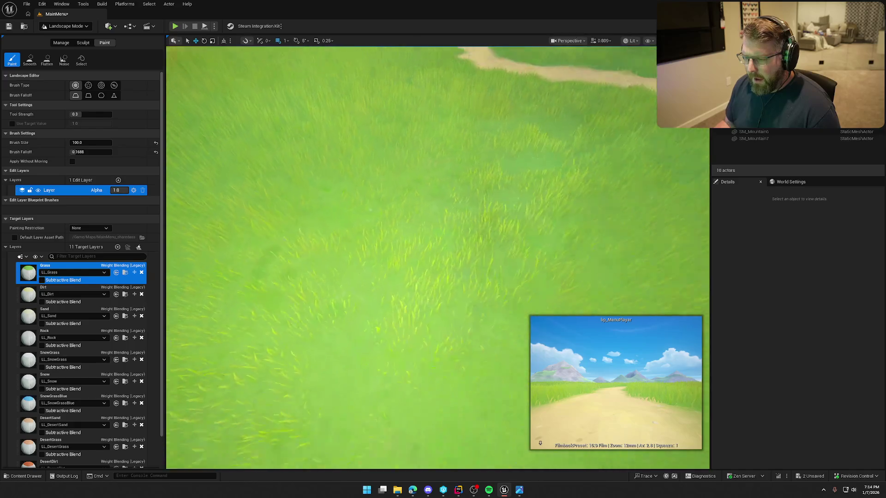
{"action": "scroll", "coordinate": [395, 146], "scroll_direction": "down", "scroll_amount": 3}
{"action": "scroll", "coordinate": [395, 147], "scroll_direction": "up", "scroll_amount": 3}
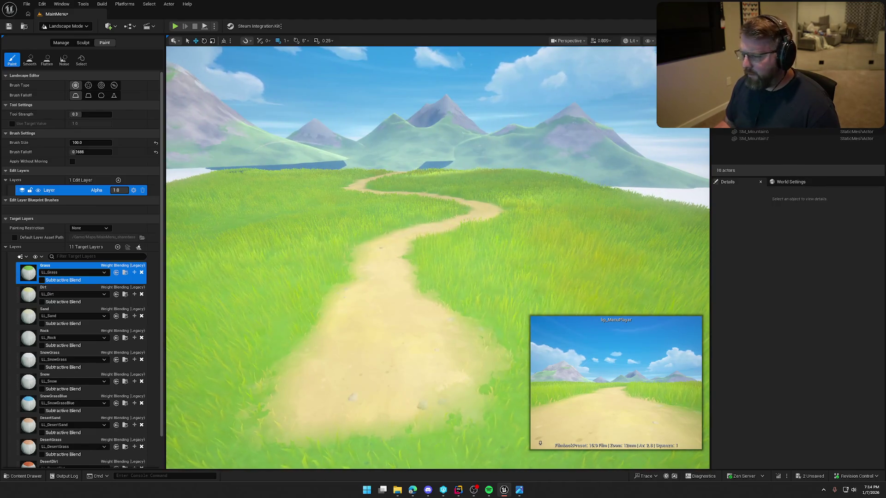
- Switch Landscape Mode to the Sculpt tool and undo a trial slope stroke
{"action": "left_click", "coordinate": [86, 28]}
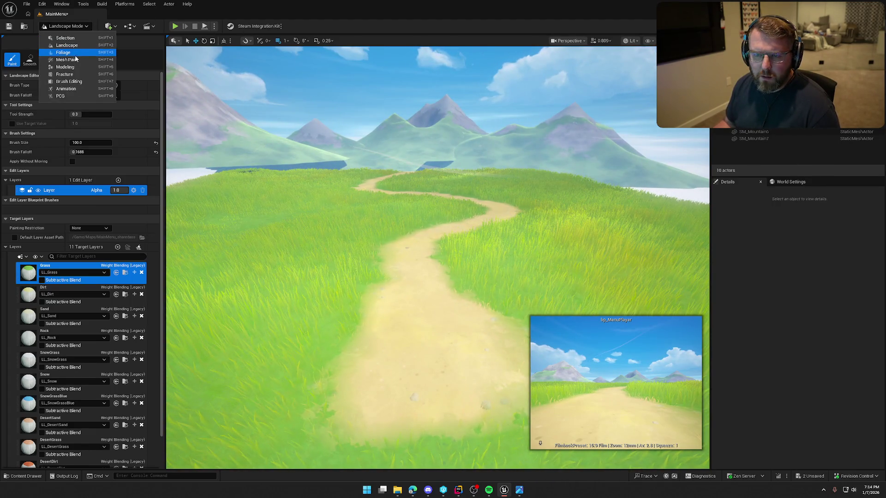
{"action": "left_click", "coordinate": [74, 46]}
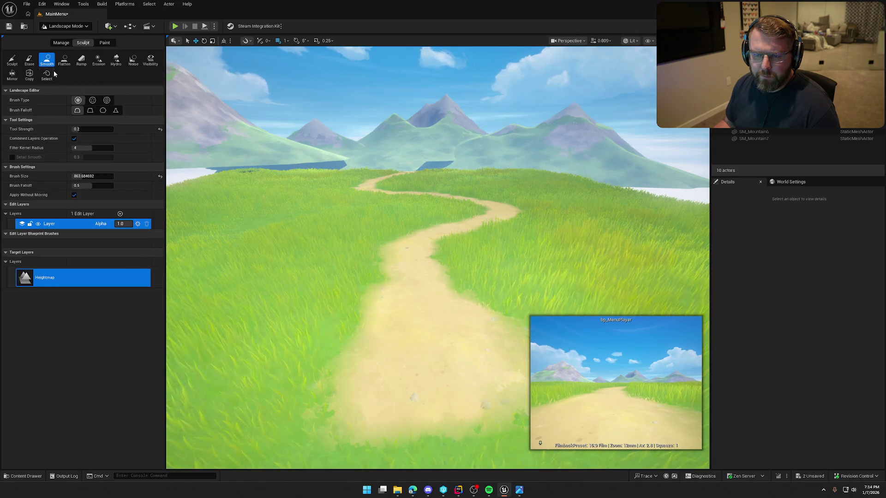
{"action": "left_click", "coordinate": [10, 60]}
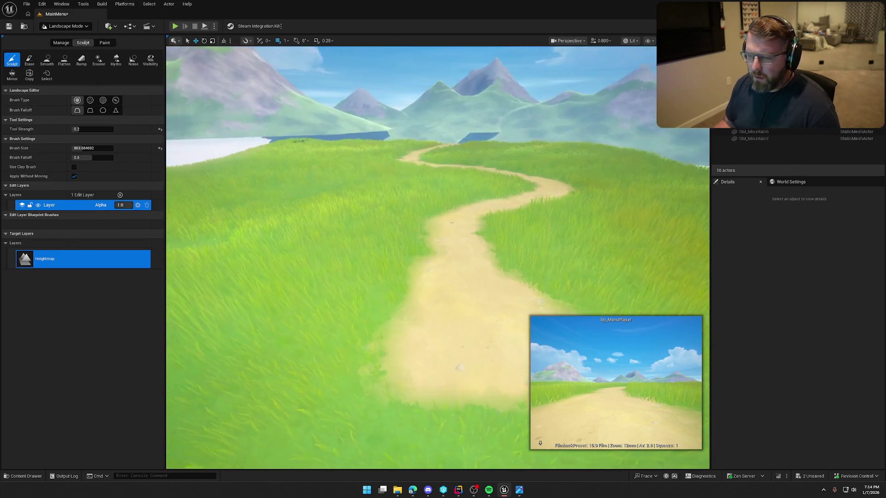
{"action": "mouse_move", "coordinate": [331, 212]}
{"action": "left_mouse_down"}
{"action": "mouse_move", "coordinate": [306, 199]}
{"action": "mouse_move", "coordinate": [277, 263]}
{"action": "mouse_move", "coordinate": [267, 253]}
{"action": "left_mouse_up"}
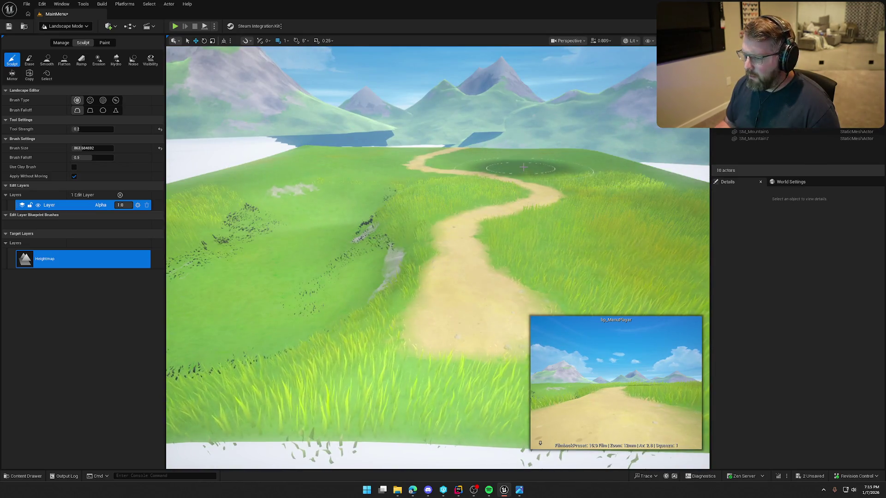
{"action": "key", "text": "ctrl+z"}
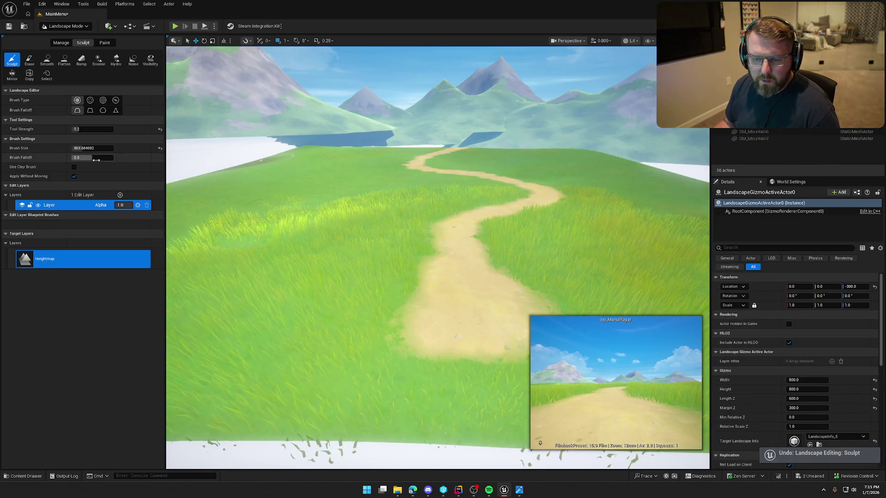
- Set Tool Strength to 0.1 and Brush Size to 500
{"action": "type", "text": "0.1"}
{"action": "key", "text": "Return"}
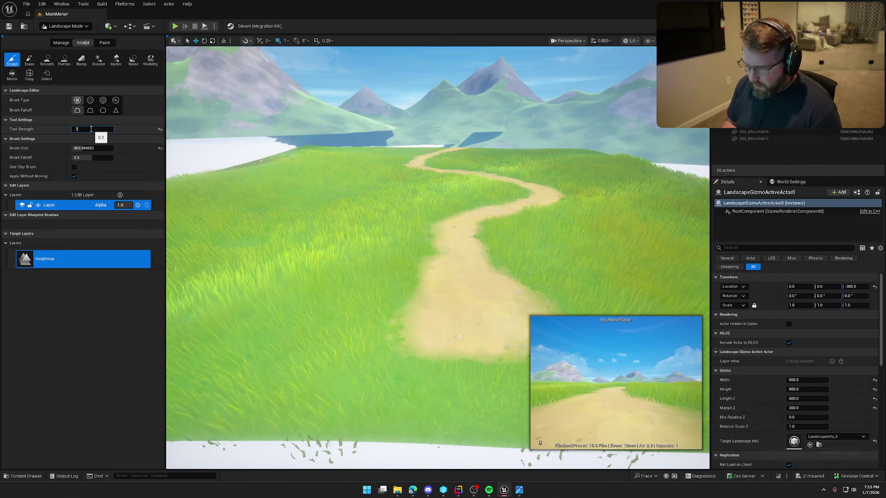
{"action": "scroll", "coordinate": [374, 233], "scroll_direction": "up", "scroll_amount": 3}
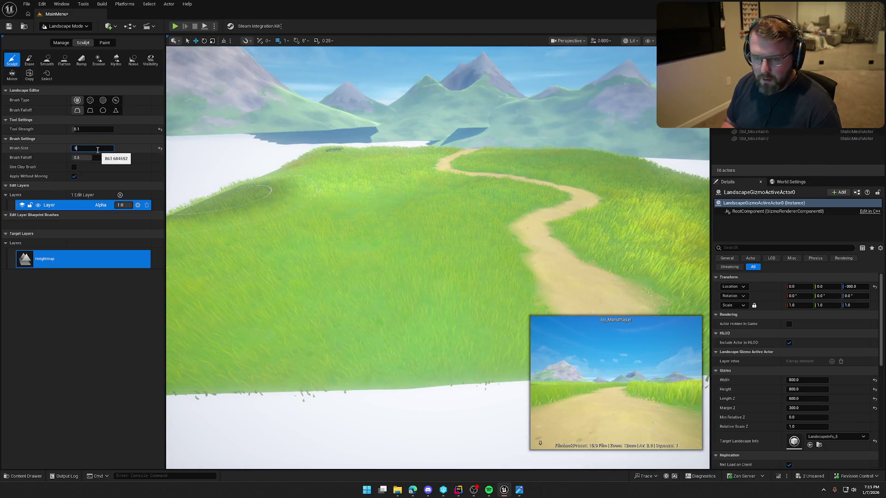
{"action": "type", "text": "00"}
{"action": "key", "text": "Return"}
- Raise gentle mounds in the grass beside the path
{"action": "left_click", "coordinate": [368, 236]}
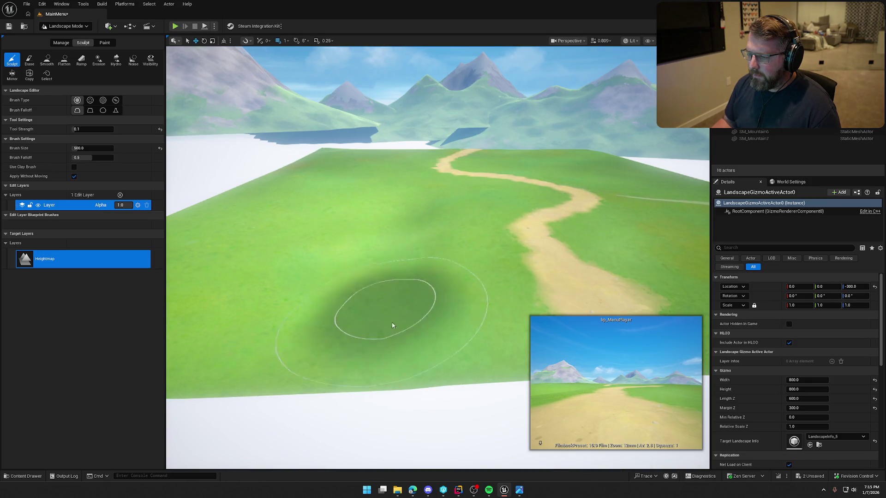
{"action": "scroll", "coordinate": [380, 300], "scroll_direction": "up", "scroll_amount": 5}
{"action": "scroll", "coordinate": [385, 297], "scroll_direction": "down", "scroll_amount": 5}
{"action": "left_click_drag", "start_coordinate": [530, 213], "coordinate": [537, 211]}
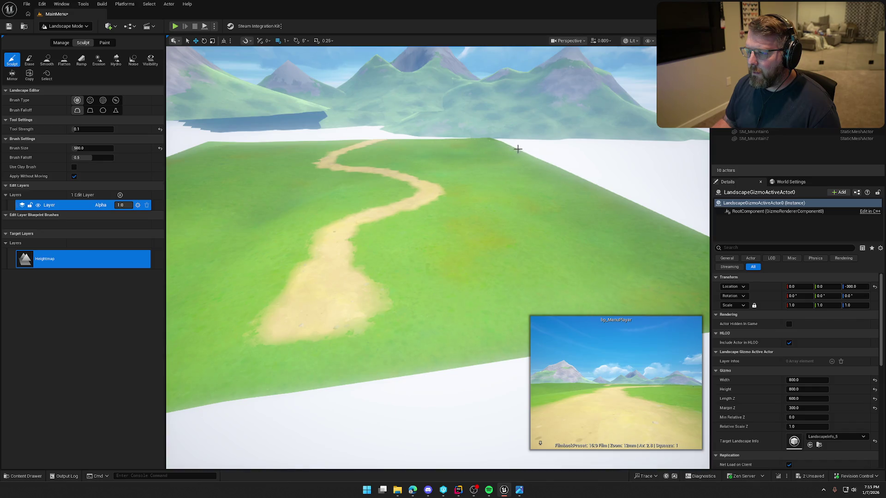
{"action": "scroll", "coordinate": [573, 192], "scroll_direction": "up", "scroll_amount": 5}
{"action": "left_click_drag", "start_coordinate": [439, 254], "coordinate": [507, 261]}
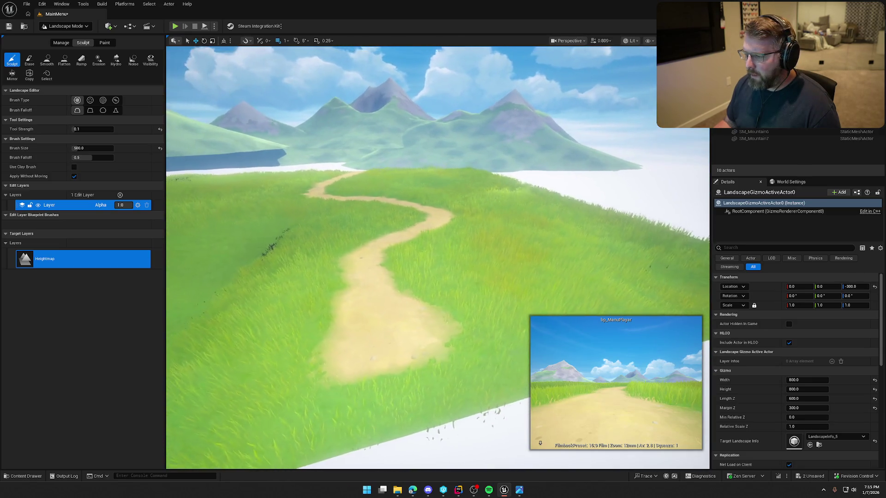
{"action": "left_click", "coordinate": [58, 26]}
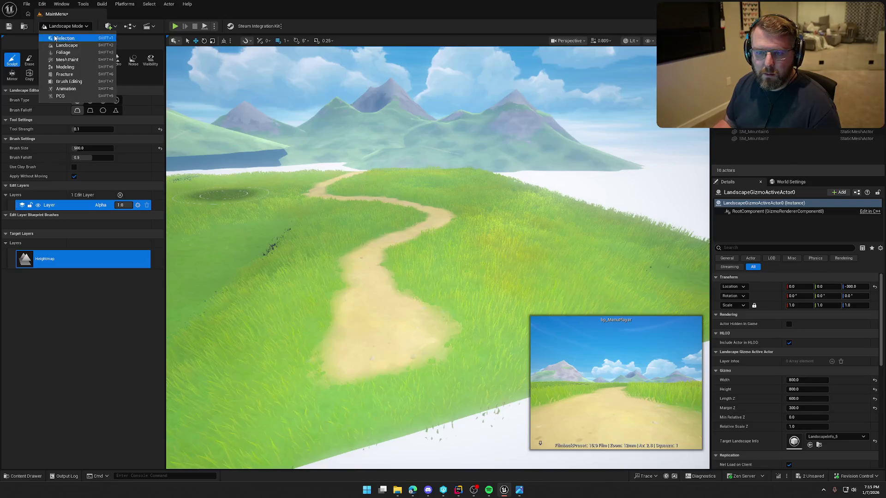
- Return to Selection Mode, then select and frame the bp_MenuPlayer camera
{"action": "left_click", "coordinate": [54, 38]}
{"action": "key", "text": "f"}
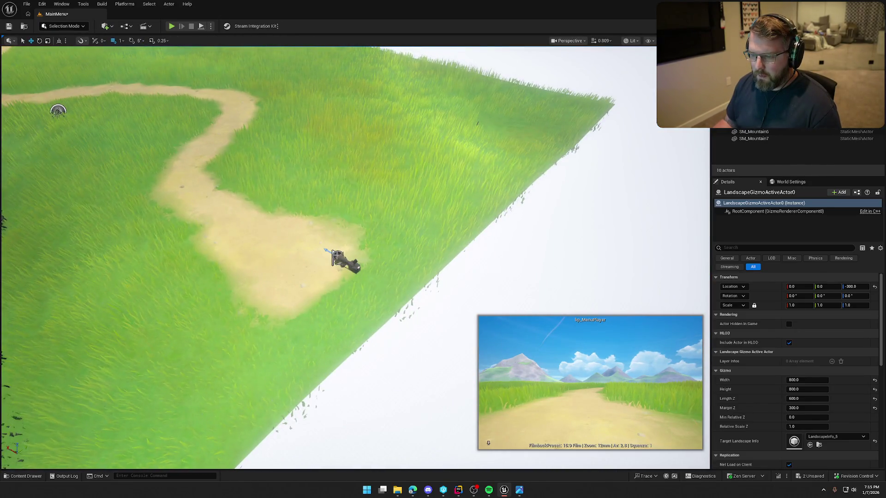
{"action": "left_click", "coordinate": [342, 260]}
{"action": "key", "text": "f"}
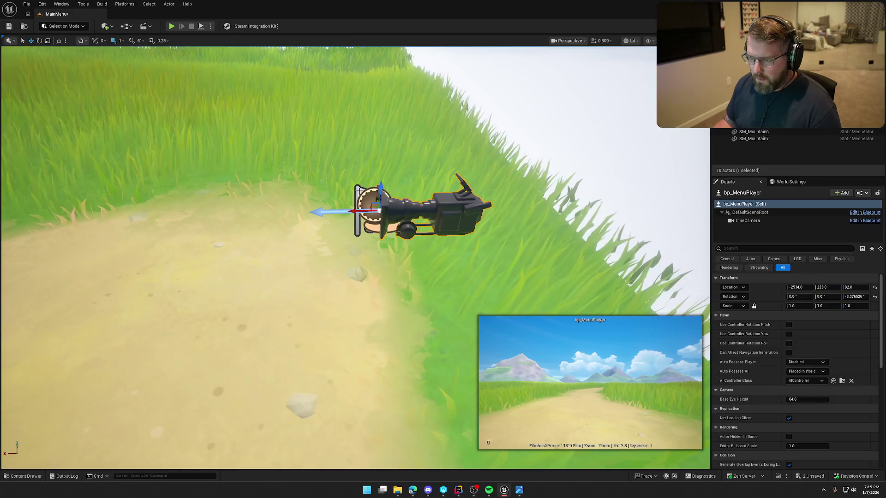
{"action": "scroll", "coordinate": [328, 259], "scroll_direction": "down", "scroll_amount": 5}
- Raise the menu camera, tilt it about 7.7 degrees, pull it back to X -2812, and play
{"action": "left_click_drag", "start_coordinate": [373, 211], "coordinate": [374, 182]}
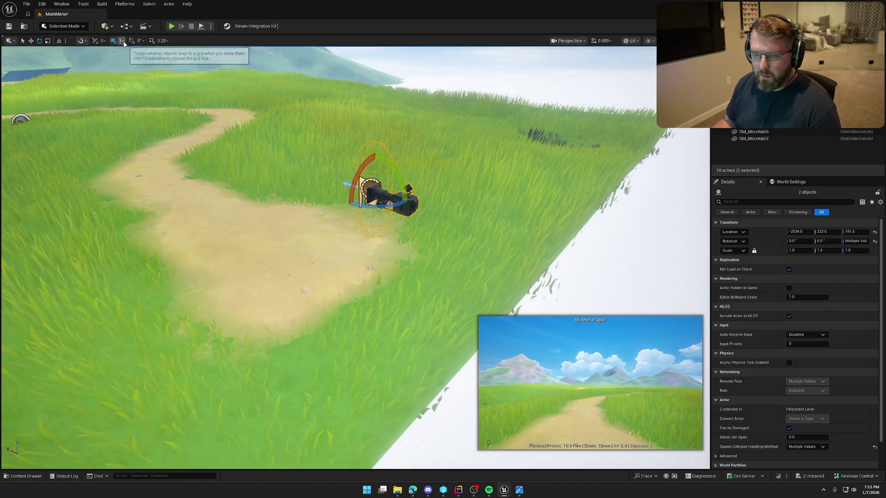
{"action": "left_click_drag", "start_coordinate": [400, 177], "coordinate": [344, 184]}
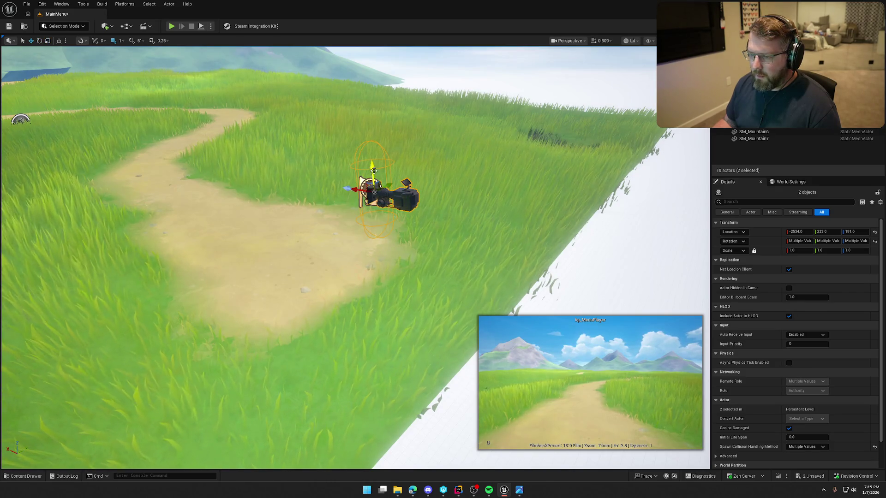
{"action": "mouse_move", "coordinate": [376, 163]}
{"action": "left_mouse_down"}
{"action": "mouse_move", "coordinate": [369, 89]}
{"action": "mouse_move", "coordinate": [368, 115]}
{"action": "left_mouse_up"}
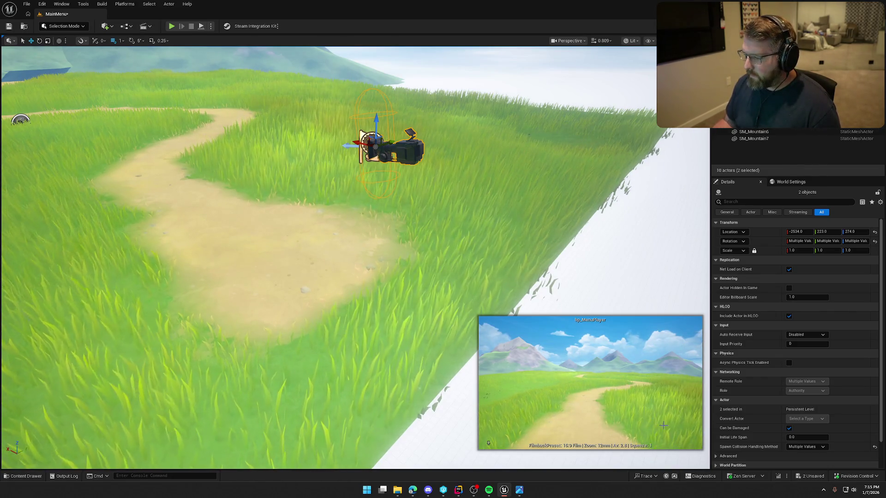
{"action": "mouse_move", "coordinate": [358, 144]}
{"action": "left_mouse_down"}
{"action": "mouse_move", "coordinate": [406, 159]}
{"action": "mouse_move", "coordinate": [507, 233]}
{"action": "mouse_move", "coordinate": [576, 258]}
{"action": "mouse_move", "coordinate": [496, 233]}
{"action": "left_mouse_up"}
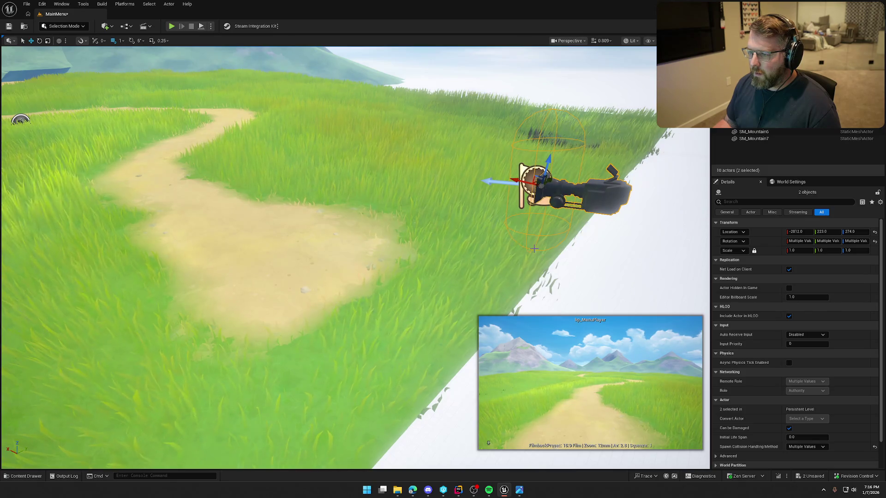
{"action": "left_click", "coordinate": [172, 26]}
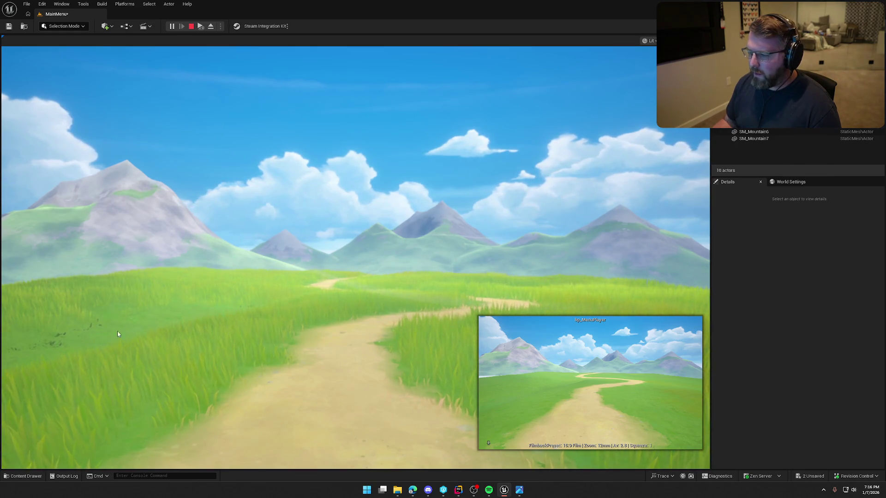
- Stop the play preview, pull the view up over the hills, and select the Landscape
{"action": "key", "text": "Escape"}
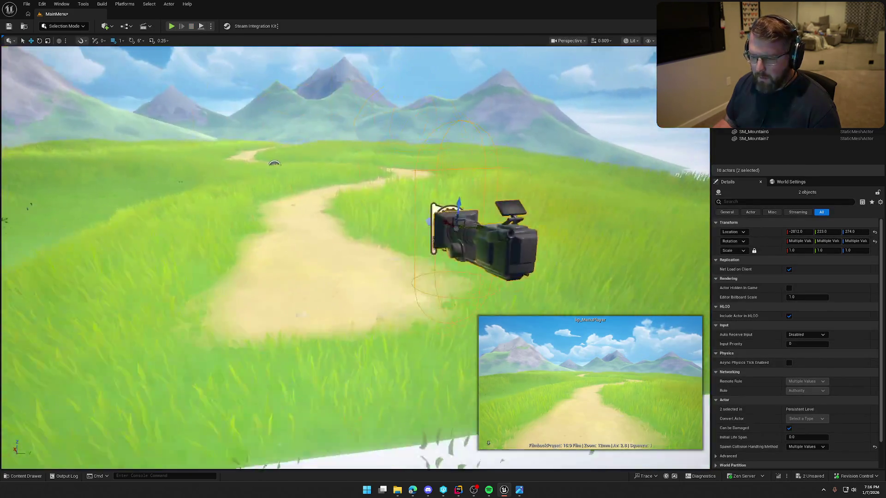
{"action": "scroll", "coordinate": [355, 258], "scroll_direction": "up", "scroll_amount": 10}
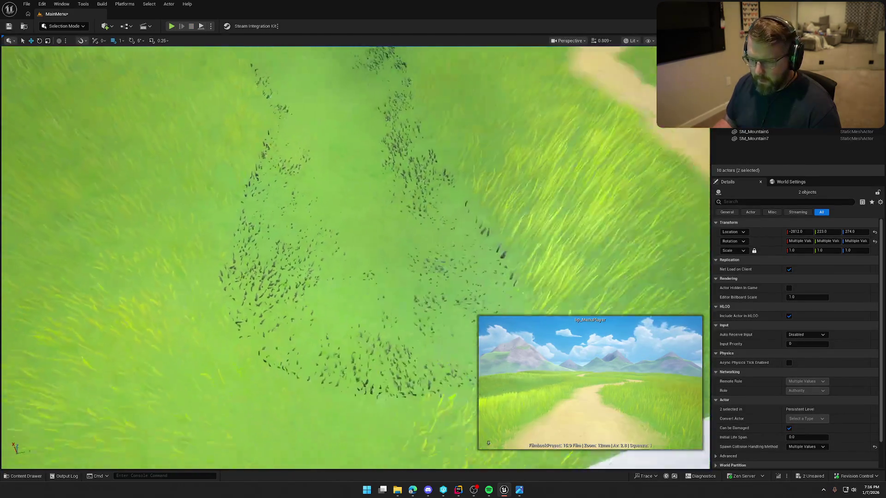
{"action": "left_click_drag", "start_coordinate": [325, 387], "coordinate": [325, 277]}
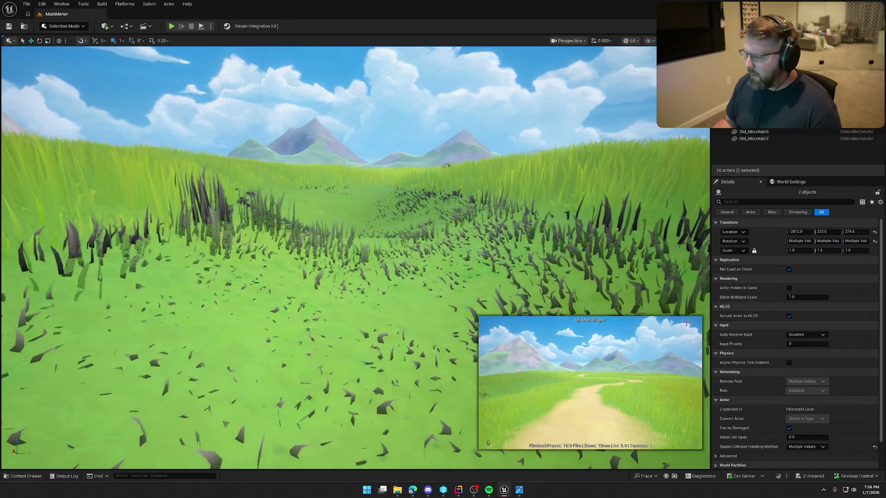
{"action": "left_click", "coordinate": [325, 277]}
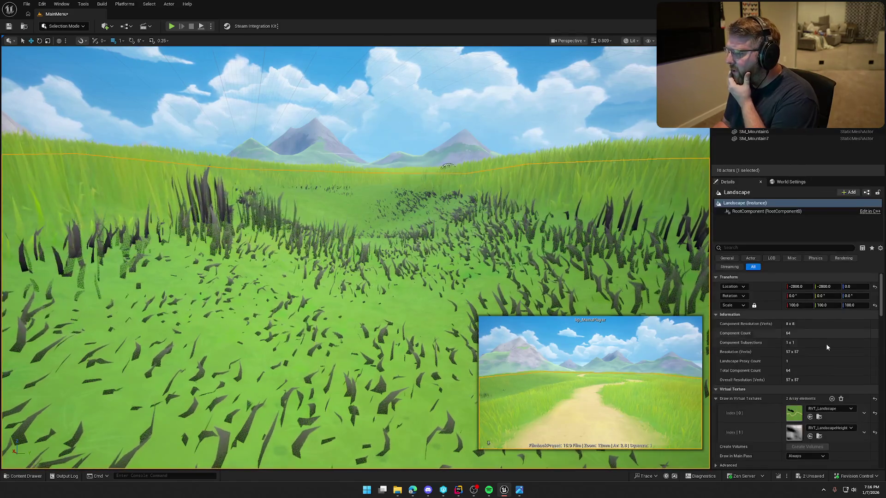
{"action": "scroll", "coordinate": [827, 399], "scroll_direction": "down", "scroll_amount": 5}
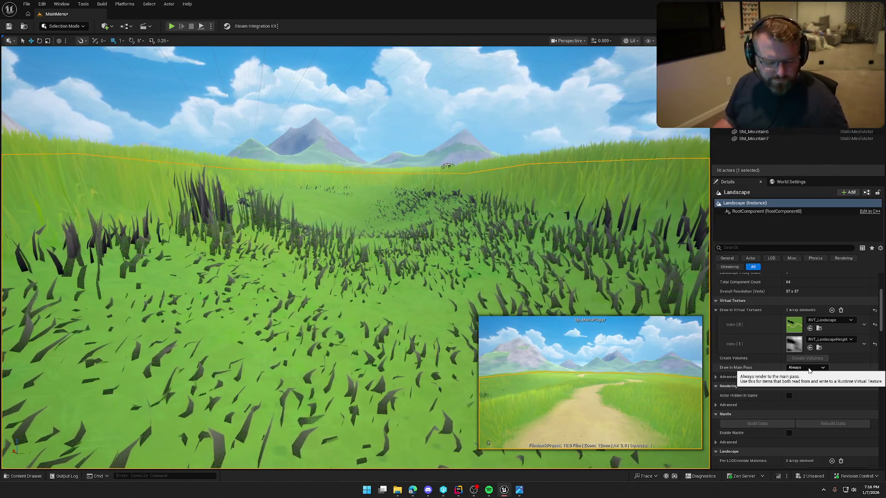
{"action": "scroll", "coordinate": [808, 371], "scroll_direction": "down", "scroll_amount": 5}
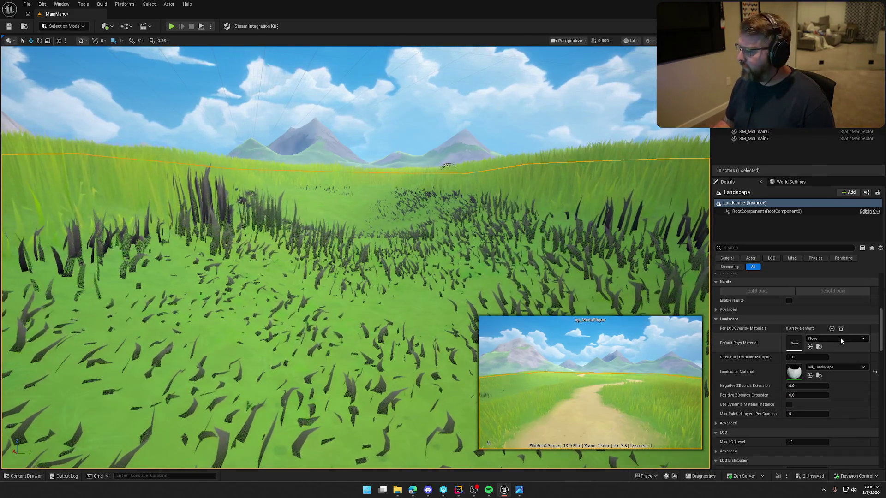
{"action": "scroll", "coordinate": [841, 339], "scroll_direction": "down", "scroll_amount": 3}
{"action": "scroll", "coordinate": [846, 361], "scroll_direction": "down", "scroll_amount": 6}
{"action": "scroll", "coordinate": [845, 363], "scroll_direction": "up", "scroll_amount": 7}
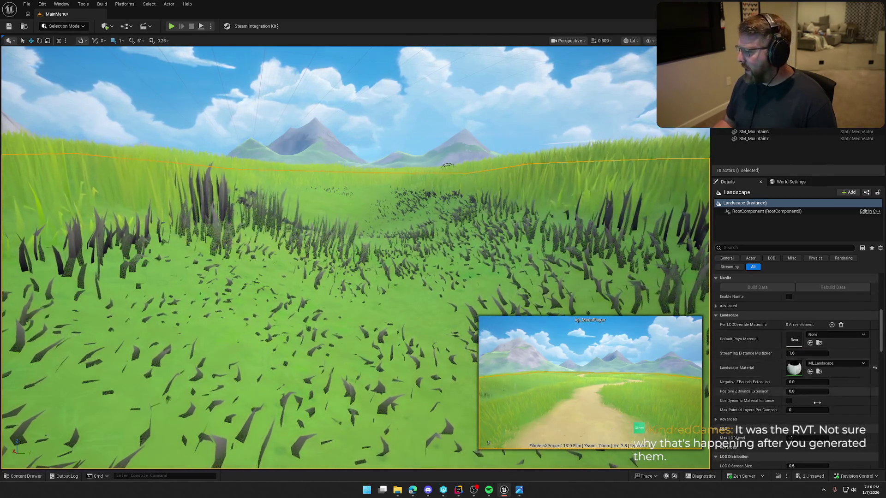
{"action": "scroll", "coordinate": [821, 393], "scroll_direction": "up", "scroll_amount": 6}
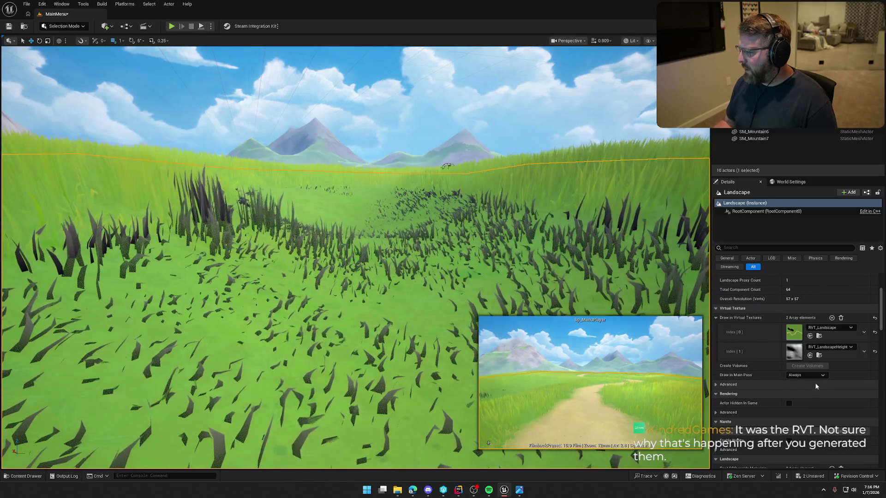
- Try RVT_Landscape in the second virtual texture slot, undo it, and remove that entry
{"action": "left_click", "coordinate": [837, 348]}
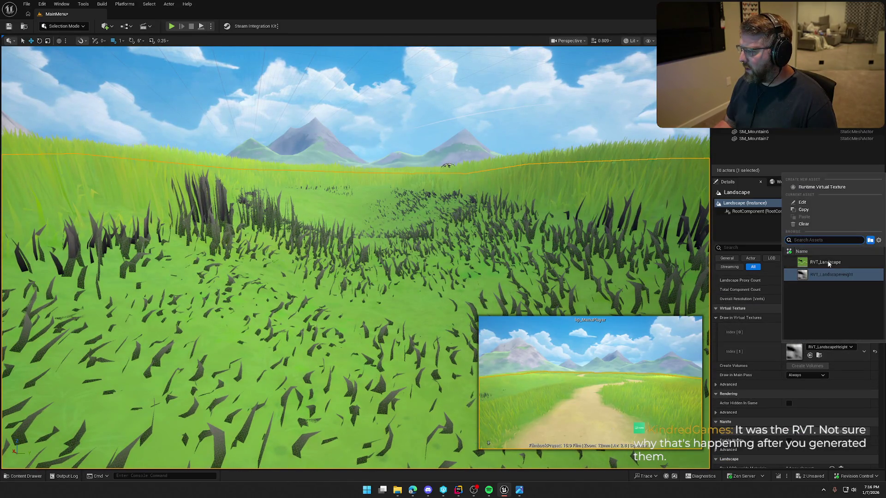
{"action": "left_click", "coordinate": [825, 262]}
{"action": "left_click", "coordinate": [839, 349]}
{"action": "left_click", "coordinate": [817, 278]}
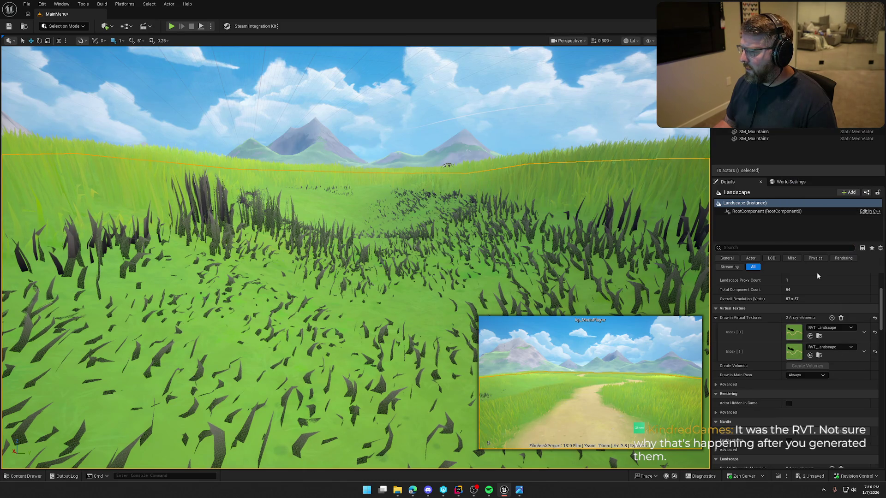
{"action": "key", "text": "ctrl+z"}
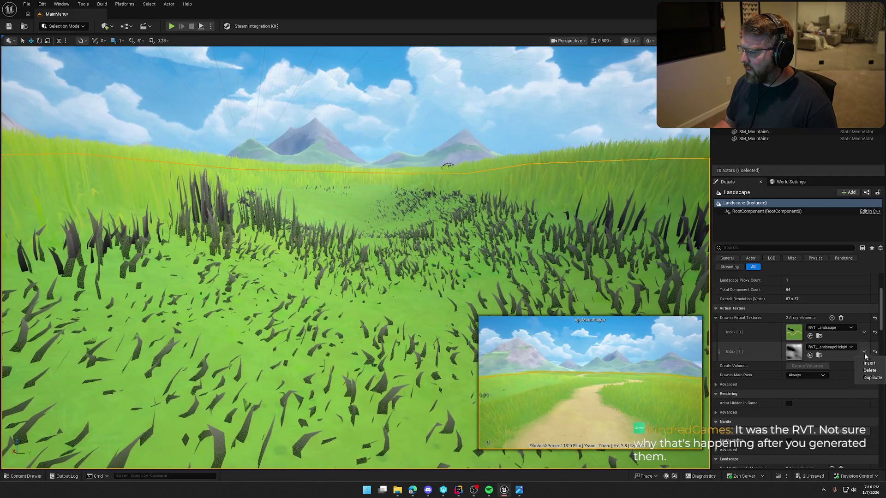
{"action": "left_click", "coordinate": [870, 370]}
{"action": "left_click", "coordinate": [864, 333]}
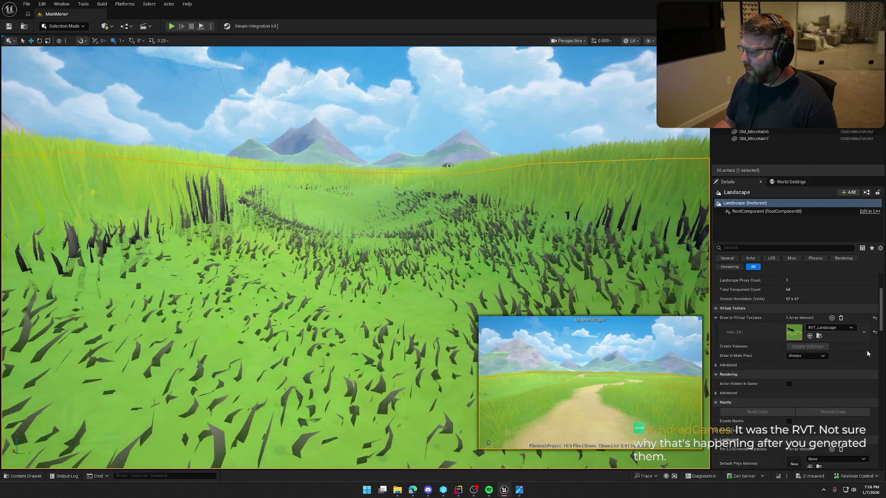
- Re-add Draw in Virtual Textures as RVT_Landscape (index 0) and RVT_LandscapeHeight (index 1), then expand Advanced
{"action": "left_click", "coordinate": [830, 328]}
{"action": "left_click", "coordinate": [826, 364]}
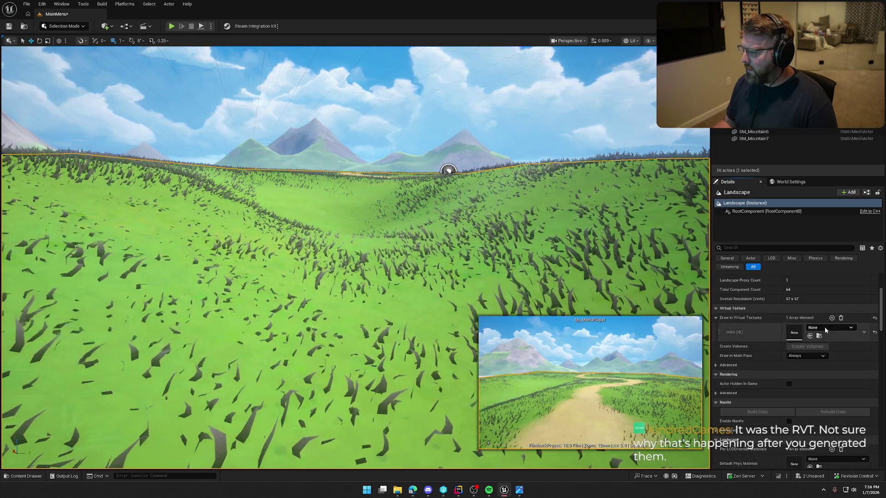
{"action": "left_click", "coordinate": [832, 318]}
{"action": "left_click", "coordinate": [831, 328]}
{"action": "left_click", "coordinate": [826, 243]}
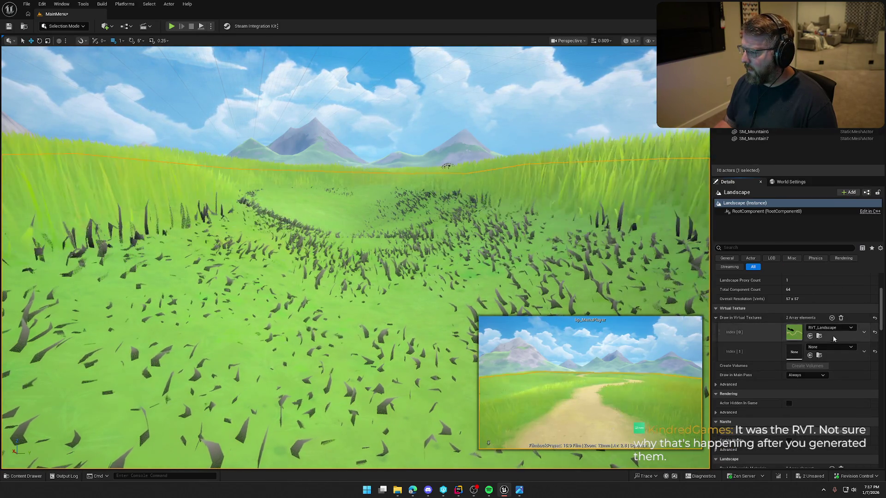
{"action": "left_click", "coordinate": [831, 347]}
{"action": "left_click", "coordinate": [826, 272]}
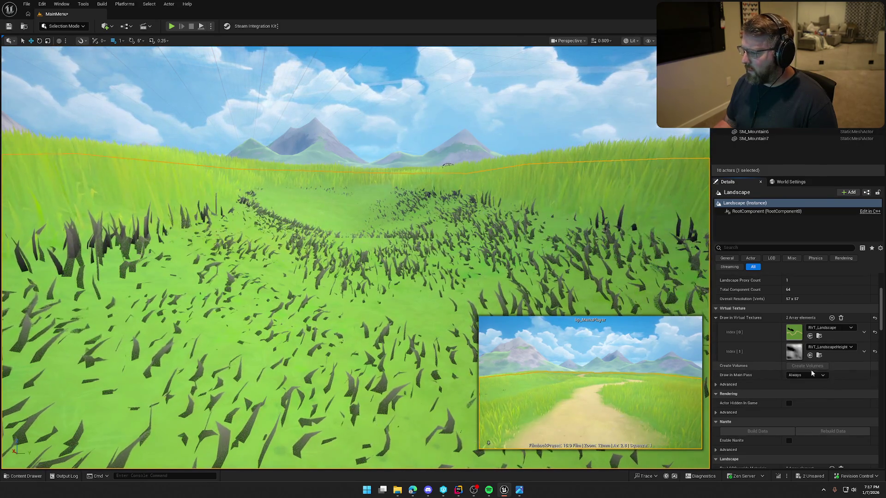
{"action": "left_click", "coordinate": [728, 386]}
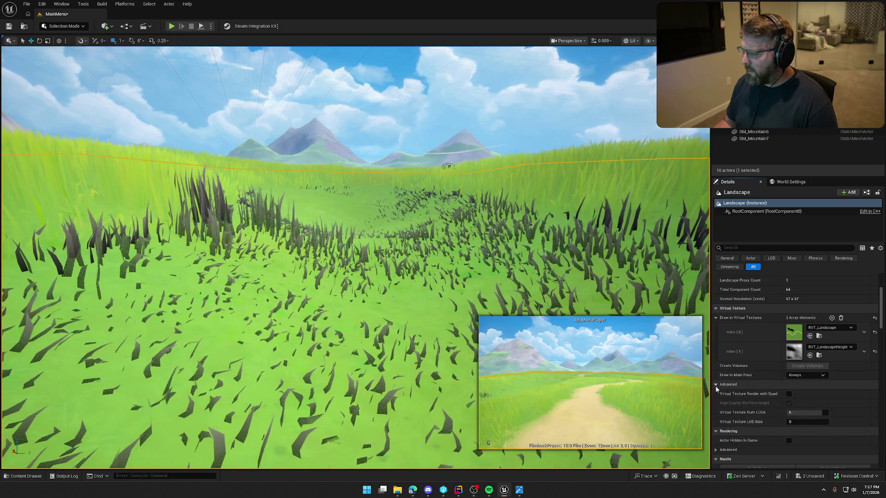
{"action": "mouse_move", "coordinate": [370, 195]}
{"action": "left_mouse_down"}
{"action": "mouse_move", "coordinate": [371, 222]}
{"action": "mouse_move", "coordinate": [371, 195]}
{"action": "mouse_move", "coordinate": [391, 188]}
{"action": "left_mouse_up"}
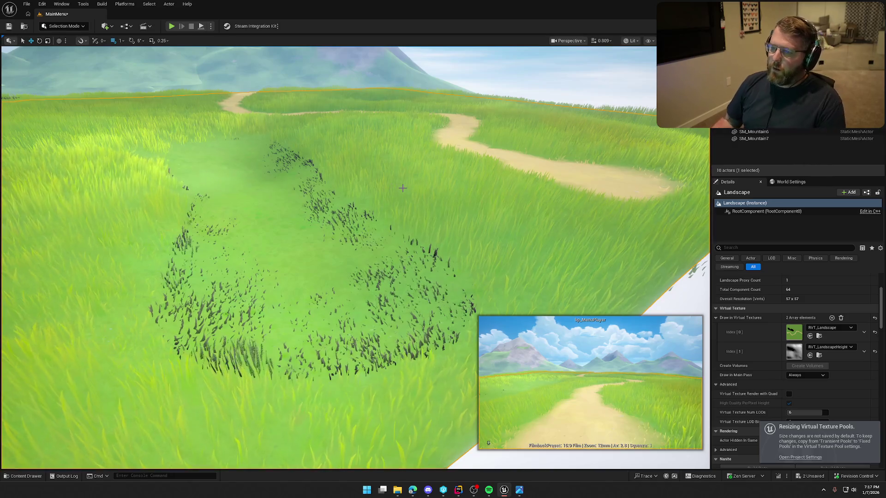
{"action": "scroll", "coordinate": [398, 159], "scroll_direction": "down", "scroll_amount": 10}
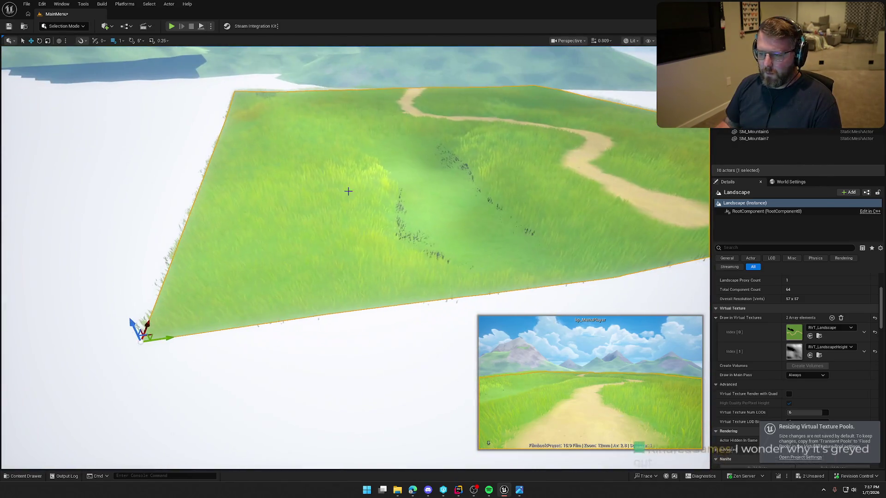
{"action": "left_click_drag", "start_coordinate": [136, 322], "coordinate": [132, 231]}
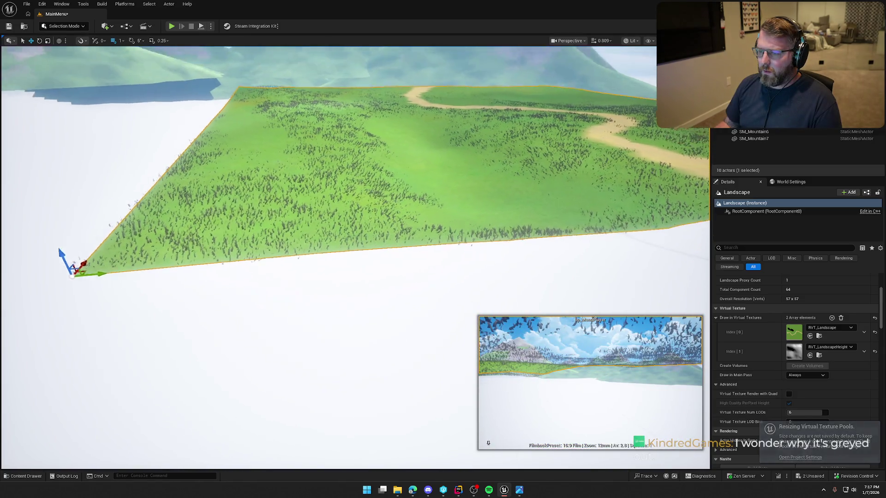
{"action": "scroll", "coordinate": [366, 170], "scroll_direction": "up", "scroll_amount": 10}
{"action": "key", "text": "ctrl+z"}
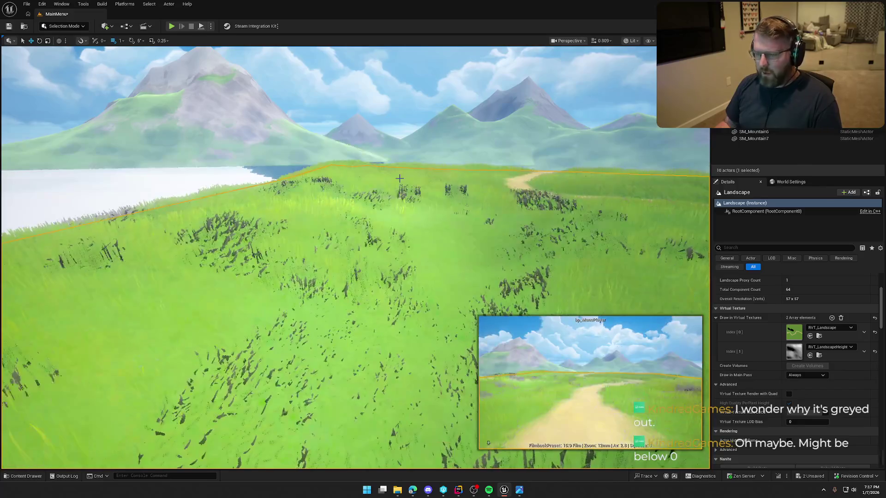
{"action": "scroll", "coordinate": [356, 208], "scroll_direction": "down", "scroll_amount": 3}
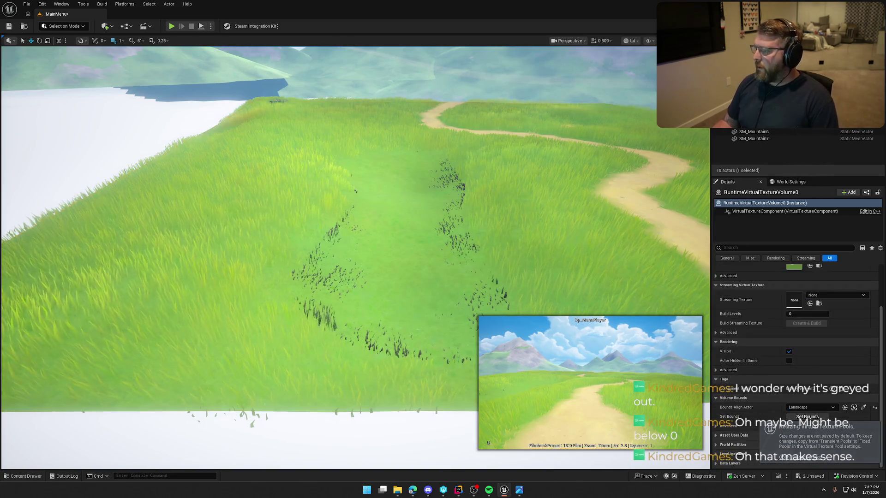
{"action": "key", "text": "ctrl+z"}
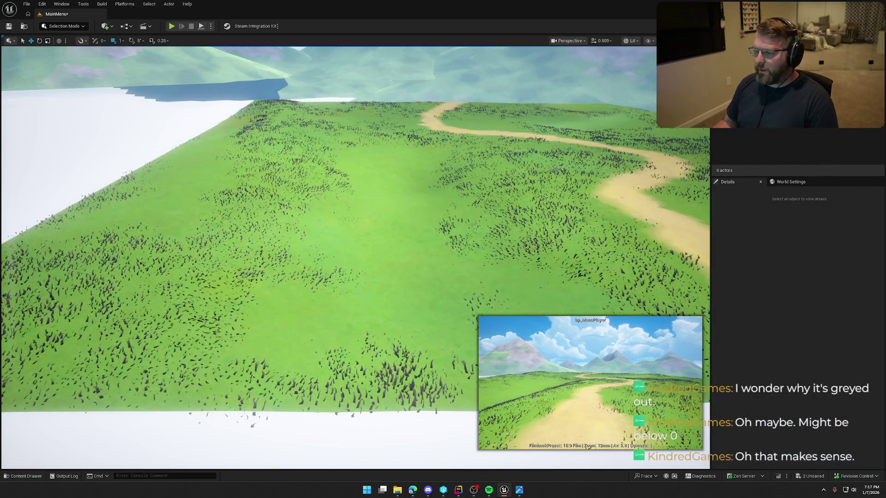
{"action": "key", "text": "ctrl+y"}
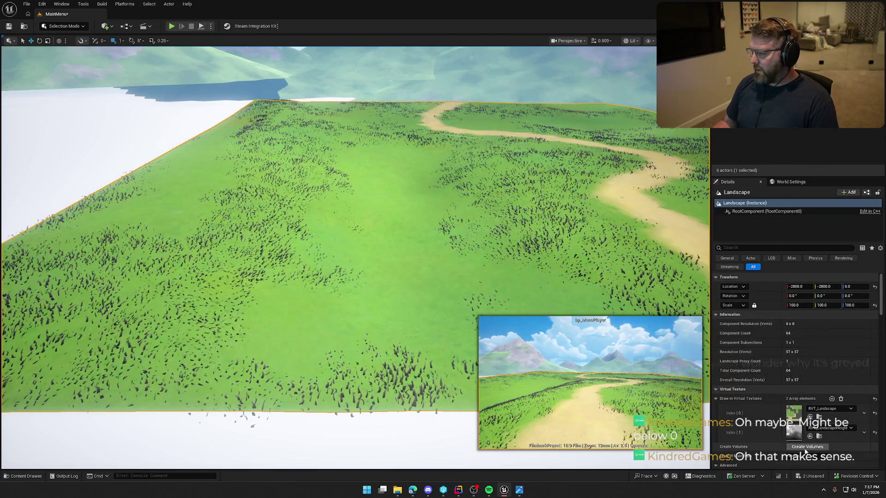
- Survey the mountains and dirt path from above, then enter Landscape Mode to sculpt
{"action": "mouse_move", "coordinate": [351, 277]}
{"action": "left_mouse_down"}
{"action": "mouse_move", "coordinate": [351, 203]}
{"action": "mouse_move", "coordinate": [351, 224]}
{"action": "left_mouse_up"}
{"action": "left_click_drag", "start_coordinate": [465, 198], "coordinate": [465, 186]}
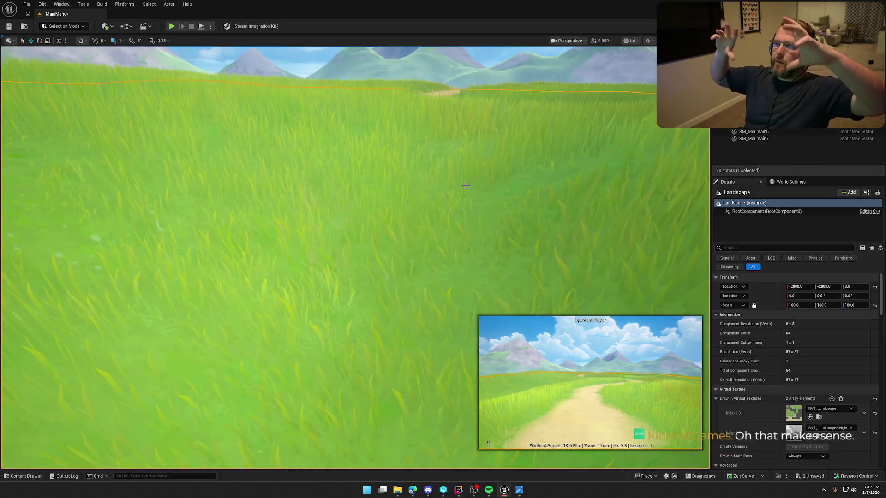
{"action": "left_click_drag", "start_coordinate": [465, 185], "coordinate": [465, 231]}
{"action": "left_click_drag", "start_coordinate": [517, 175], "coordinate": [517, 185]}
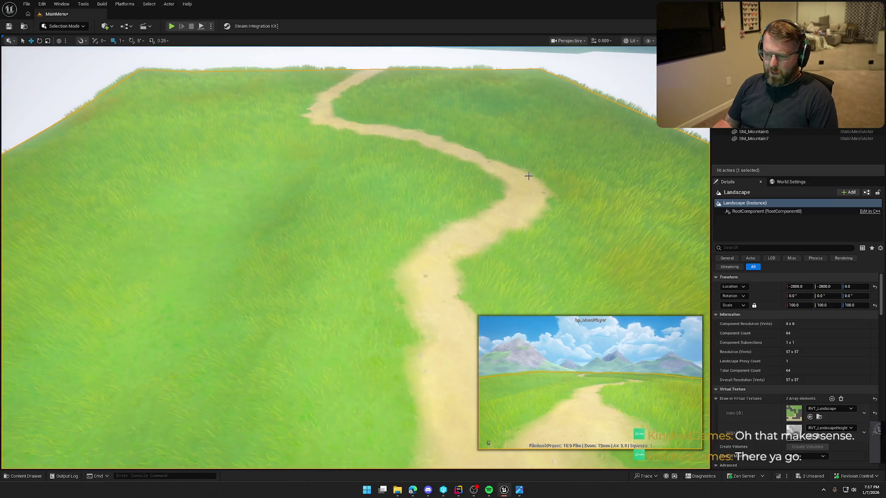
{"action": "left_click", "coordinate": [105, 26]}
{"action": "left_click", "coordinate": [60, 46]}
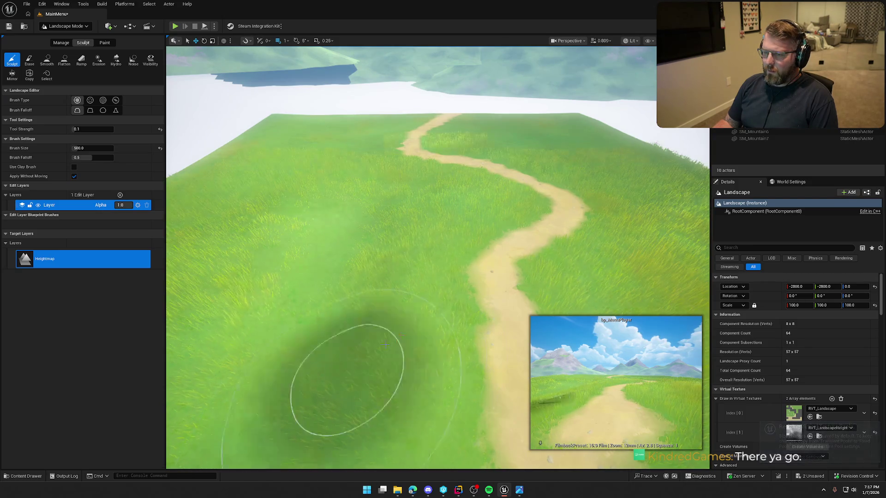
- Choose the Smooth sculpt brush, view the landscape from above, then return to Selection Mode
{"action": "scroll", "coordinate": [346, 346], "scroll_direction": "up", "scroll_amount": 10}
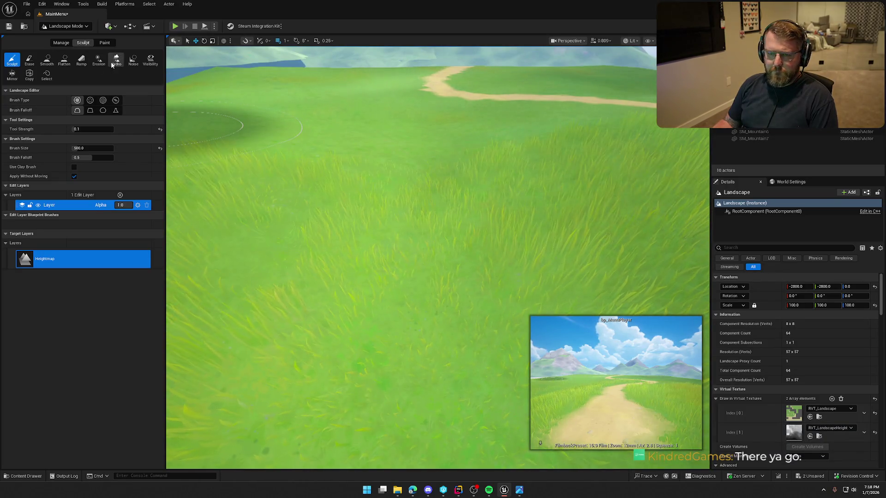
{"action": "left_click", "coordinate": [48, 60]}
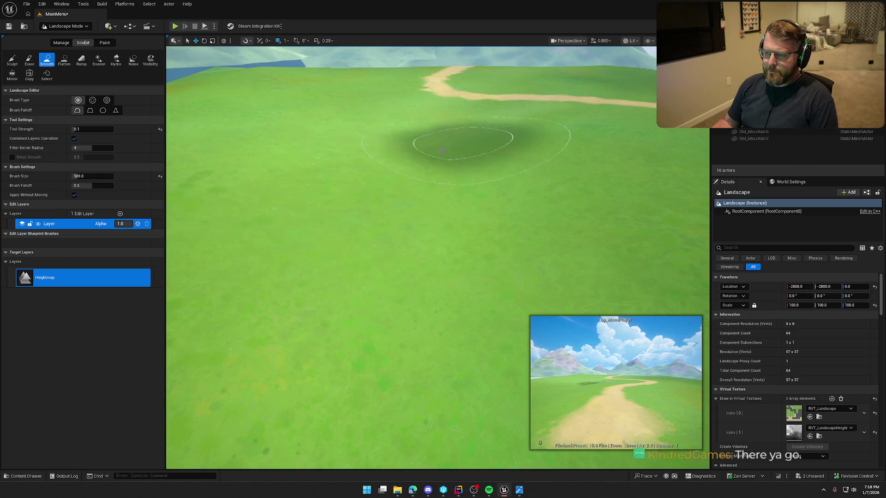
{"action": "mouse_move", "coordinate": [402, 251]}
{"action": "left_mouse_down"}
{"action": "mouse_move", "coordinate": [405, 207]}
{"action": "mouse_move", "coordinate": [405, 297]}
{"action": "mouse_move", "coordinate": [416, 323]}
{"action": "mouse_move", "coordinate": [394, 217]}
{"action": "mouse_move", "coordinate": [443, 277]}
{"action": "mouse_move", "coordinate": [483, 303]}
{"action": "left_mouse_up"}
{"action": "left_click", "coordinate": [65, 26]}
{"action": "left_click", "coordinate": [63, 36]}
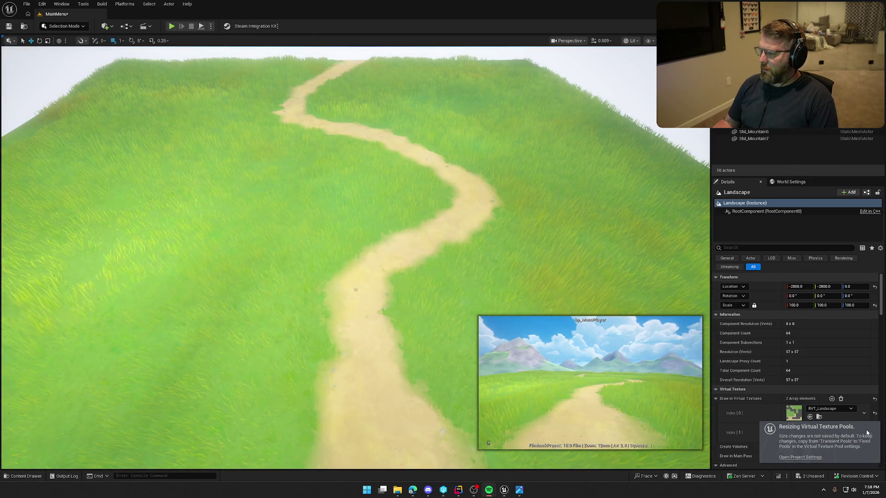
- Play the level from the menu camera with Alt+P, then stop it with Esc
{"action": "key", "text": "alt+p"}
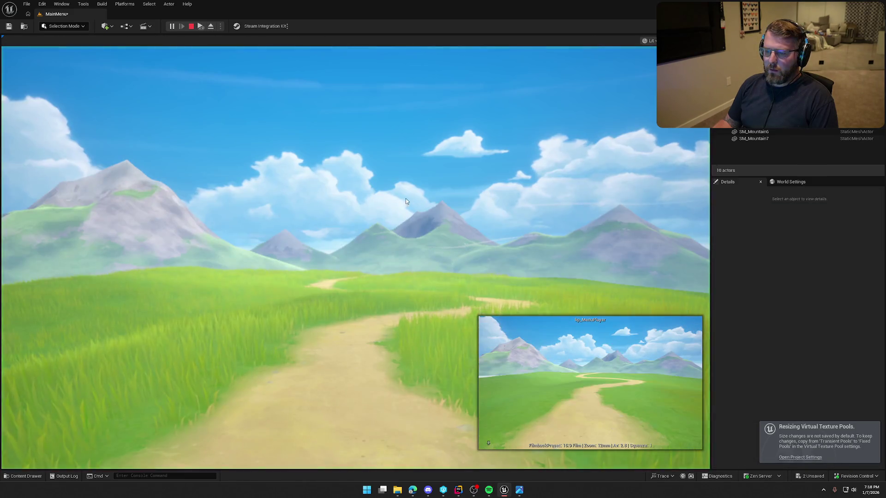
{"action": "left_click", "coordinate": [473, 423]}
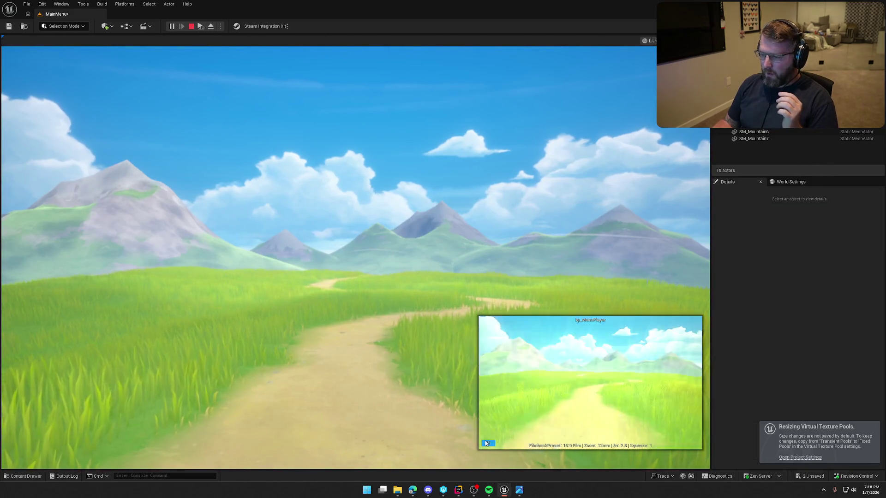
{"action": "key", "text": "Escape"}
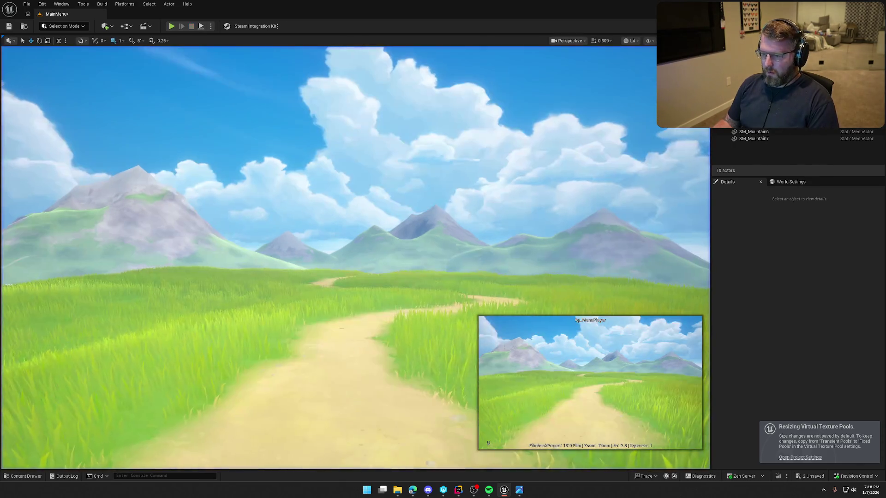
- Select and deselect the landscape, then play the level again to preview the grassy path
{"action": "left_click", "coordinate": [437, 276]}
{"action": "left_click", "coordinate": [278, 91]}
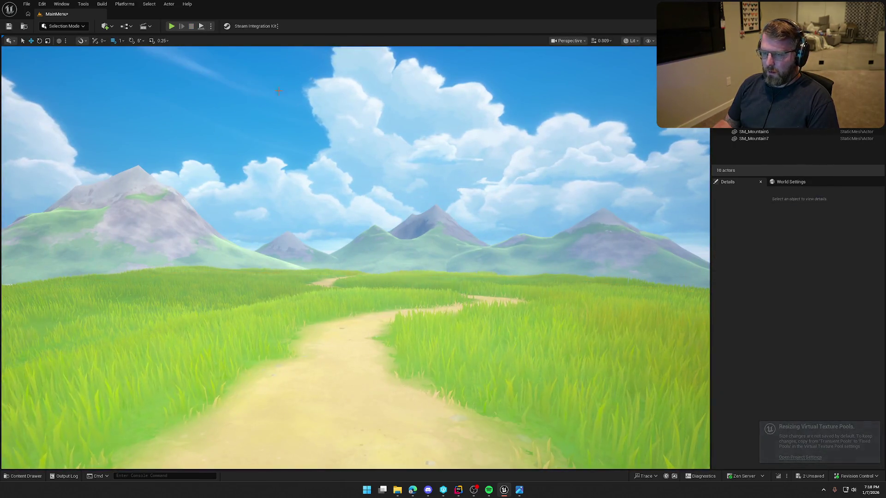
{"action": "left_click", "coordinate": [172, 26]}
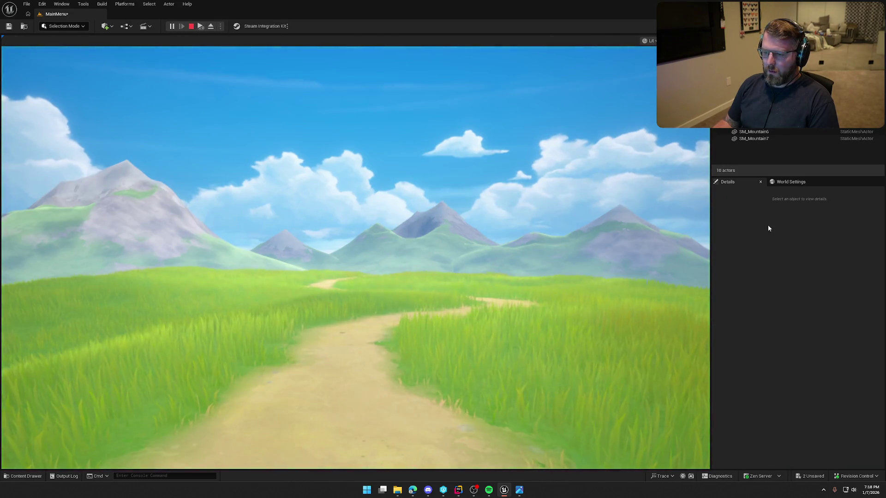
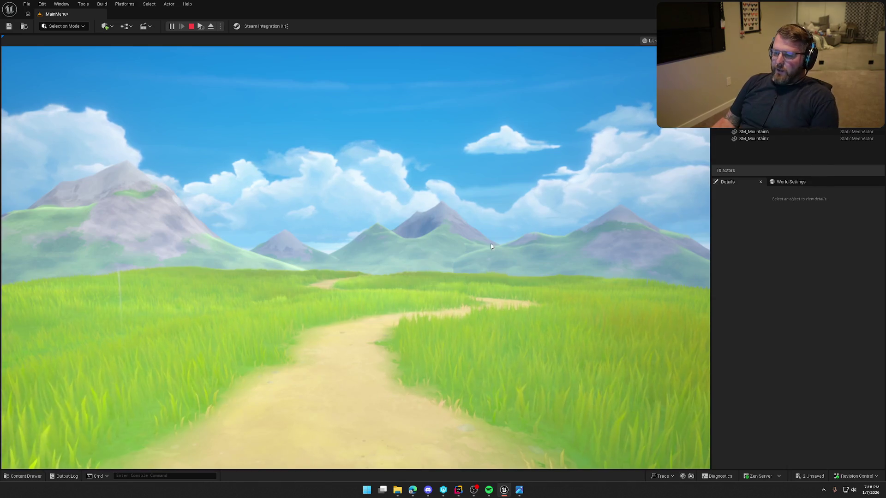
- Stop the play session and select BP_StylizedSky, scrolling down to its 08 Sounds settings
{"action": "key", "text": "Escape"}
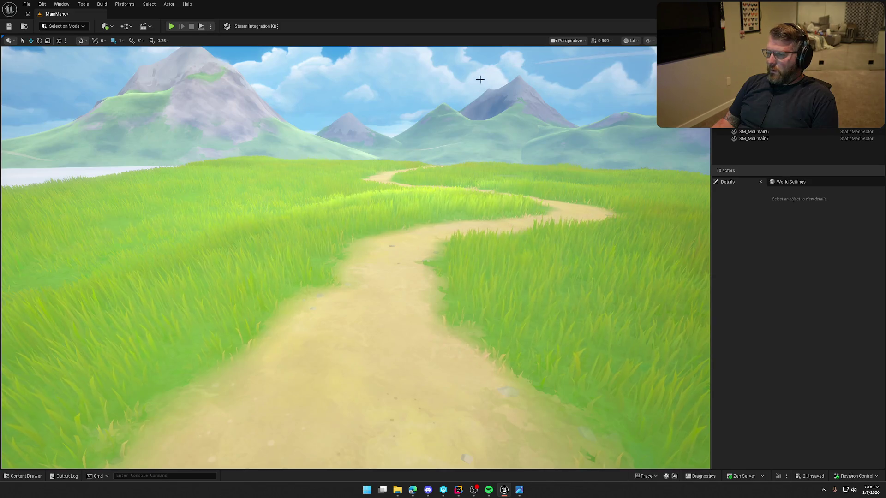
{"action": "left_click", "coordinate": [480, 80]}
{"action": "scroll", "coordinate": [759, 368], "scroll_direction": "down", "scroll_amount": 5}
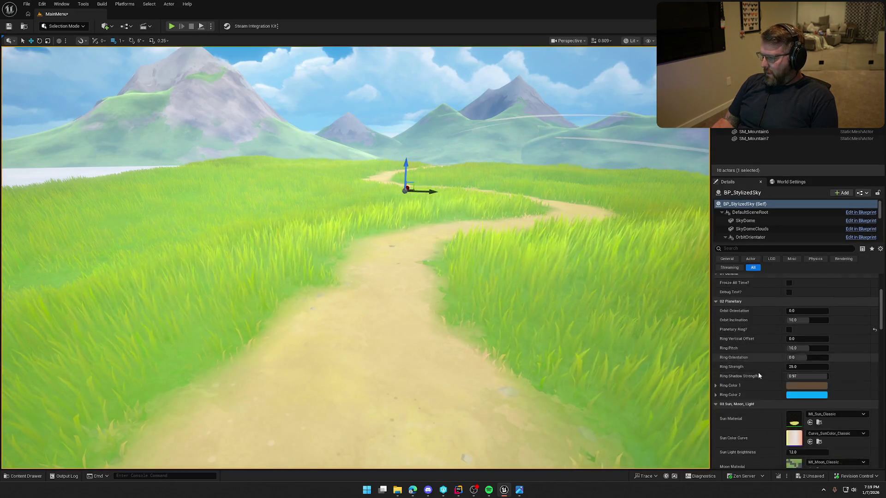
{"action": "scroll", "coordinate": [763, 376], "scroll_direction": "down", "scroll_amount": 10}
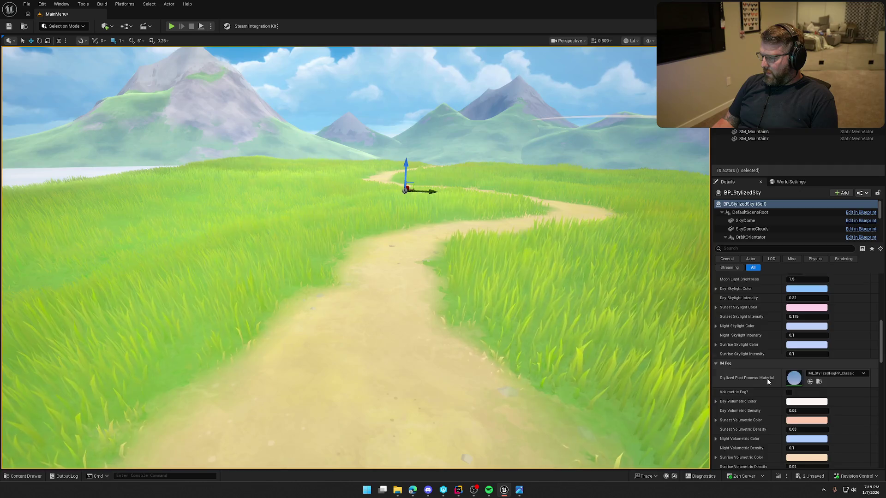
{"action": "scroll", "coordinate": [768, 379], "scroll_direction": "down", "scroll_amount": 10}
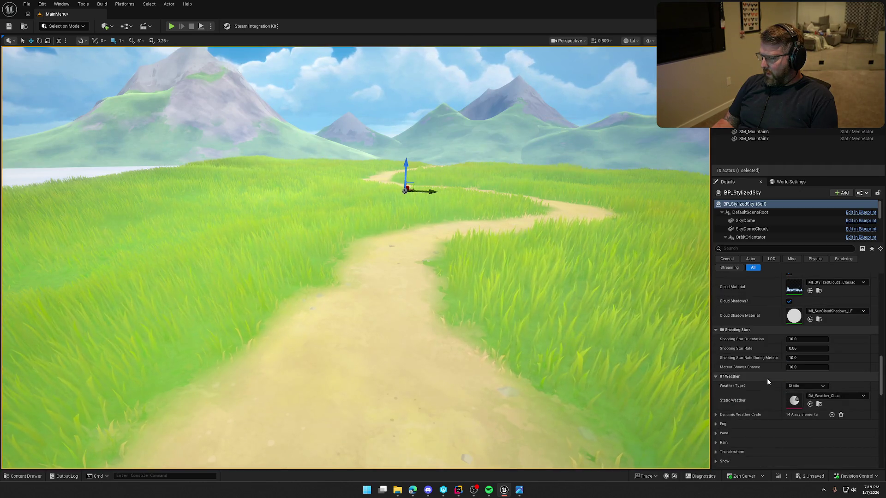
{"action": "scroll", "coordinate": [767, 381], "scroll_direction": "down", "scroll_amount": 3}
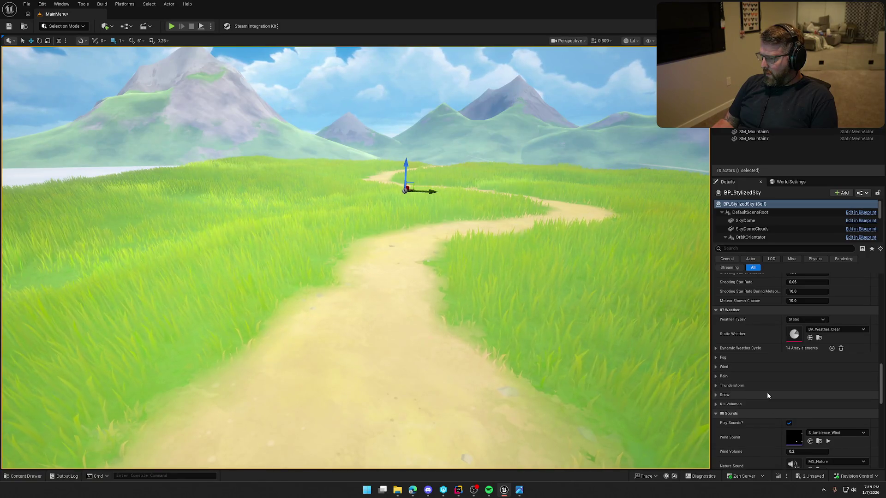
{"action": "scroll", "coordinate": [767, 392], "scroll_direction": "down", "scroll_amount": 6}
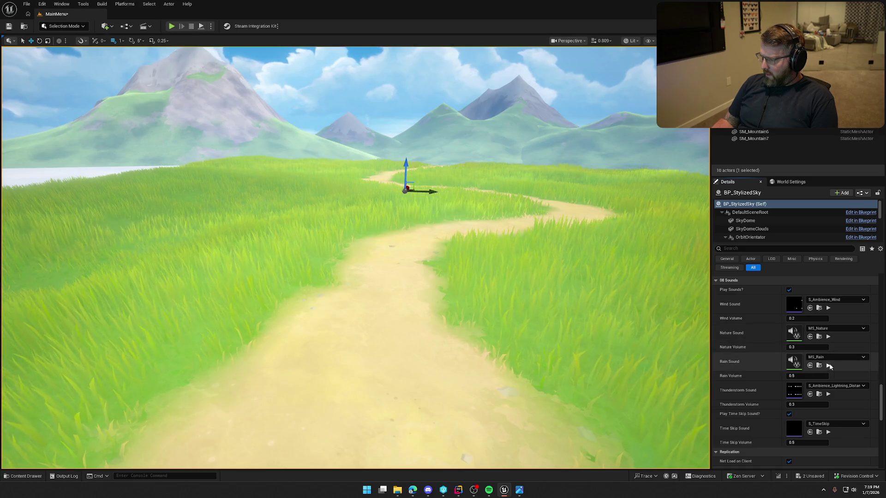
- Preview the ambience sounds, set Nature Volume to 0.1, and replay the level
{"action": "left_click", "coordinate": [828, 394]}
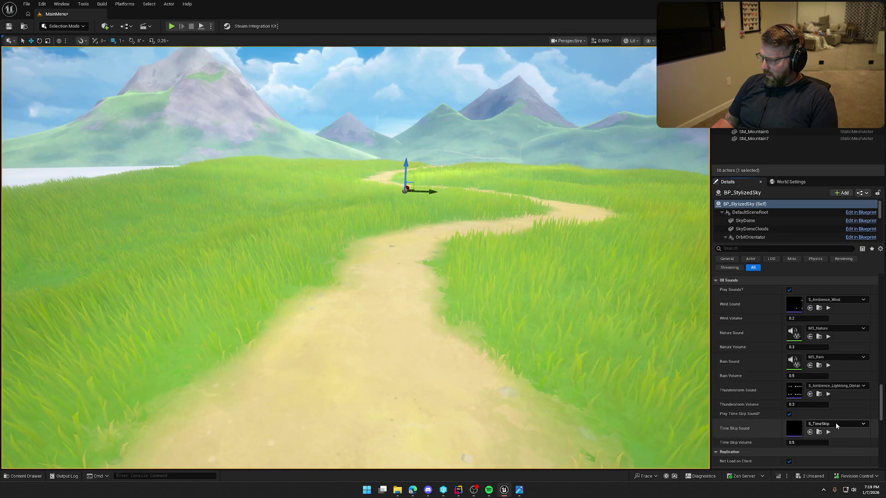
{"action": "left_click", "coordinate": [809, 346]}
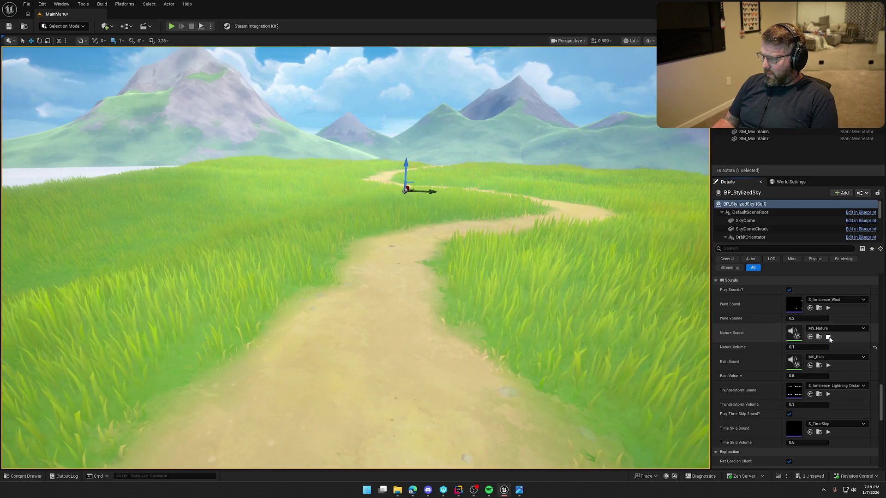
{"action": "left_click", "coordinate": [829, 337]}
{"action": "left_click", "coordinate": [170, 27]}
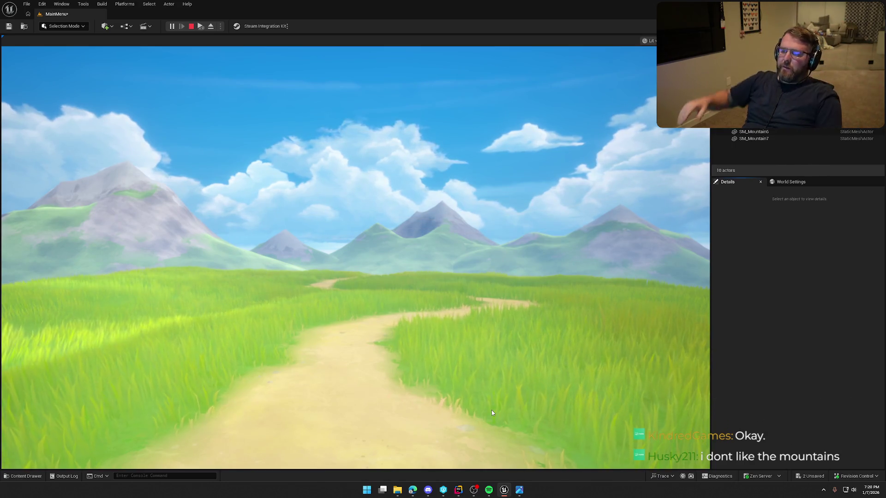
- End the Play In Editor preview of the main menu view
{"action": "left_click", "coordinate": [191, 27]}
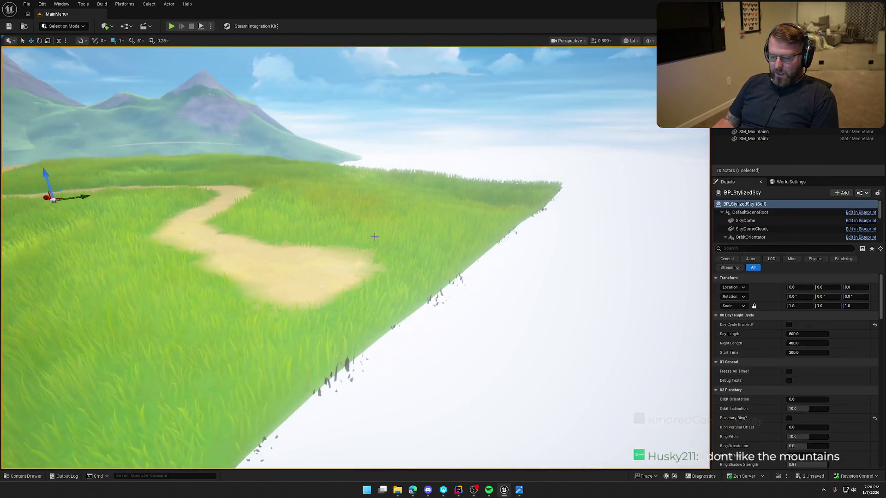
- Lower bp_MenuPlayer and its neighbouring actor slightly, then switch to Landscape mode
{"action": "left_click", "coordinate": [435, 215]}
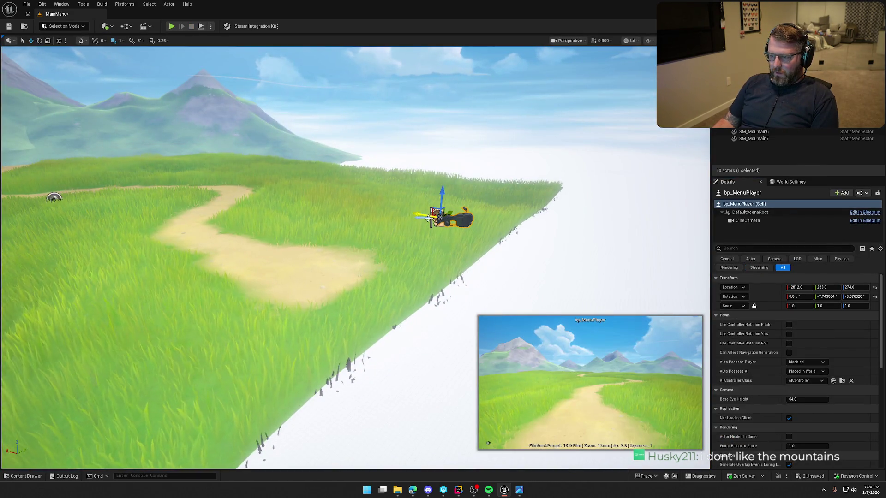
{"action": "left_click", "coordinate": [426, 217], "text": "ctrl"}
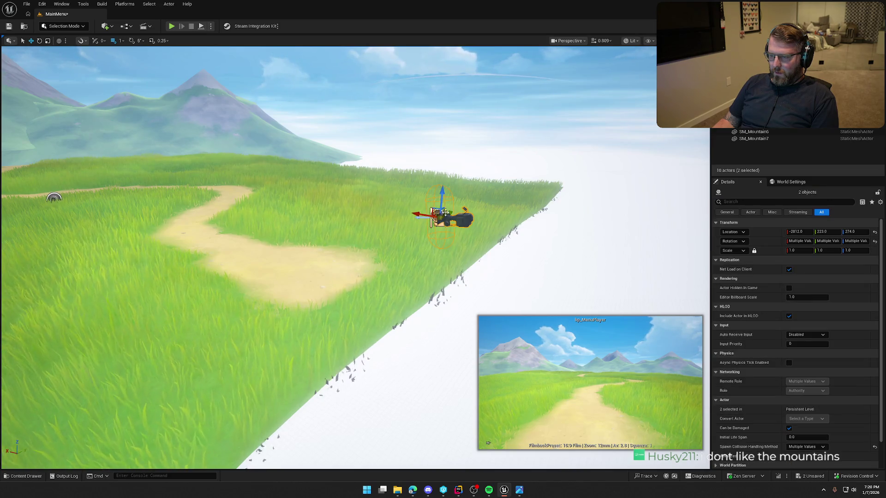
{"action": "mouse_move", "coordinate": [442, 196]}
{"action": "left_mouse_down"}
{"action": "mouse_move", "coordinate": [426, 221]}
{"action": "mouse_move", "coordinate": [447, 234]}
{"action": "mouse_move", "coordinate": [421, 231]}
{"action": "left_mouse_up"}
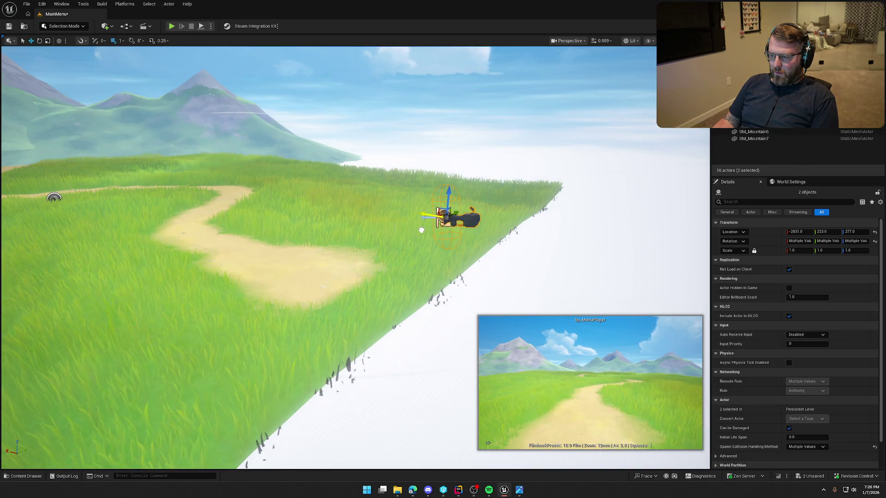
{"action": "left_click", "coordinate": [484, 270]}
{"action": "left_click", "coordinate": [63, 25]}
{"action": "left_click", "coordinate": [60, 43]}
- Paint the Dirt layer to extend the path toward the terrain's near edge
{"action": "left_click", "coordinate": [101, 45]}
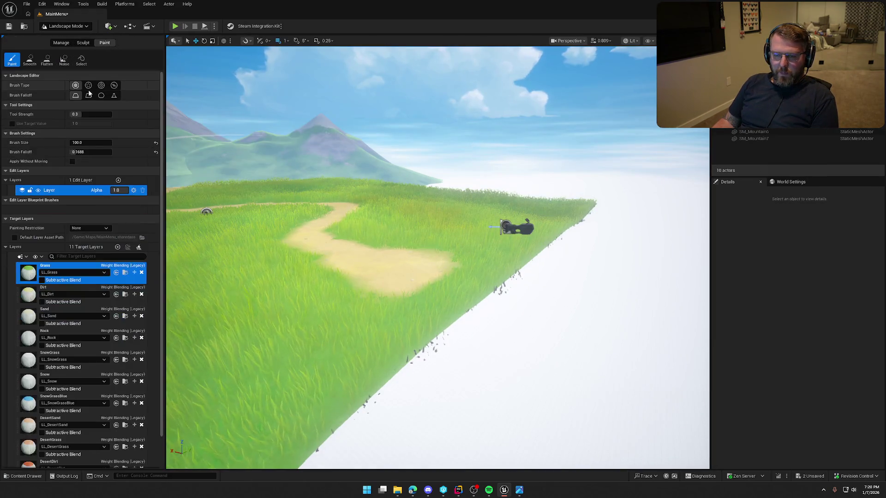
{"action": "left_click", "coordinate": [69, 294]}
{"action": "mouse_move", "coordinate": [428, 321]}
{"action": "left_mouse_down"}
{"action": "mouse_move", "coordinate": [358, 287]}
{"action": "mouse_move", "coordinate": [416, 293]}
{"action": "mouse_move", "coordinate": [485, 256]}
{"action": "mouse_move", "coordinate": [490, 275]}
{"action": "mouse_move", "coordinate": [433, 332]}
{"action": "mouse_move", "coordinate": [399, 306]}
{"action": "mouse_move", "coordinate": [445, 317]}
{"action": "mouse_move", "coordinate": [376, 285]}
{"action": "mouse_move", "coordinate": [413, 315]}
{"action": "left_mouse_up"}
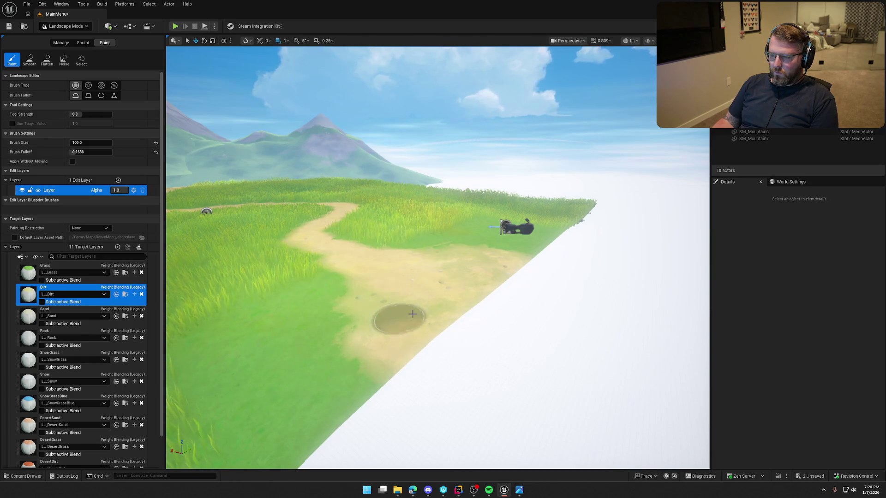
- Reselect the Grass layer, view down the path, and return to Sculpt tools
{"action": "left_click", "coordinate": [64, 272]}
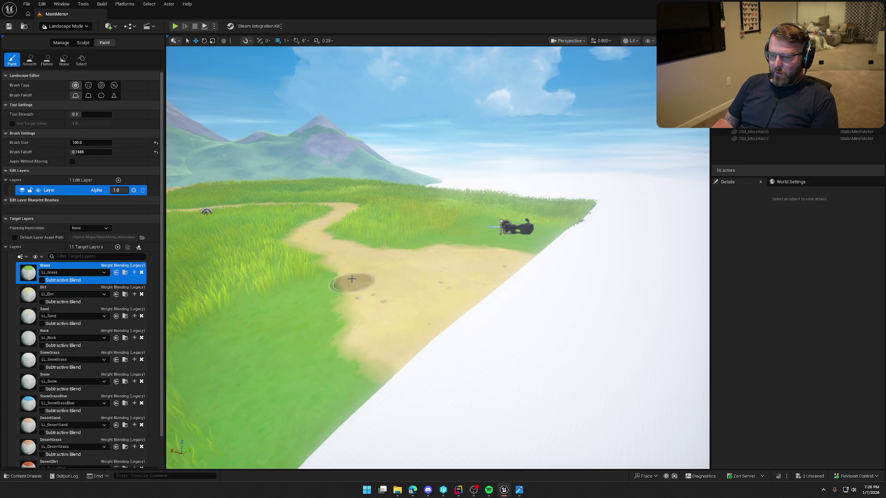
{"action": "mouse_move", "coordinate": [475, 323]}
{"action": "left_mouse_down"}
{"action": "mouse_move", "coordinate": [544, 313]}
{"action": "mouse_move", "coordinate": [579, 289]}
{"action": "mouse_move", "coordinate": [530, 296]}
{"action": "left_mouse_up"}
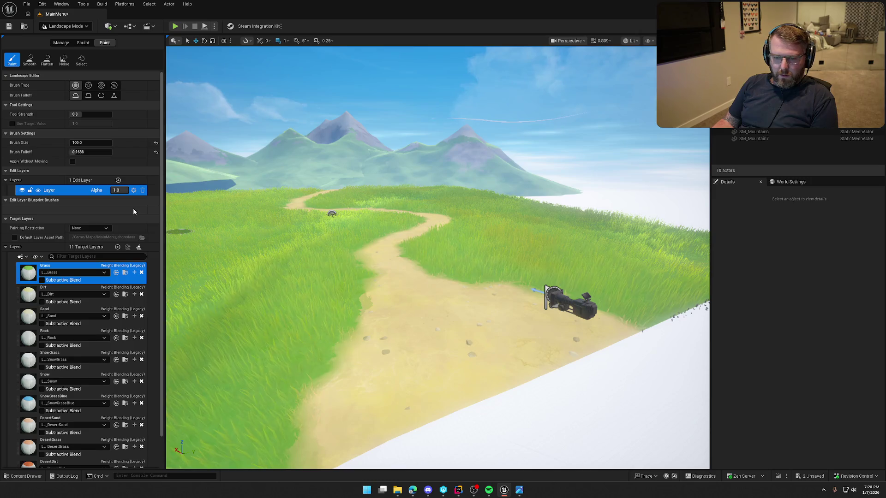
{"action": "left_click", "coordinate": [82, 43]}
{"action": "left_click", "coordinate": [65, 26]}
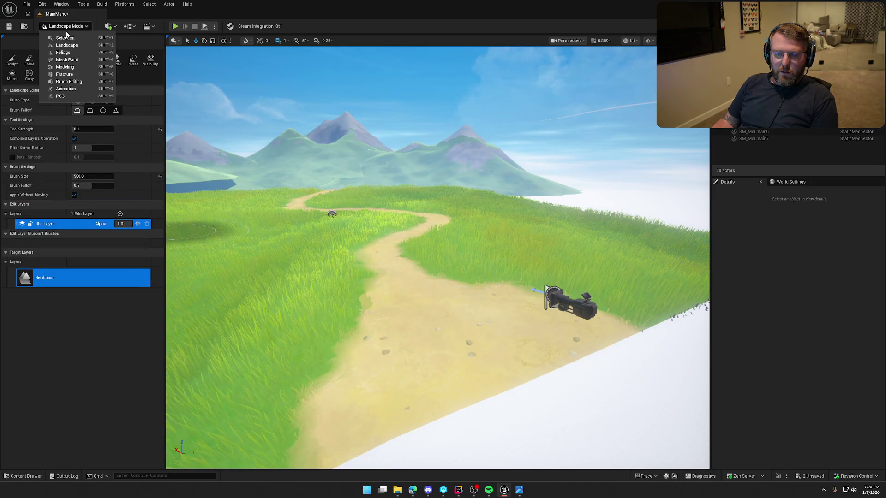
- Enter Foliage mode and fly the view along the path, tilted up toward the mountains
{"action": "left_click", "coordinate": [62, 51]}
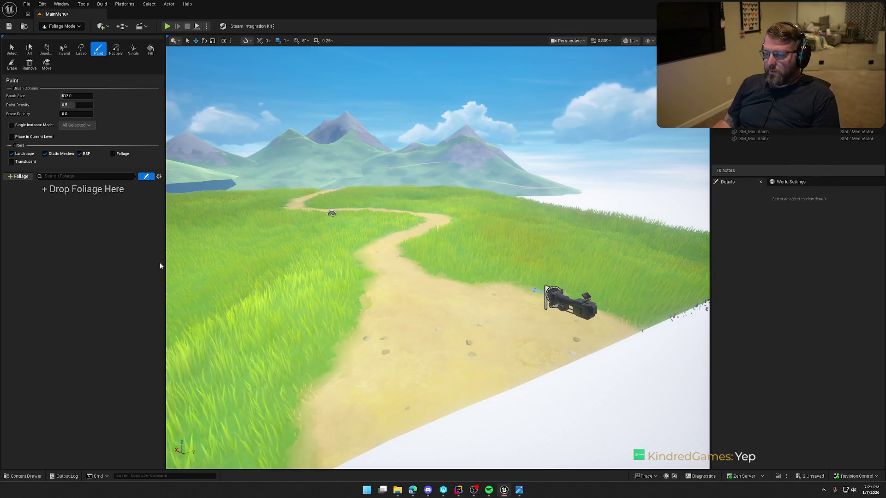
{"action": "key", "text": "w"}
{"action": "mouse_move", "coordinate": [339, 97]}
{"action": "left_mouse_down"}
{"action": "mouse_move", "coordinate": [421, 283]}
{"action": "mouse_move", "coordinate": [352, 250]}
{"action": "left_mouse_up"}
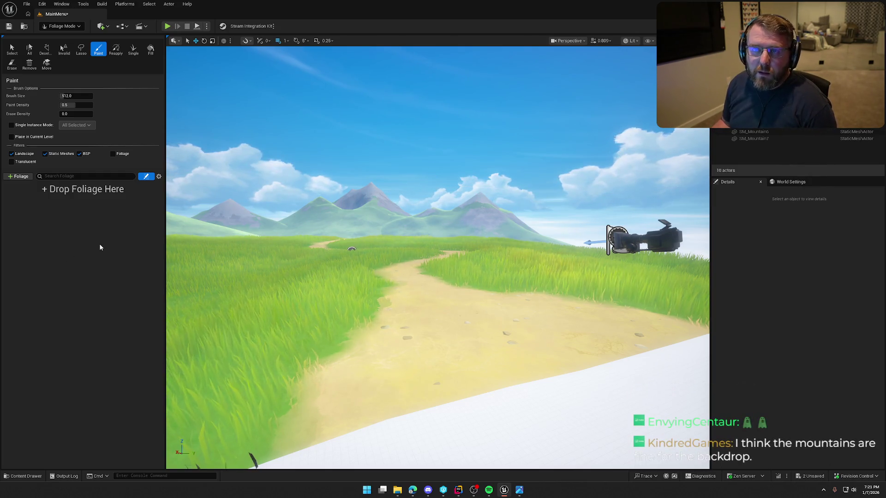
- Open the Content Drawer at SoStylized > Environment > Foliage > FoliageTypes
{"action": "key", "text": "ctrl+space"}
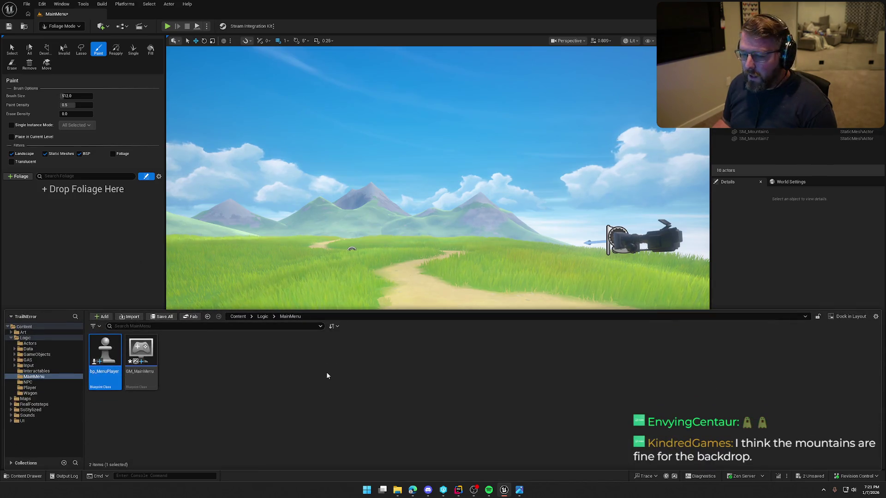
{"action": "left_click", "coordinate": [30, 409]}
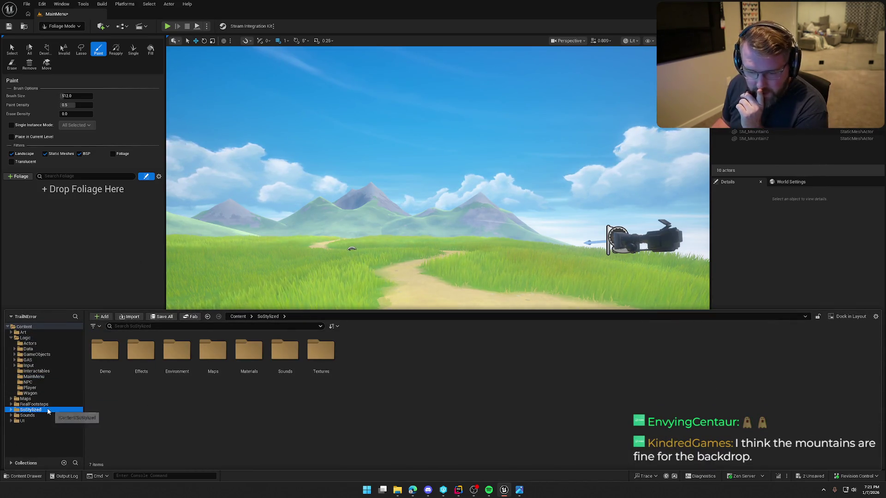
{"action": "double_click", "coordinate": [177, 350]}
{"action": "double_click", "coordinate": [104, 350]}
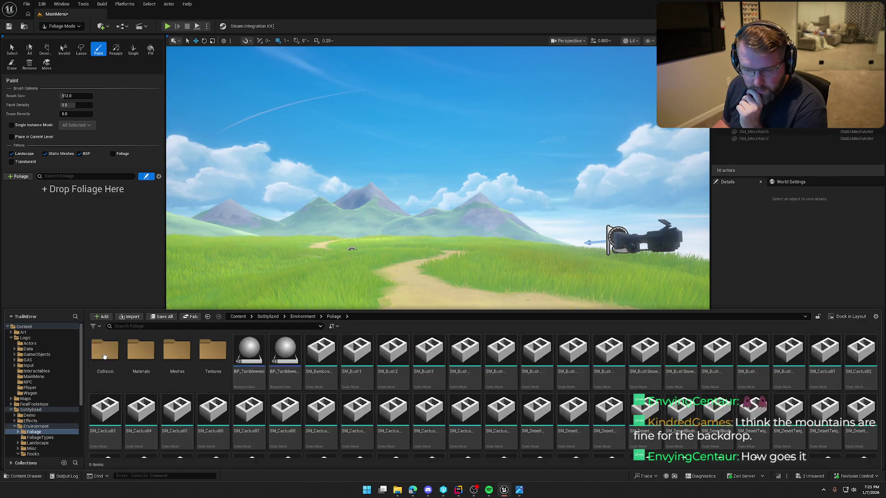
{"action": "left_click", "coordinate": [40, 438]}
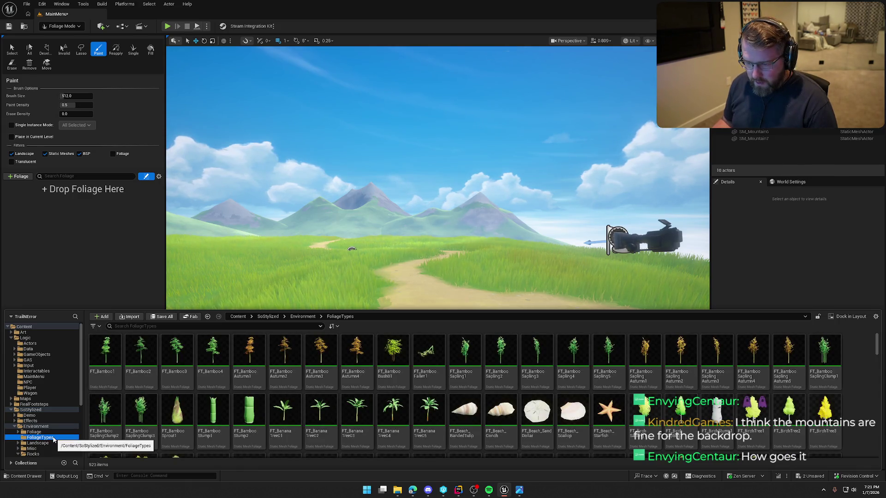
{"action": "left_click", "coordinate": [33, 432]}
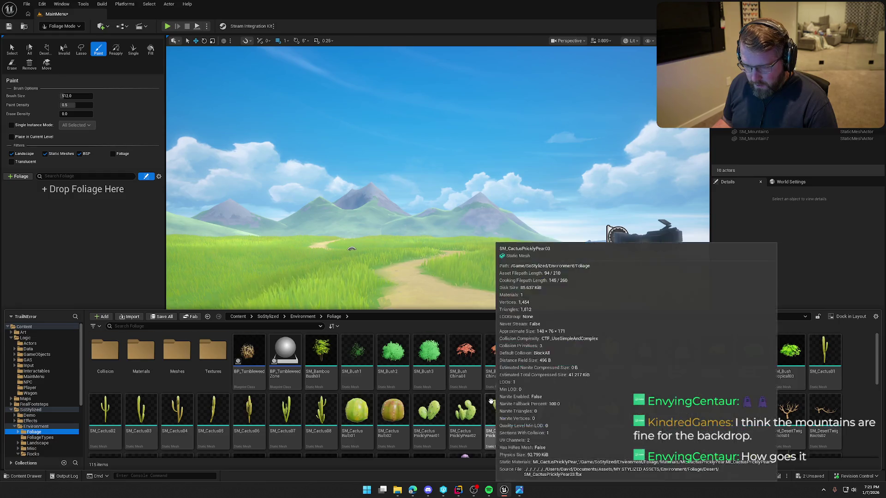
{"action": "left_click", "coordinate": [48, 438]}
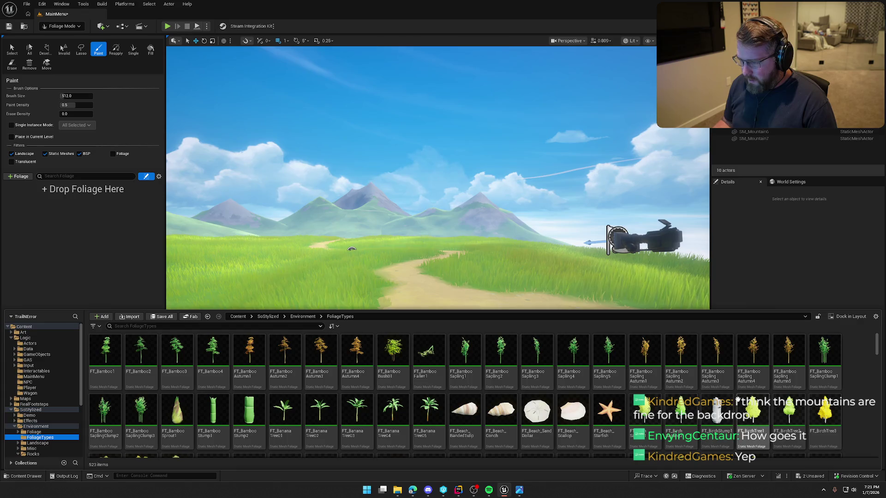
- Scroll the foliage assets down to the RockClassic and RockClassicMossy rows
{"action": "scroll", "coordinate": [859, 390], "scroll_direction": "down", "scroll_amount": 3}
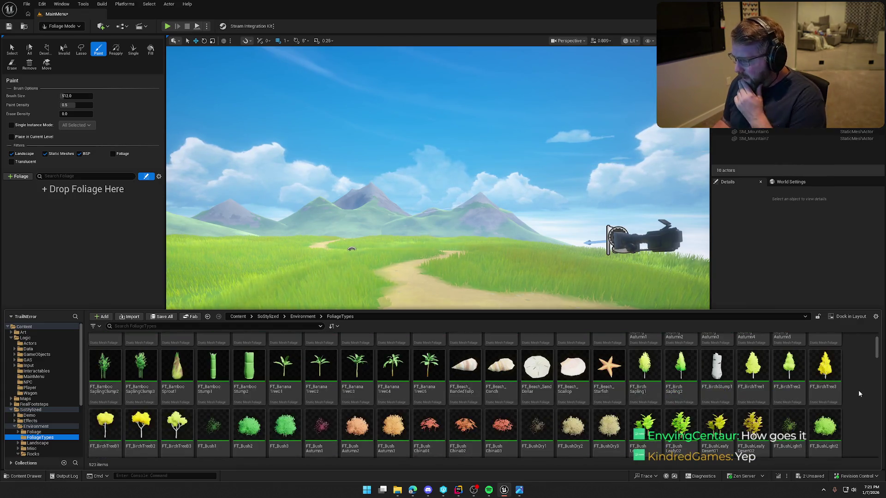
{"action": "scroll", "coordinate": [858, 390], "scroll_direction": "down", "scroll_amount": 2}
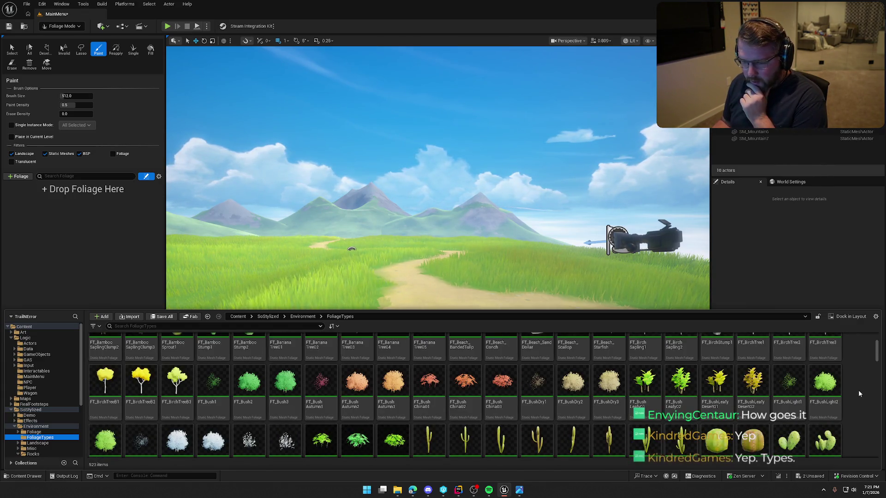
{"action": "scroll", "coordinate": [858, 389], "scroll_direction": "down", "scroll_amount": 3}
{"action": "scroll", "coordinate": [858, 394], "scroll_direction": "down", "scroll_amount": 5}
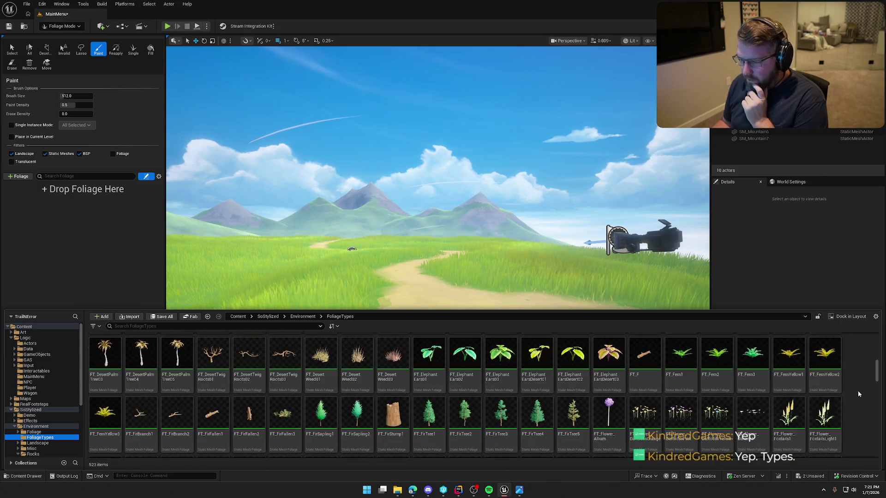
{"action": "scroll", "coordinate": [858, 394], "scroll_direction": "down", "scroll_amount": 2}
{"action": "scroll", "coordinate": [856, 395], "scroll_direction": "down", "scroll_amount": 2}
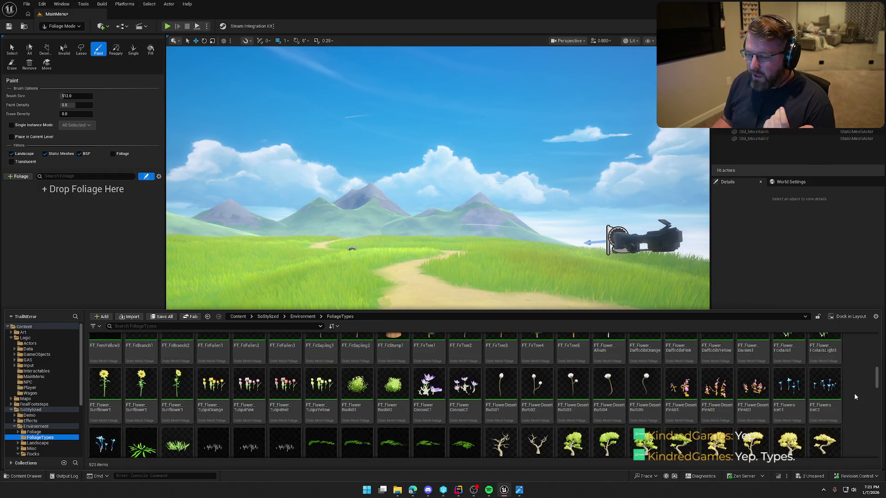
{"action": "scroll", "coordinate": [854, 394], "scroll_direction": "down", "scroll_amount": 1}
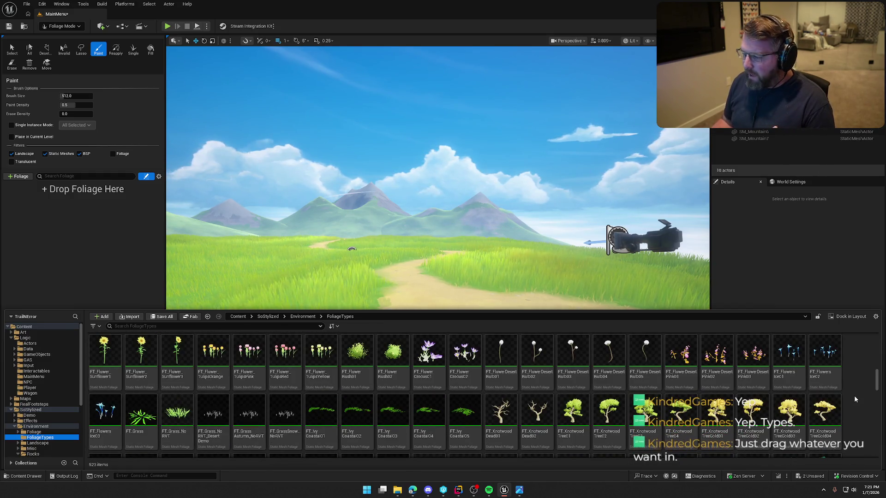
{"action": "scroll", "coordinate": [854, 395], "scroll_direction": "down", "scroll_amount": 1}
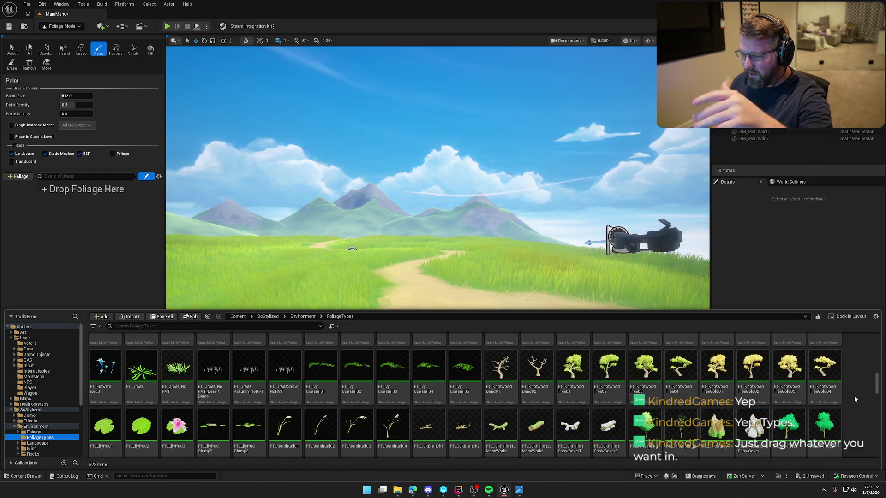
{"action": "scroll", "coordinate": [854, 395], "scroll_direction": "down", "scroll_amount": 2}
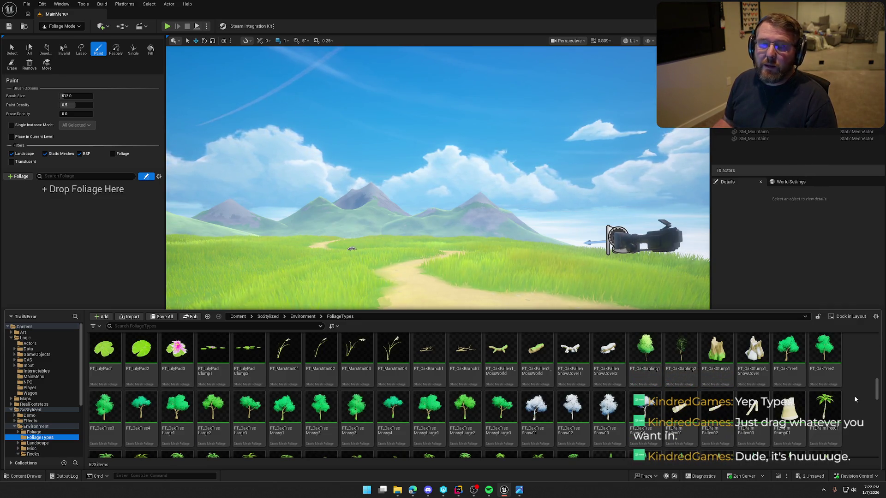
{"action": "scroll", "coordinate": [854, 395], "scroll_direction": "down", "scroll_amount": 2}
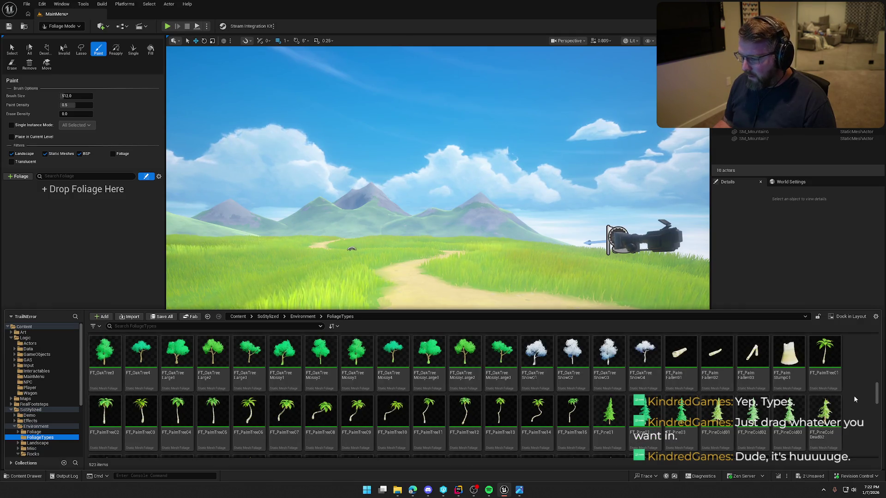
{"action": "scroll", "coordinate": [854, 394], "scroll_direction": "down", "scroll_amount": 2}
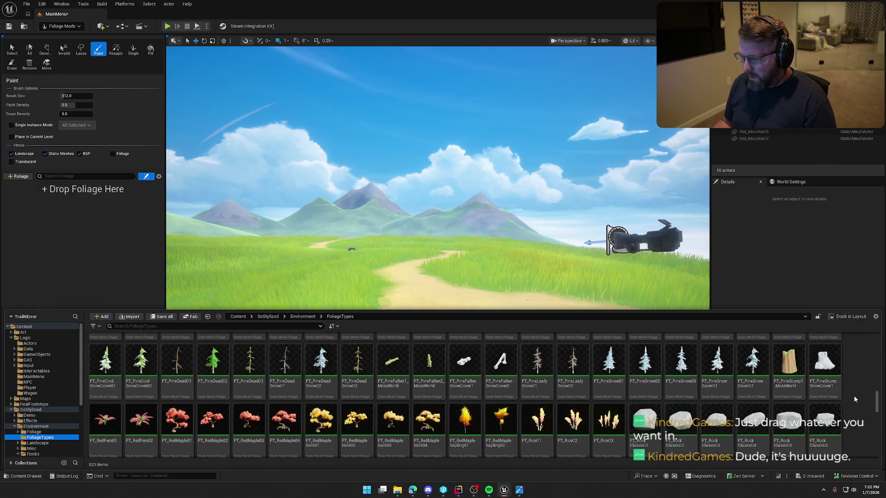
{"action": "scroll", "coordinate": [854, 398], "scroll_direction": "down", "scroll_amount": 2}
{"action": "scroll", "coordinate": [855, 399], "scroll_direction": "down", "scroll_amount": 6}
{"action": "scroll", "coordinate": [853, 395], "scroll_direction": "down", "scroll_amount": 10}
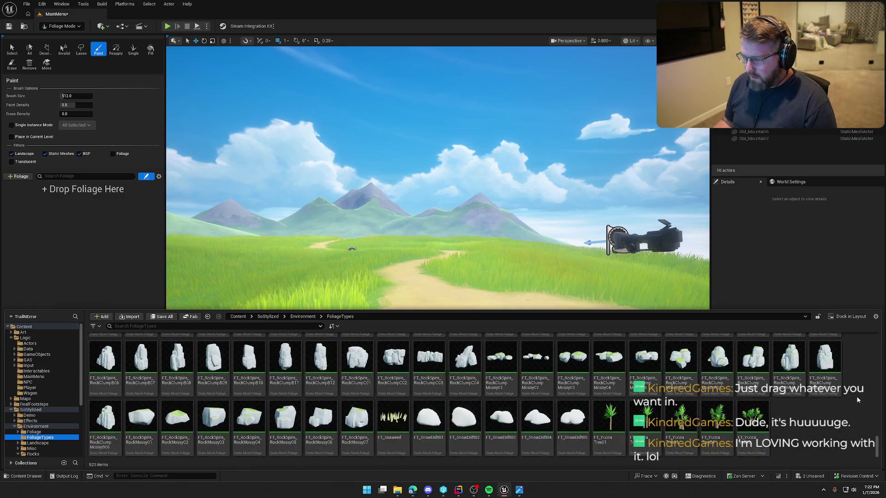
{"action": "scroll", "coordinate": [858, 400], "scroll_direction": "up", "scroll_amount": 10}
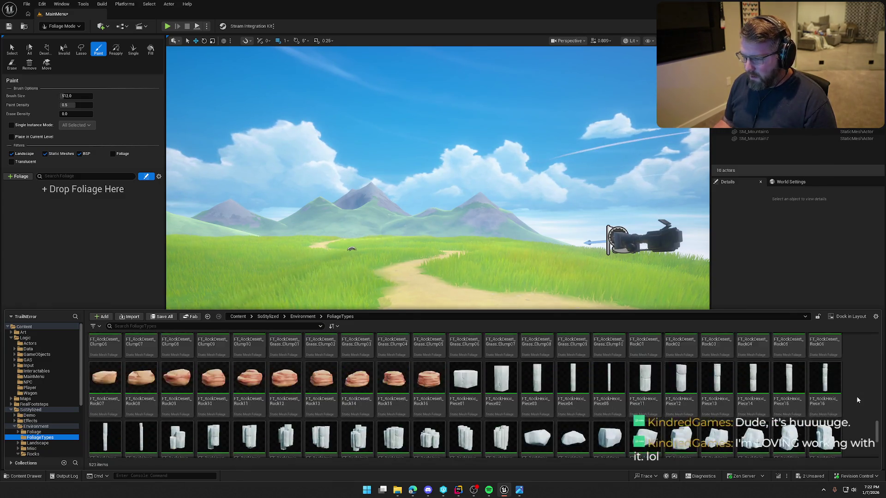
{"action": "scroll", "coordinate": [858, 400], "scroll_direction": "up", "scroll_amount": 3}
{"action": "left_click_drag", "start_coordinate": [858, 416], "coordinate": [457, 415]}
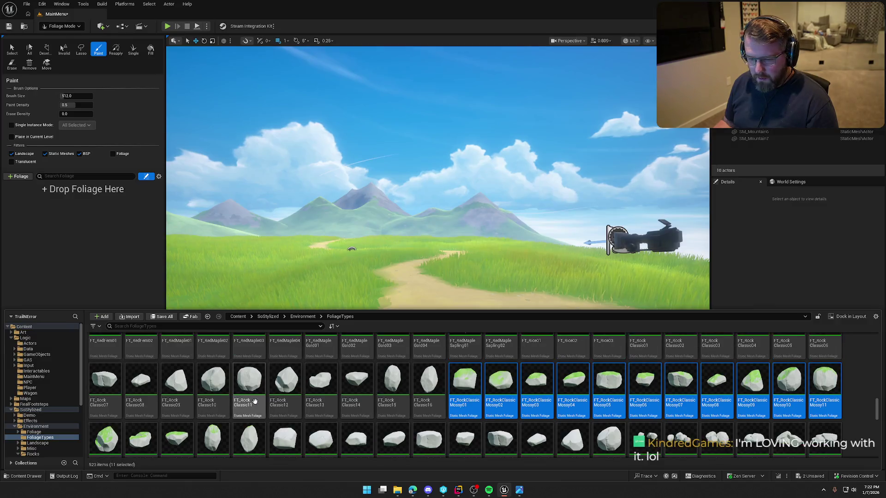
- Select FT_RockClassic01 through FT_RockClumpClassicSnow10 and drop all 72 into the foliage palette
{"action": "scroll", "coordinate": [625, 384], "scroll_direction": "up", "scroll_amount": 2}
{"action": "left_click", "coordinate": [644, 367]}
{"action": "scroll", "coordinate": [645, 367], "scroll_direction": "down", "scroll_amount": 1}
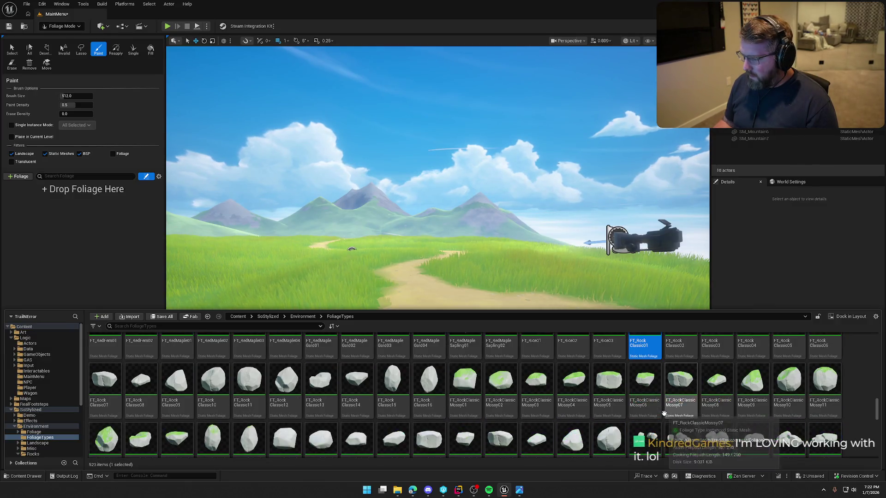
{"action": "scroll", "coordinate": [450, 419], "scroll_direction": "down", "scroll_amount": 5}
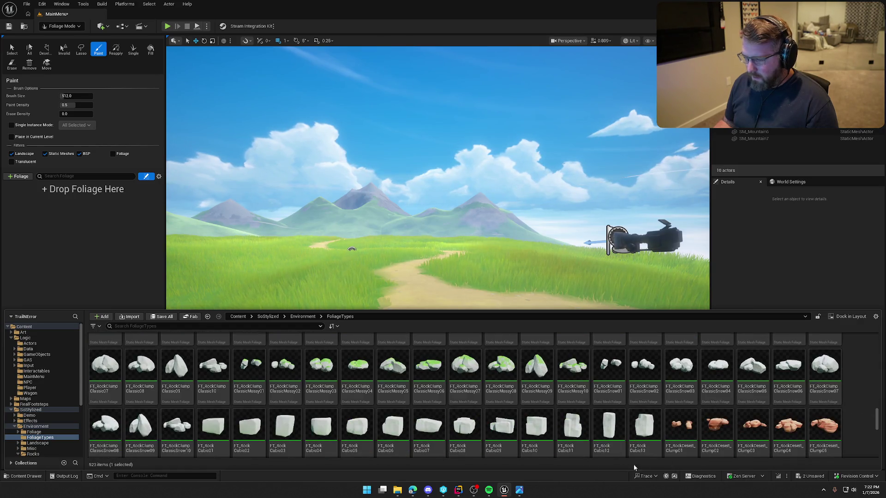
{"action": "left_click", "coordinate": [177, 429], "text": "shift"}
{"action": "mouse_move", "coordinate": [177, 429]}
{"action": "left_mouse_down"}
{"action": "mouse_move", "coordinate": [72, 226]}
{"action": "mouse_move", "coordinate": [112, 267]}
{"action": "left_mouse_up"}
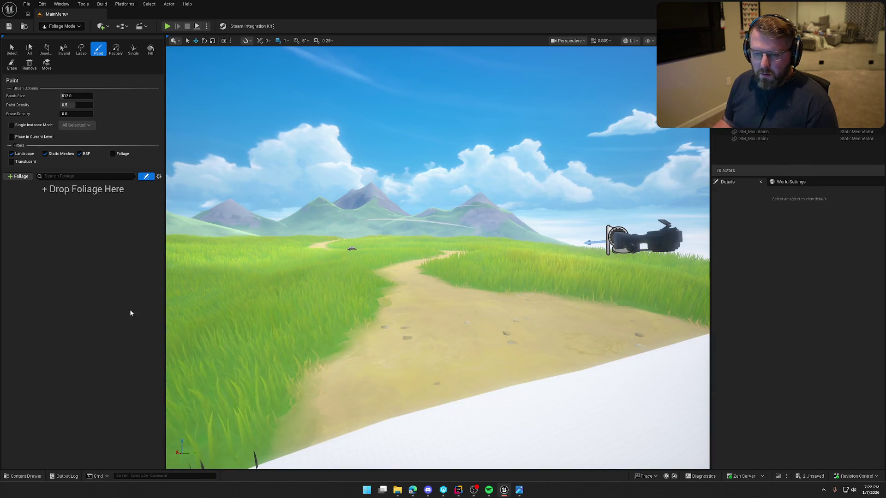
{"action": "key", "text": "ctrl+space"}
{"action": "mouse_move", "coordinate": [177, 422]}
{"action": "left_mouse_down"}
{"action": "mouse_move", "coordinate": [69, 208]}
{"action": "mouse_move", "coordinate": [85, 194]}
{"action": "left_mouse_up"}
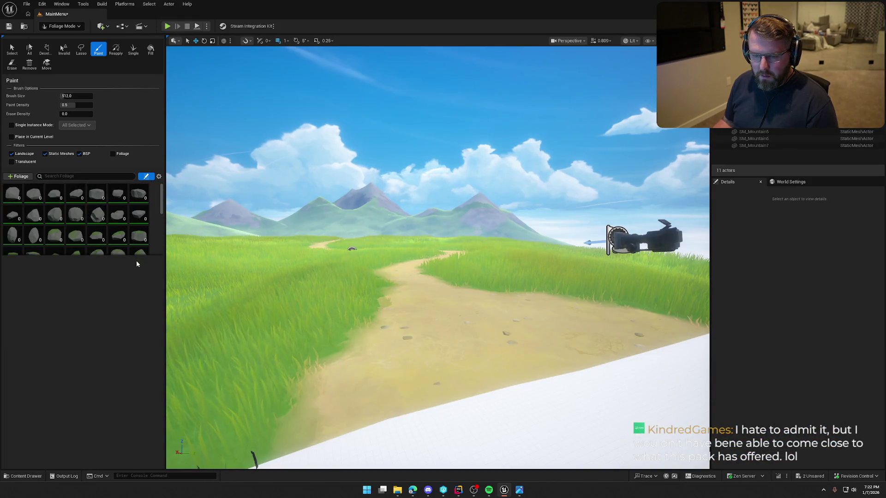
{"action": "scroll", "coordinate": [157, 224], "scroll_direction": "down", "scroll_amount": 5}
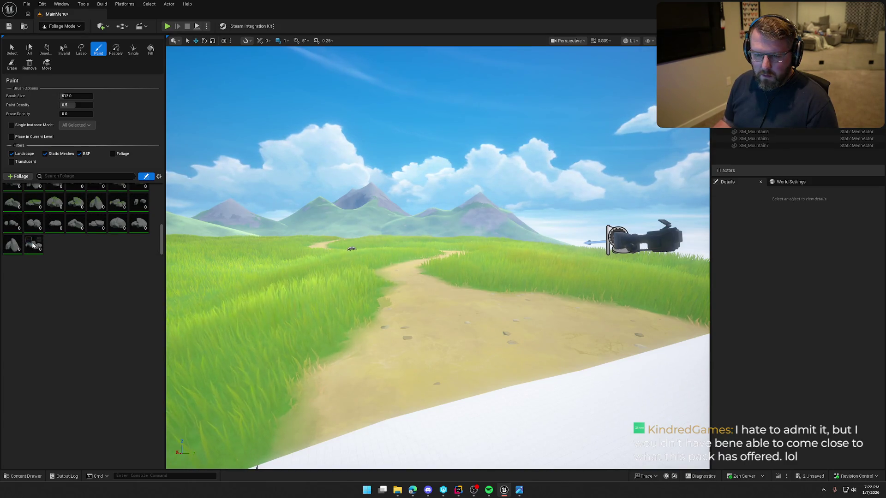
- Enable every rock type in the palette for painting and set brush size 100
{"action": "key", "text": "ctrl+a"}
{"action": "scroll", "coordinate": [33, 221], "scroll_direction": "up", "scroll_amount": 5}
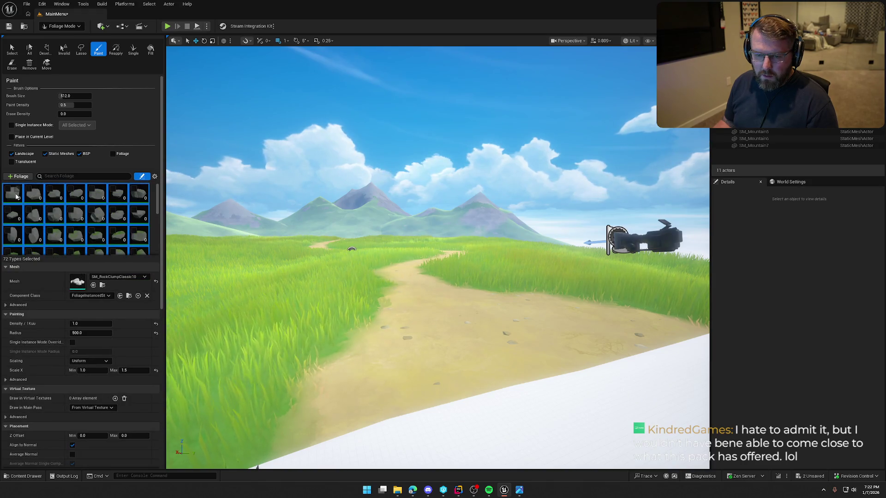
{"action": "left_click", "coordinate": [8, 190]}
{"action": "mouse_move", "coordinate": [448, 231]}
{"action": "left_mouse_down"}
{"action": "mouse_move", "coordinate": [448, 212]}
{"action": "mouse_move", "coordinate": [448, 267]}
{"action": "mouse_move", "coordinate": [449, 212]}
{"action": "mouse_move", "coordinate": [449, 240]}
{"action": "mouse_move", "coordinate": [449, 230]}
{"action": "left_mouse_up"}
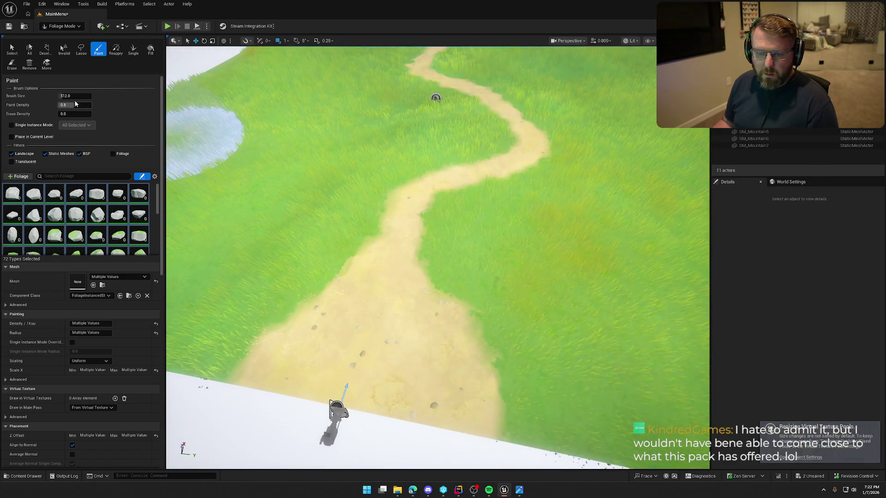
{"action": "type", "text": "100"}
{"action": "key", "text": "Return"}
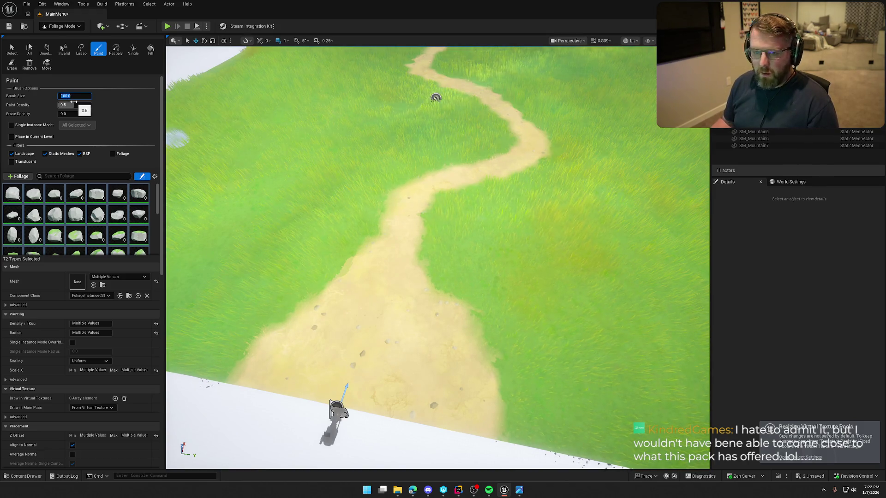
- Set paint density 0.1, test-paint a rock cluster, undo it, and select FT_RockClassic01
{"action": "left_click", "coordinate": [77, 104]}
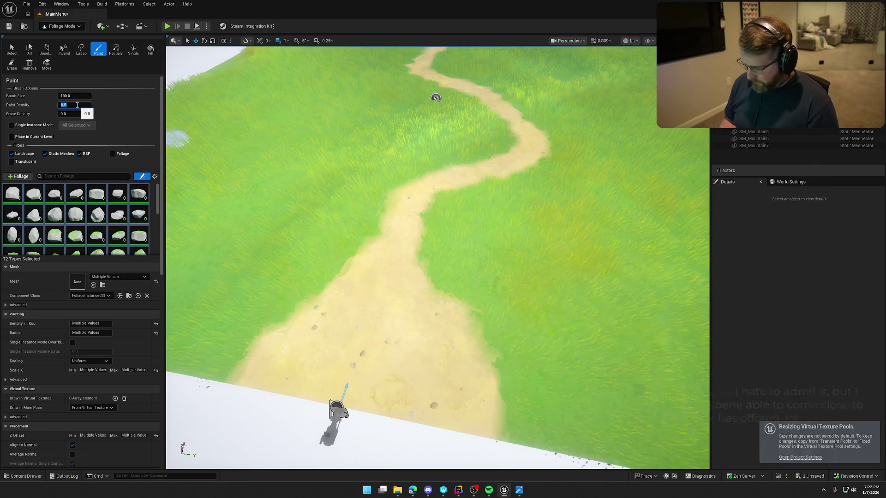
{"action": "mouse_move", "coordinate": [250, 347]}
{"action": "left_mouse_down"}
{"action": "mouse_move", "coordinate": [342, 240]}
{"action": "mouse_move", "coordinate": [384, 266]}
{"action": "left_mouse_up"}
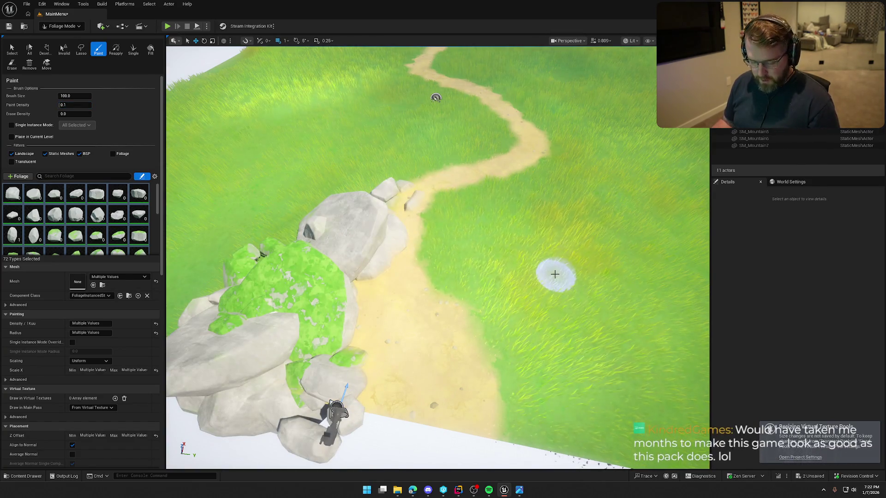
{"action": "key", "text": "ctrl+z"}
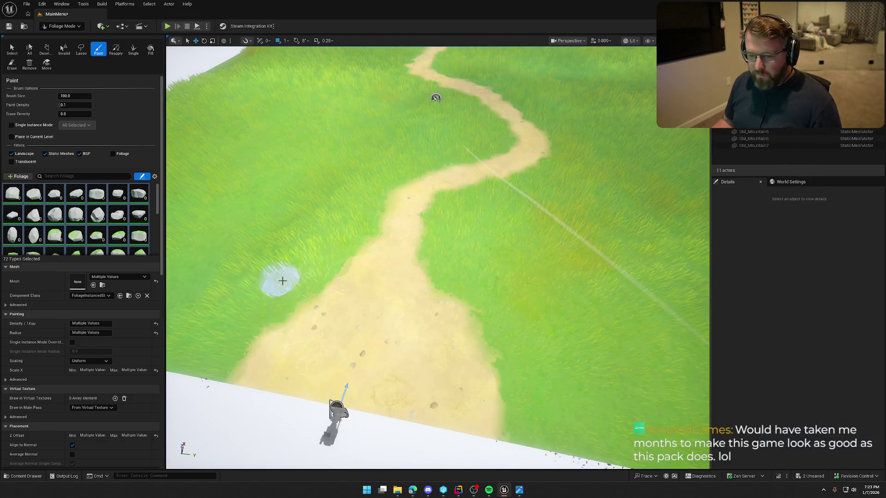
{"action": "left_click", "coordinate": [14, 197]}
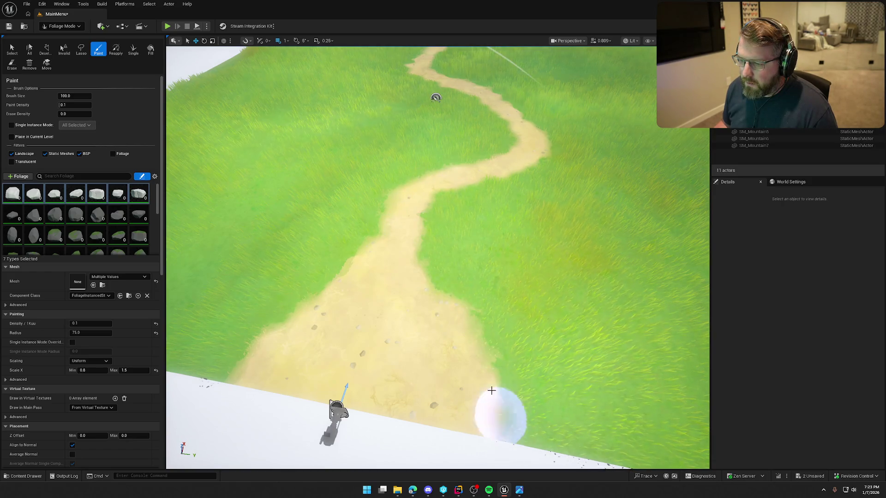
- After undoing trial strokes, set brush size 200 and paint rocks along the path edge
{"action": "left_click_drag", "start_coordinate": [376, 237], "coordinate": [379, 332]}
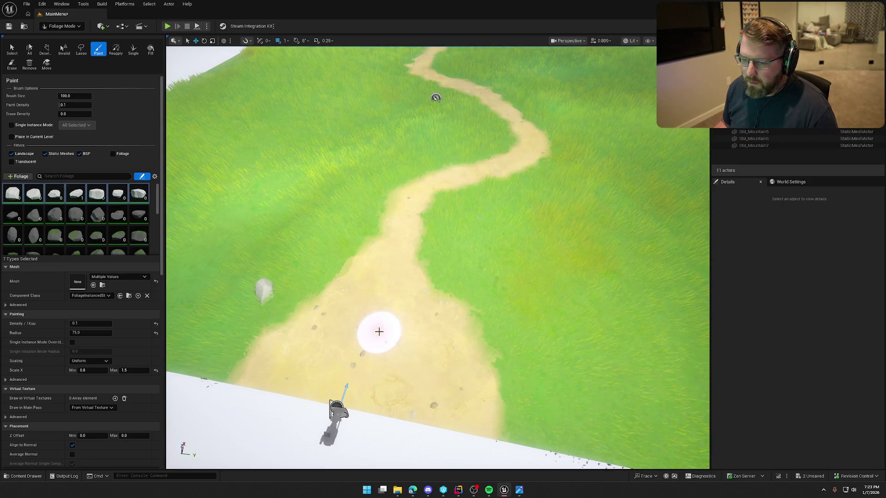
{"action": "key", "text": "ctrl+z"}
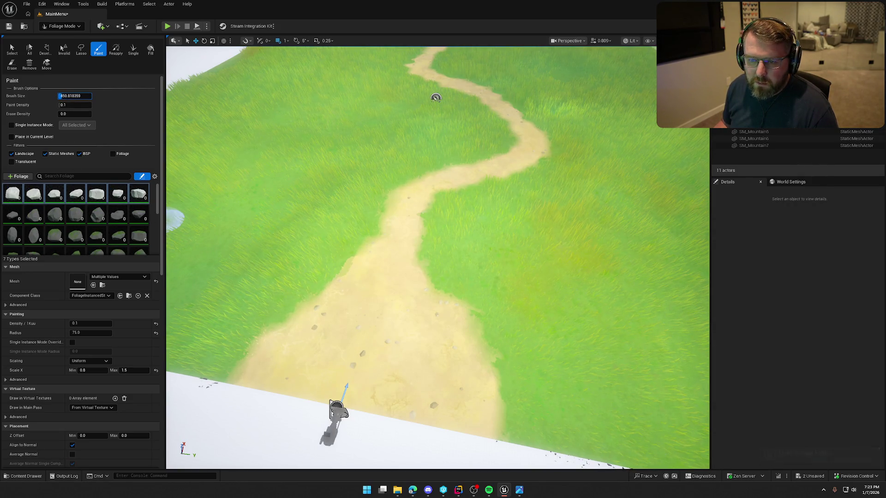
{"action": "left_click_drag", "start_coordinate": [290, 303], "coordinate": [451, 330]}
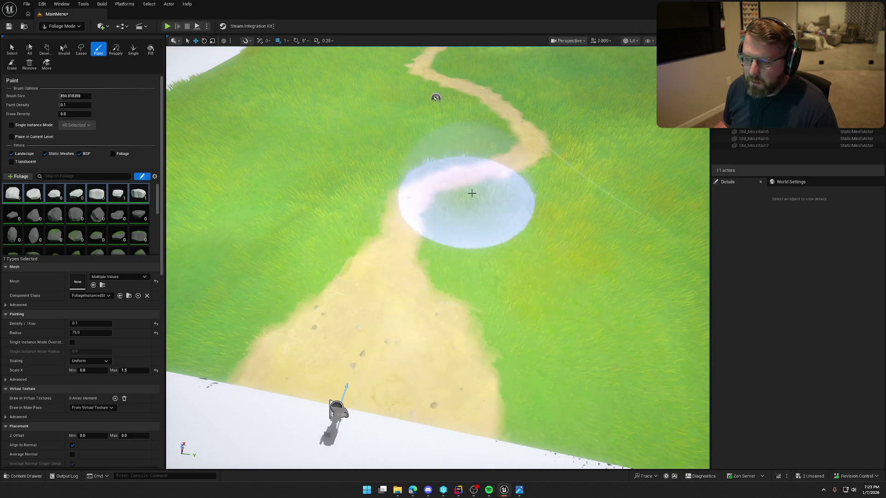
{"action": "key", "text": "ctrl+z"}
{"action": "type", "text": "0."}
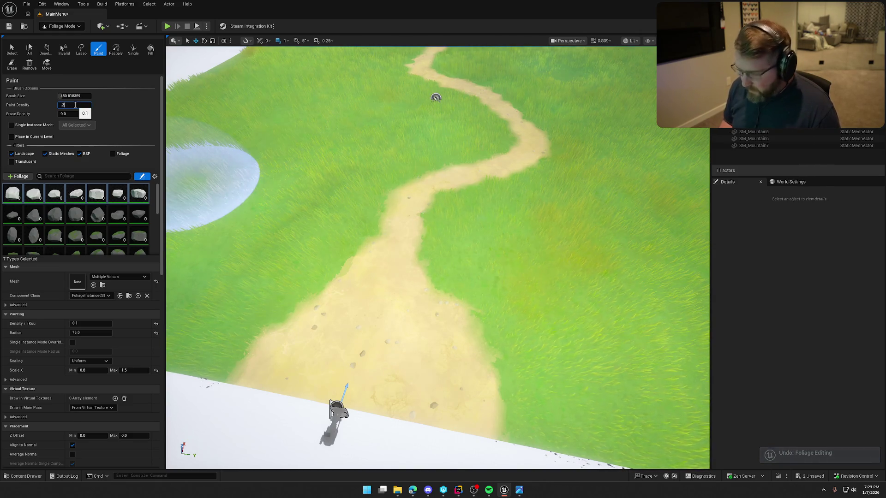
{"action": "type", "text": "200"}
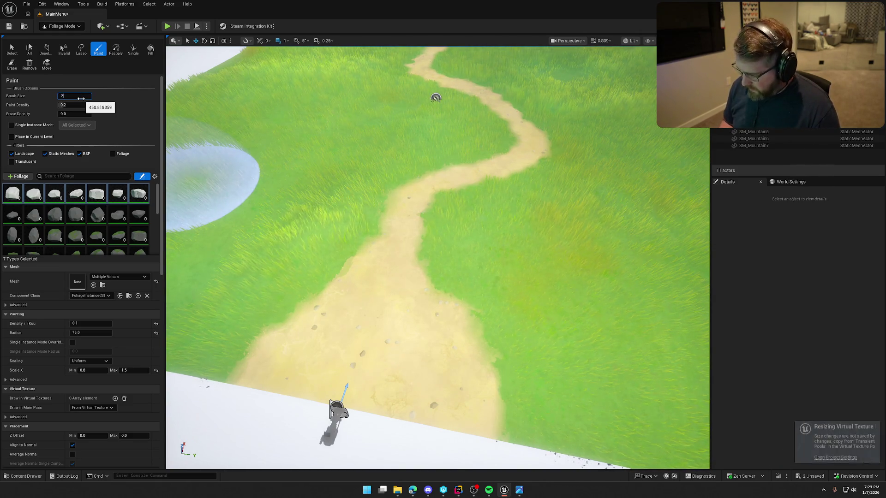
{"action": "key", "text": "Return"}
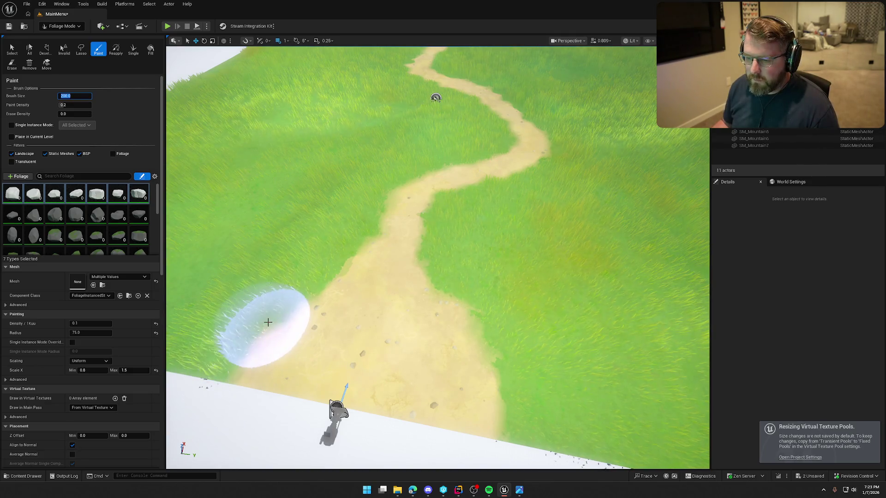
{"action": "mouse_move", "coordinate": [264, 332]}
{"action": "left_mouse_down"}
{"action": "mouse_move", "coordinate": [317, 261]}
{"action": "mouse_move", "coordinate": [480, 174]}
{"action": "mouse_move", "coordinate": [372, 199]}
{"action": "mouse_move", "coordinate": [425, 164]}
{"action": "mouse_move", "coordinate": [498, 150]}
{"action": "mouse_move", "coordinate": [459, 217]}
{"action": "mouse_move", "coordinate": [508, 382]}
{"action": "mouse_move", "coordinate": [439, 233]}
{"action": "mouse_move", "coordinate": [550, 171]}
{"action": "mouse_move", "coordinate": [566, 119]}
{"action": "mouse_move", "coordinate": [547, 95]}
{"action": "mouse_move", "coordinate": [576, 163]}
{"action": "left_mouse_up"}
- Paint more rocks on the grass along both sides of the winding path
{"action": "left_click_drag", "start_coordinate": [423, 193], "coordinate": [423, 221]}
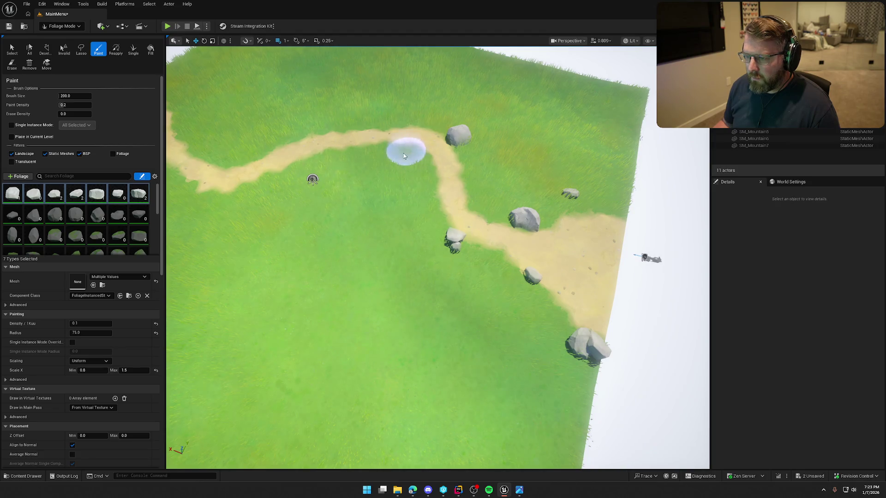
{"action": "mouse_move", "coordinate": [377, 151]}
{"action": "left_mouse_down"}
{"action": "mouse_move", "coordinate": [200, 201]}
{"action": "mouse_move", "coordinate": [231, 249]}
{"action": "left_mouse_up"}
{"action": "mouse_move", "coordinate": [249, 188]}
{"action": "left_mouse_down"}
{"action": "mouse_move", "coordinate": [250, 203]}
{"action": "mouse_move", "coordinate": [250, 188]}
{"action": "left_mouse_up"}
{"action": "left_click", "coordinate": [383, 276]}
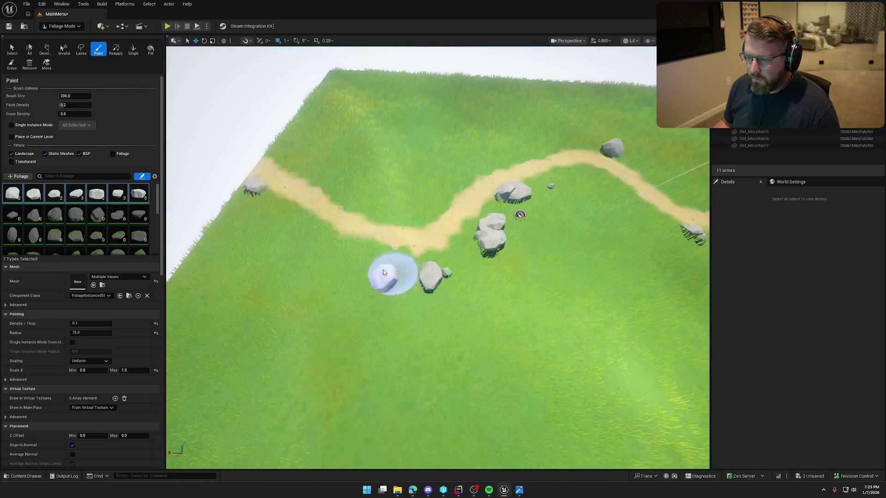
{"action": "left_click", "coordinate": [272, 216]}
{"action": "left_click", "coordinate": [344, 196]}
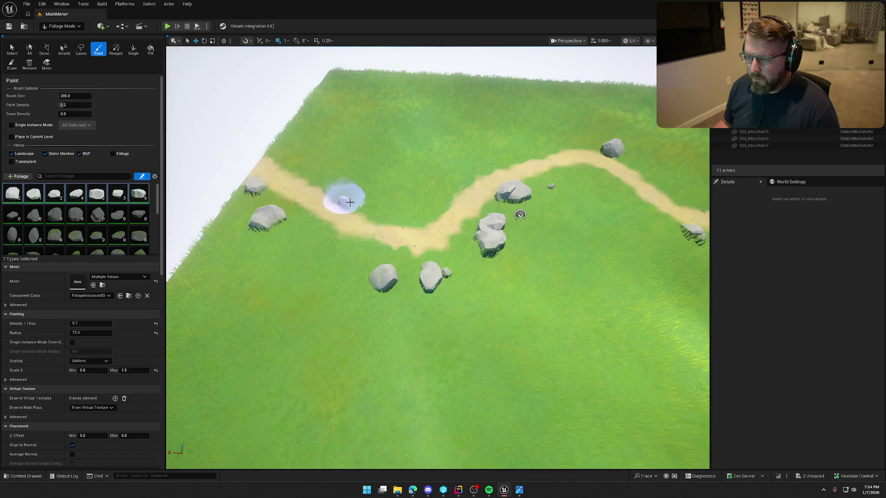
- Fly around the landscape to review the rocks from ground level and above
{"action": "left_click_drag", "start_coordinate": [559, 138], "coordinate": [560, 106]}
{"action": "left_click_drag", "start_coordinate": [249, 295], "coordinate": [510, 313]}
{"action": "left_click_drag", "start_coordinate": [422, 204], "coordinate": [401, 230]}
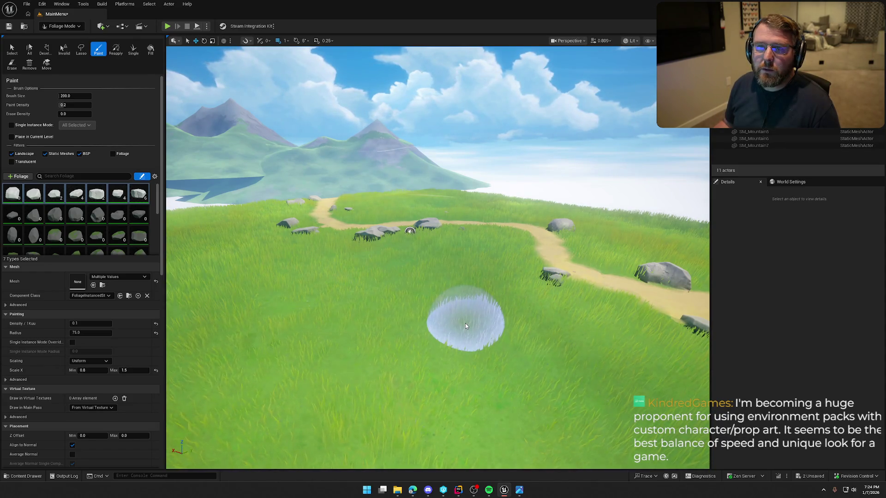
{"action": "left_click_drag", "start_coordinate": [465, 323], "coordinate": [465, 396]}
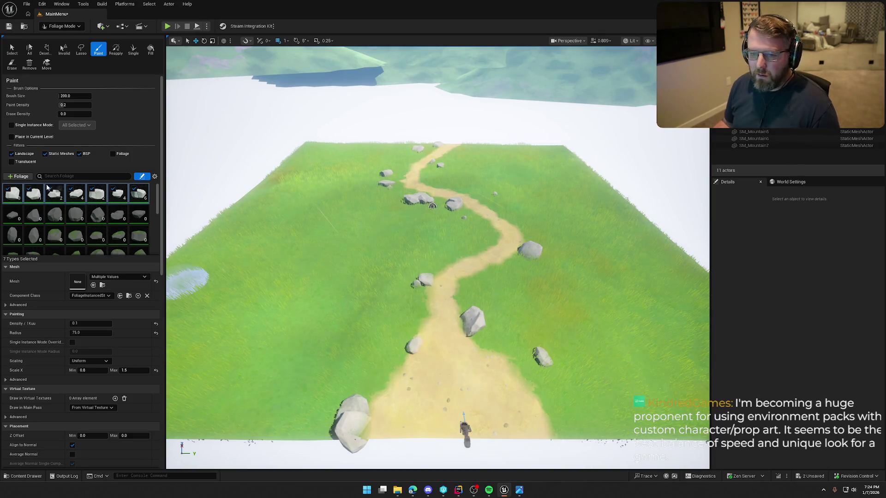
- Select the 14 FT_Oak tree foliage types in the Content Drawer and add them to the palette
{"action": "scroll", "coordinate": [162, 186], "scroll_direction": "down", "scroll_amount": 5}
{"action": "scroll", "coordinate": [159, 193], "scroll_direction": "up", "scroll_amount": 5}
{"action": "scroll", "coordinate": [158, 201], "scroll_direction": "down", "scroll_amount": 5}
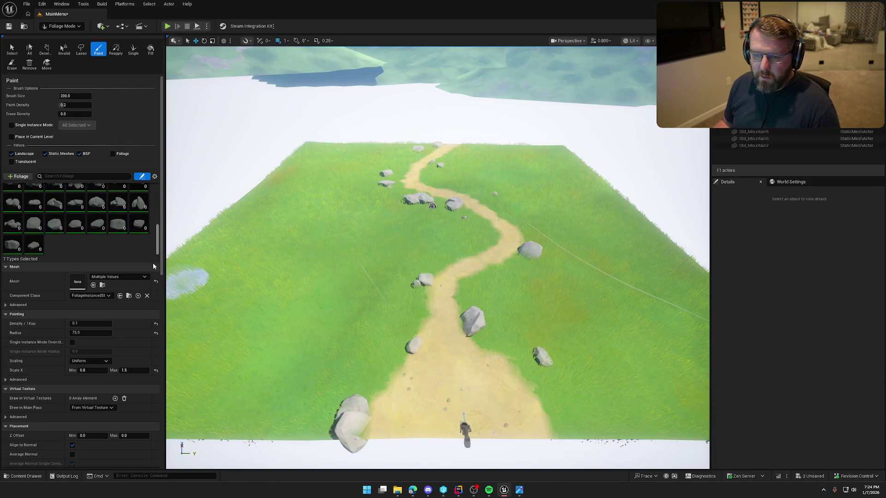
{"action": "key", "text": "ctrl+space"}
{"action": "scroll", "coordinate": [435, 421], "scroll_direction": "down", "scroll_amount": 10}
{"action": "scroll", "coordinate": [656, 405], "scroll_direction": "up", "scroll_amount": 10}
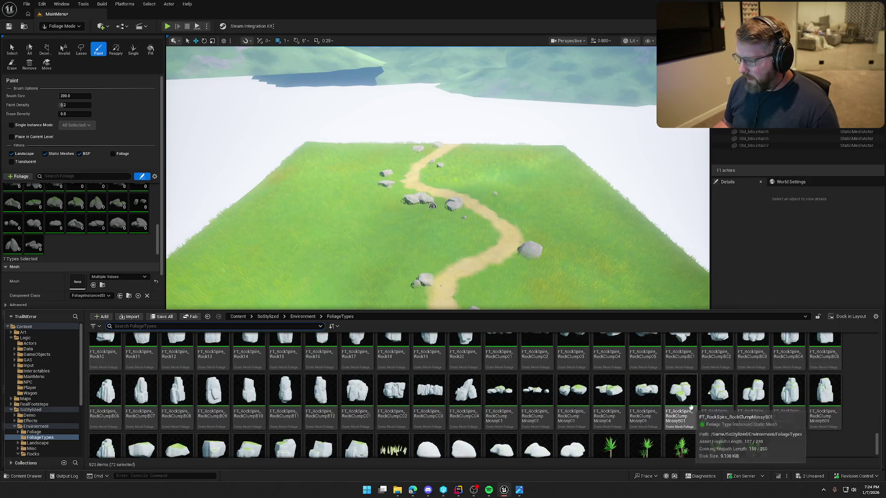
{"action": "scroll", "coordinate": [738, 410], "scroll_direction": "down", "scroll_amount": 15}
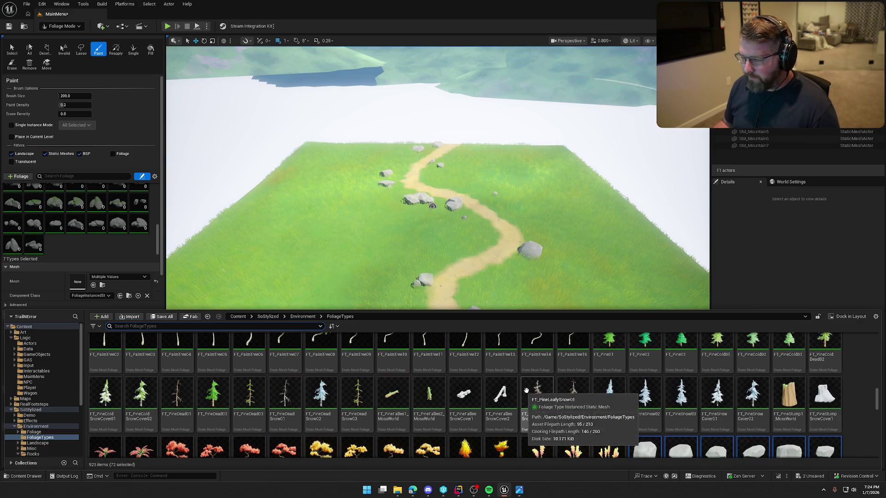
{"action": "scroll", "coordinate": [577, 406], "scroll_direction": "up", "scroll_amount": 5}
{"action": "scroll", "coordinate": [803, 431], "scroll_direction": "up", "scroll_amount": 3}
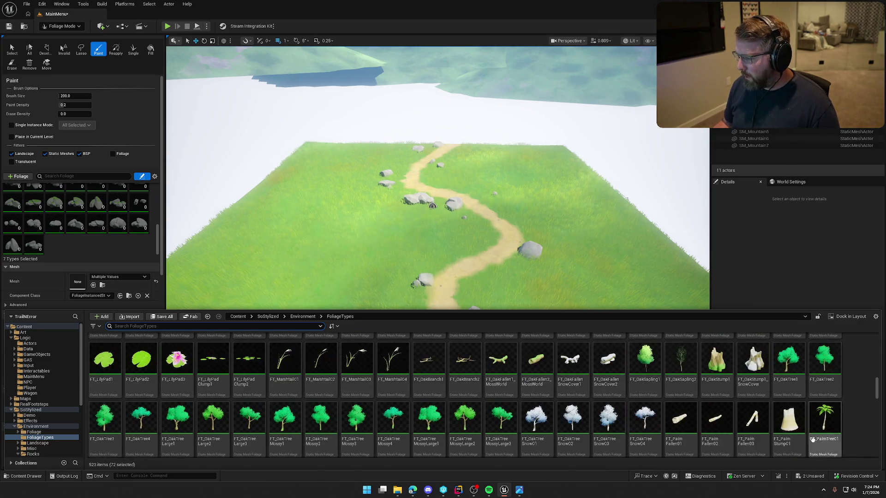
{"action": "left_click", "coordinate": [640, 391]}
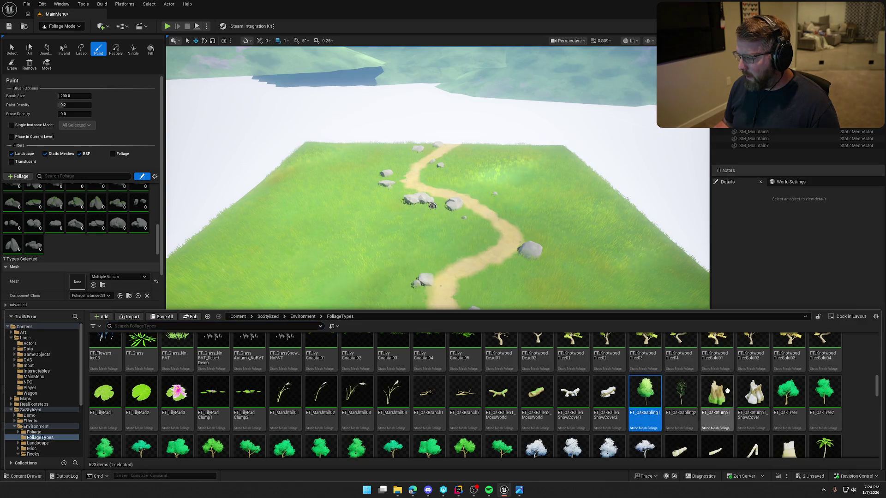
{"action": "scroll", "coordinate": [725, 406], "scroll_direction": "down", "scroll_amount": 1}
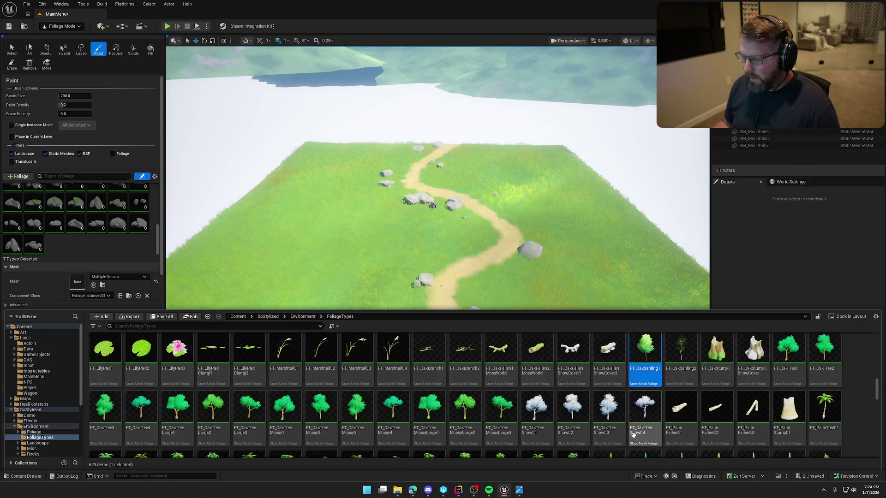
{"action": "left_click", "coordinate": [503, 411]}
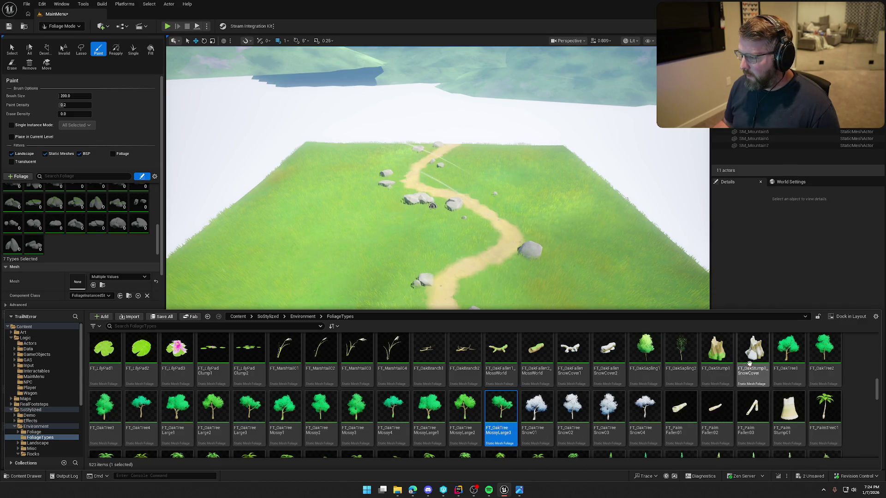
{"action": "left_click", "coordinate": [795, 350], "text": "shift"}
{"action": "mouse_move", "coordinate": [795, 351]}
{"action": "left_mouse_down"}
{"action": "mouse_move", "coordinate": [170, 261]}
{"action": "mouse_move", "coordinate": [81, 223]}
{"action": "left_mouse_up"}
- Deactivate the seven rock types and activate all 14 oak tree types for painting
{"action": "scroll", "coordinate": [106, 199], "scroll_direction": "down", "scroll_amount": 3}
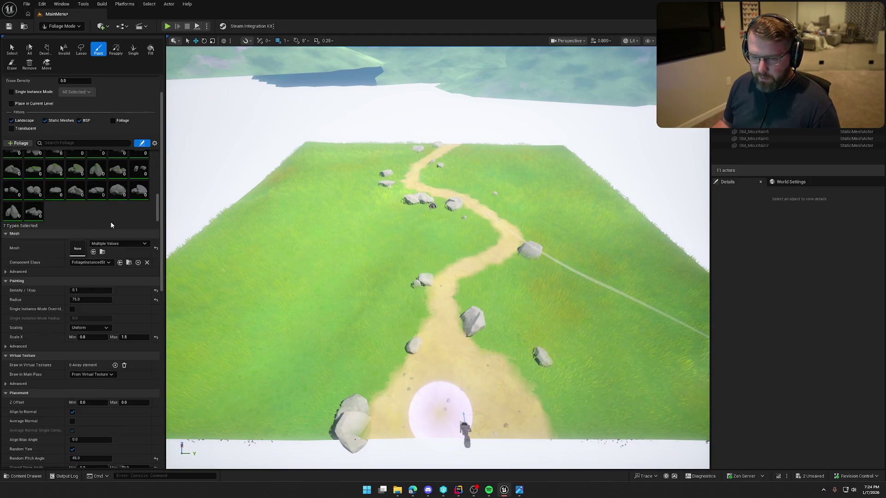
{"action": "scroll", "coordinate": [106, 189], "scroll_direction": "up", "scroll_amount": 3}
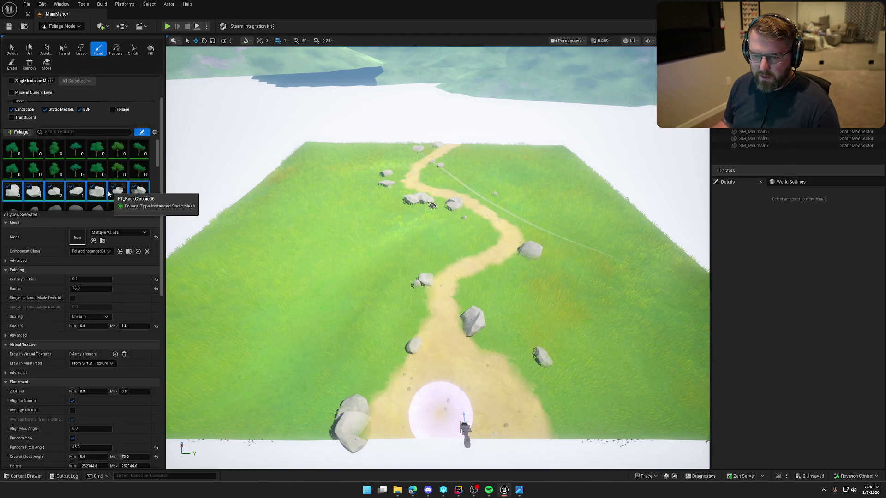
{"action": "left_click", "coordinate": [7, 186]}
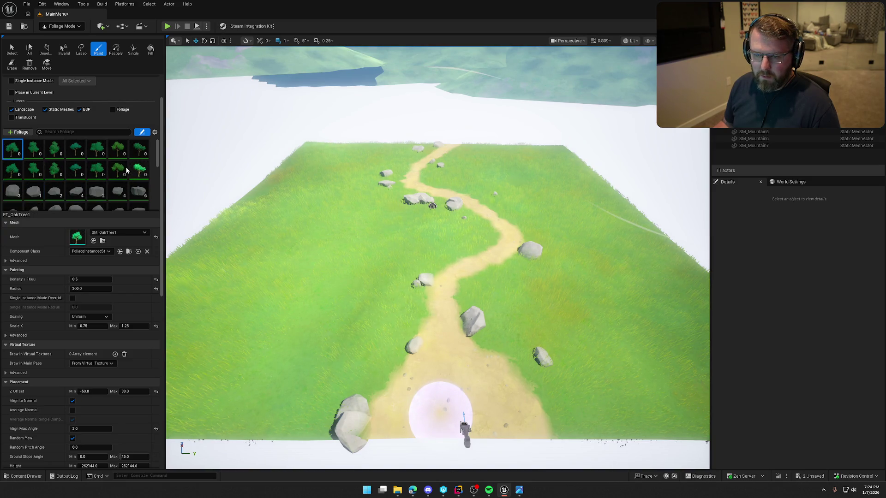
{"action": "left_click", "coordinate": [14, 155], "text": "shift"}
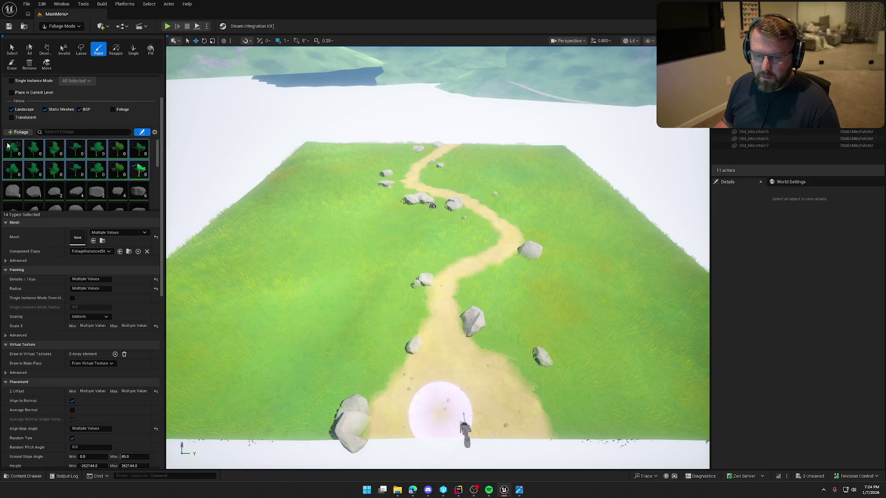
{"action": "left_click", "coordinate": [7, 145]}
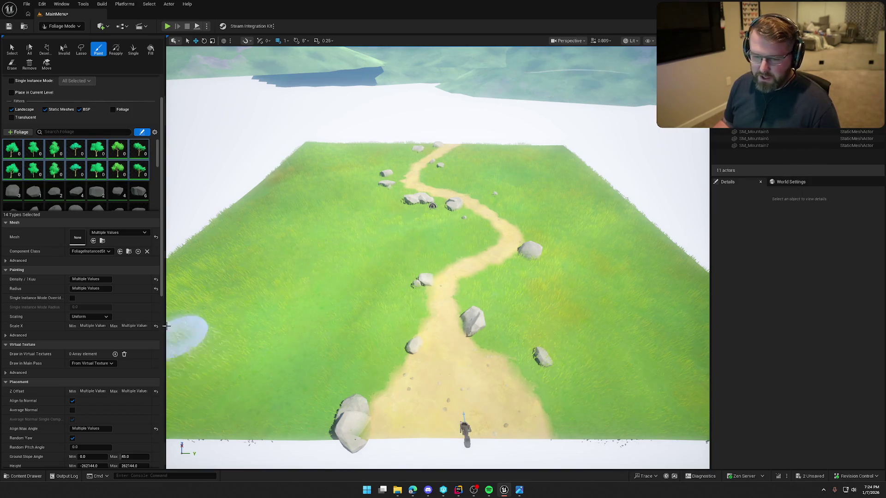
{"action": "scroll", "coordinate": [111, 295], "scroll_direction": "up", "scroll_amount": 2}
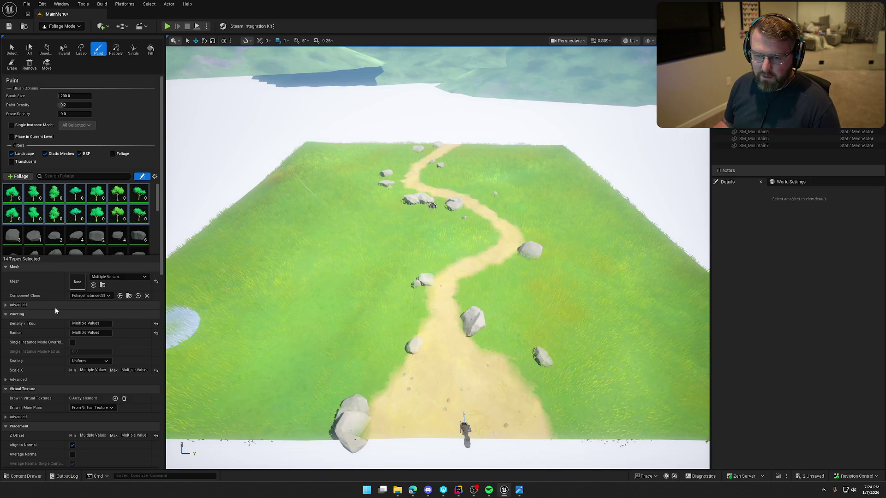
- Set the foliage brush size to 500, paint a test tree, then undo it
{"action": "type", "text": "00"}
{"action": "key", "text": "Return"}
{"action": "left_click", "coordinate": [274, 253]}
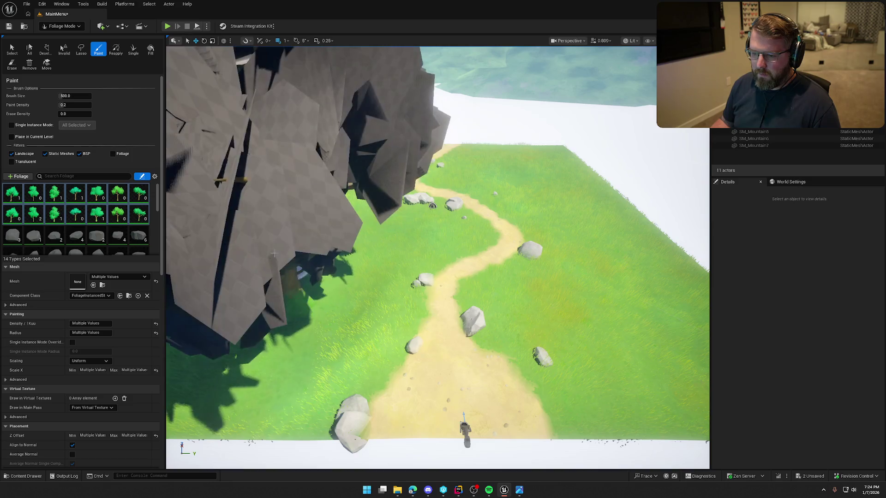
{"action": "left_click_drag", "start_coordinate": [439, 257], "coordinate": [439, 217]}
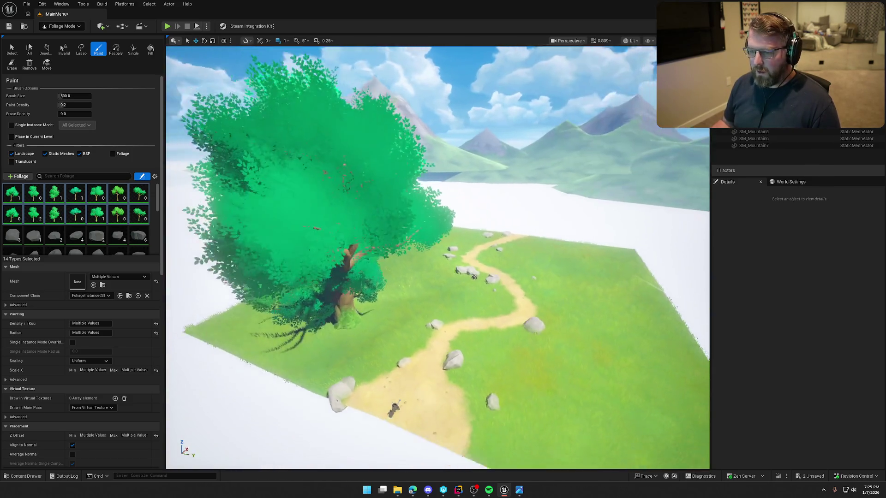
{"action": "key", "text": "ctrl+z"}
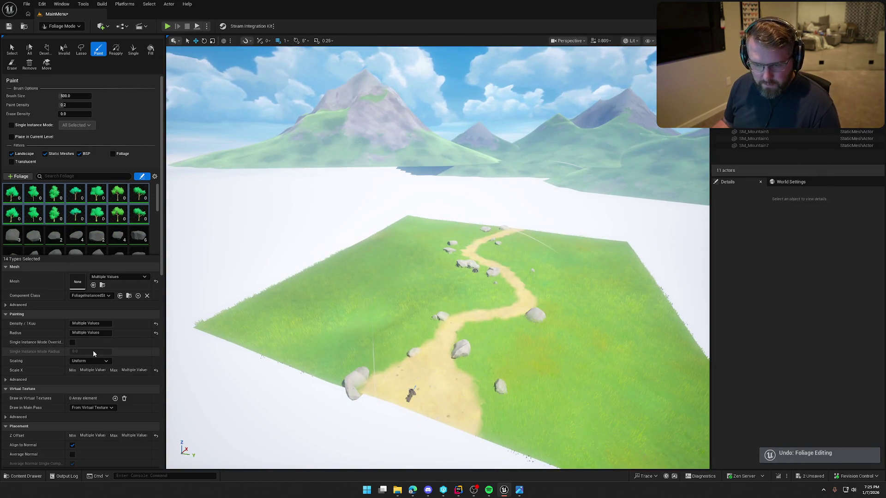
- Set the tree foliage types' Scaling to Free so each axis scales independently
{"action": "left_click", "coordinate": [107, 361]}
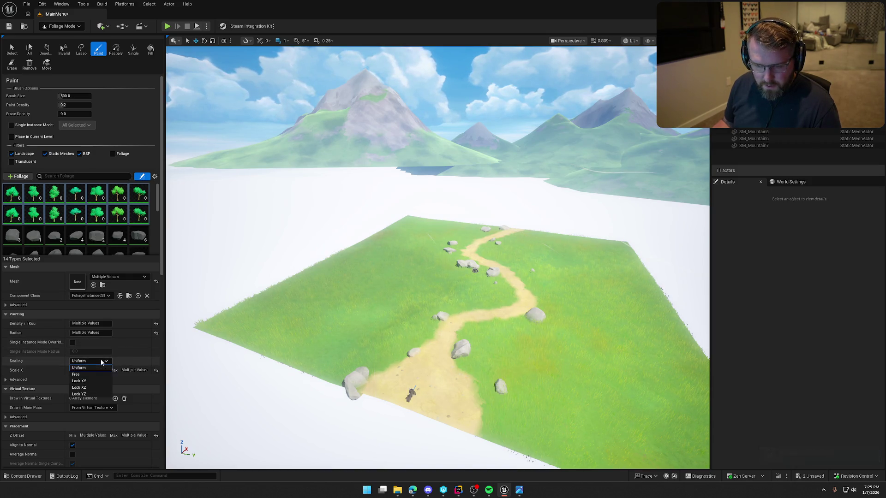
{"action": "left_click", "coordinate": [96, 374]}
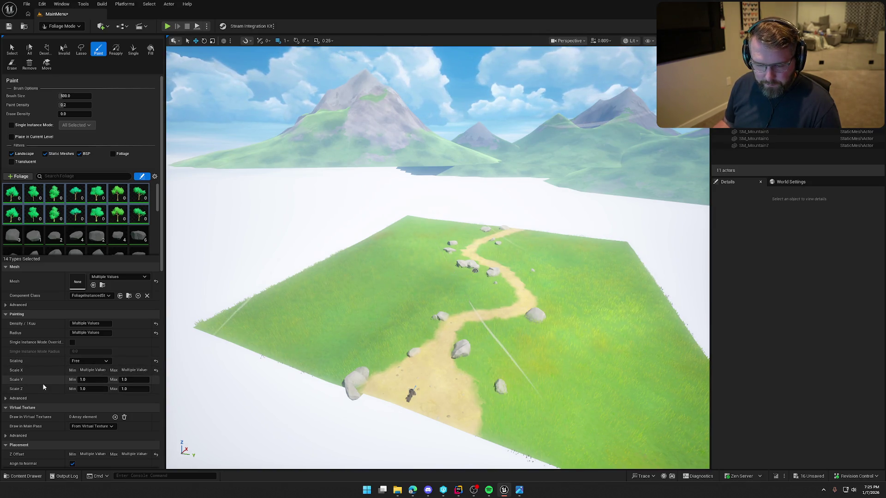
{"action": "scroll", "coordinate": [44, 387], "scroll_direction": "down", "scroll_amount": 5}
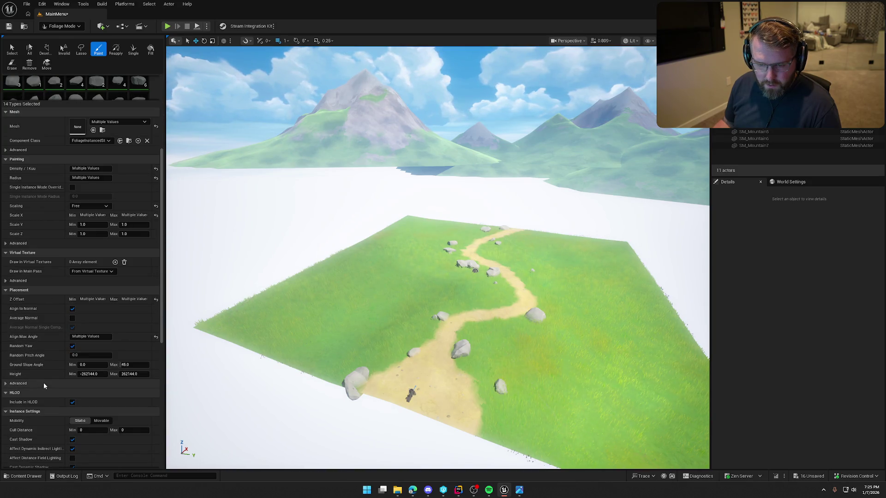
{"action": "scroll", "coordinate": [45, 382], "scroll_direction": "up", "scroll_amount": 3}
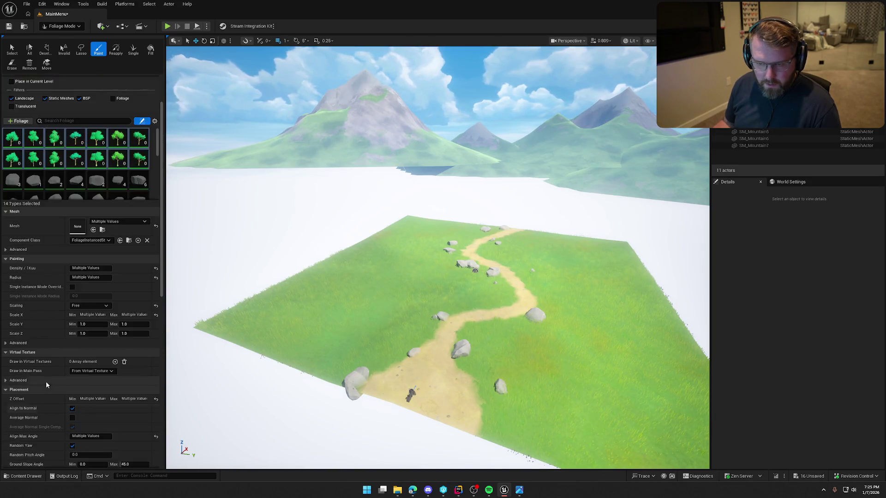
{"action": "scroll", "coordinate": [46, 383], "scroll_direction": "up", "scroll_amount": 2}
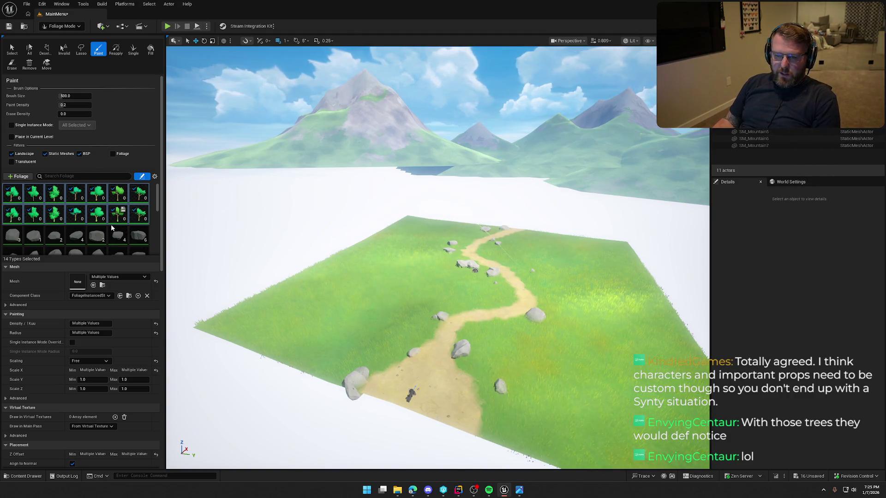
- Deactivate all tree types and enable only FT_OakTree1 for painting
{"action": "left_click", "coordinate": [8, 190]}
{"action": "left_click", "coordinate": [13, 200]}
{"action": "left_click", "coordinate": [7, 190]}
- Paint oaks at the far corner and along the far edge, undoing one stray stroke
{"action": "left_click", "coordinate": [389, 279]}
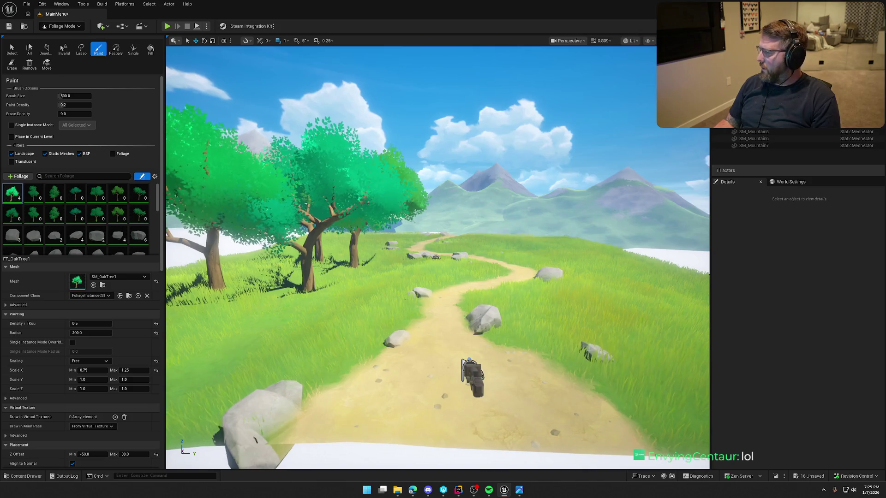
{"action": "scroll", "coordinate": [451, 320], "scroll_direction": "up", "scroll_amount": 3}
{"action": "key", "text": "ctrl+z"}
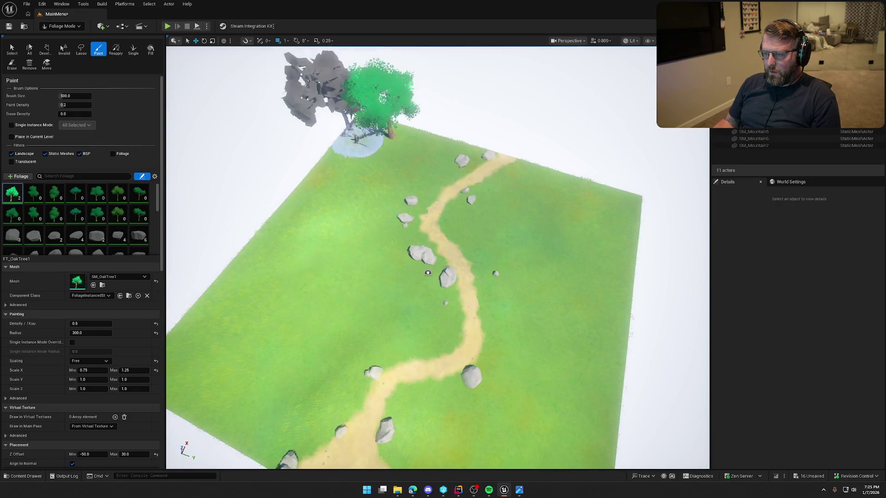
{"action": "left_click_drag", "start_coordinate": [354, 139], "coordinate": [390, 171]}
{"action": "mouse_move", "coordinate": [543, 173]}
{"action": "left_mouse_down"}
{"action": "mouse_move", "coordinate": [543, 181]}
{"action": "mouse_move", "coordinate": [618, 220]}
{"action": "mouse_move", "coordinate": [603, 237]}
{"action": "left_mouse_up"}
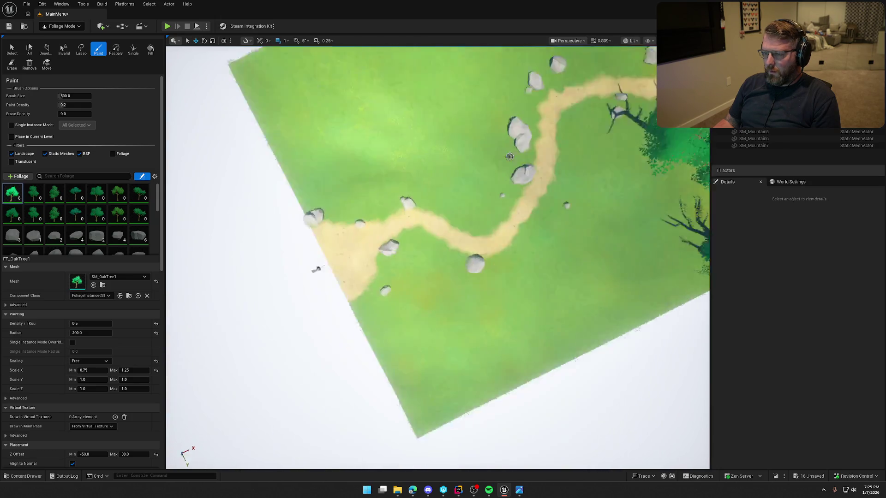
- Switch to Selection Mode and select bp_MenuPlayer to preview its camera view
{"action": "scroll", "coordinate": [584, 280], "scroll_direction": "down", "scroll_amount": 5}
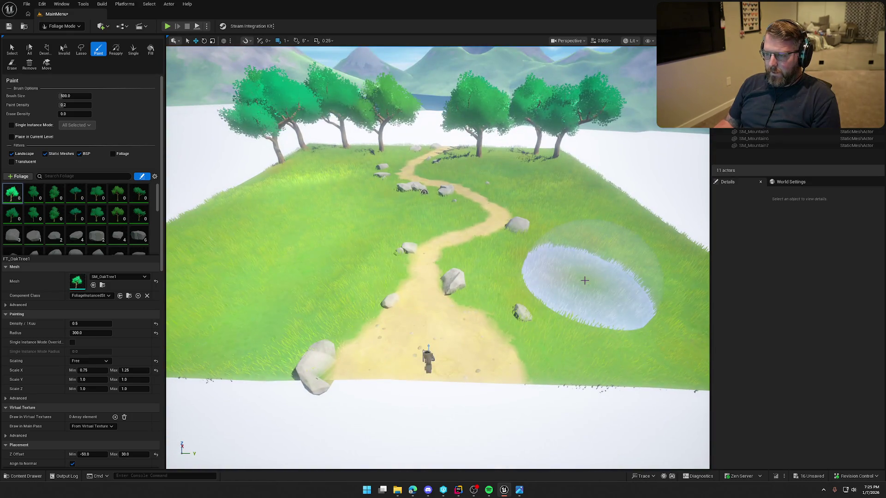
{"action": "left_click", "coordinate": [57, 27]}
{"action": "left_click", "coordinate": [60, 36]}
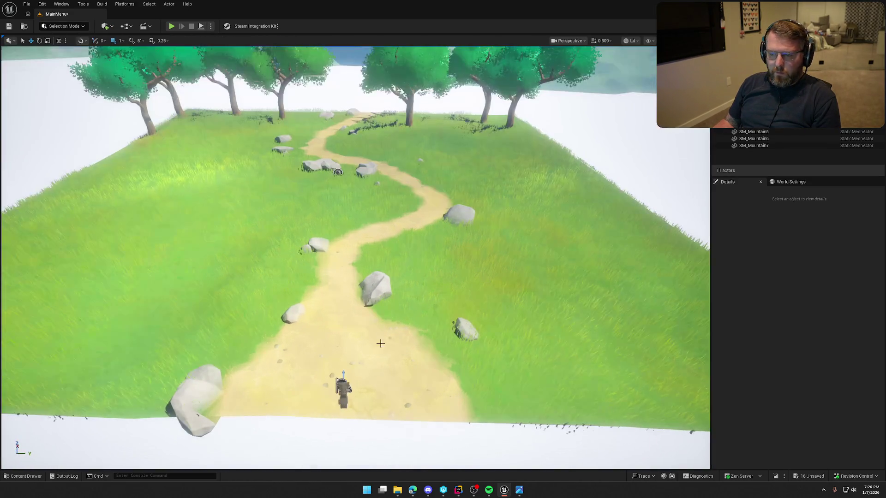
{"action": "left_click", "coordinate": [344, 388]}
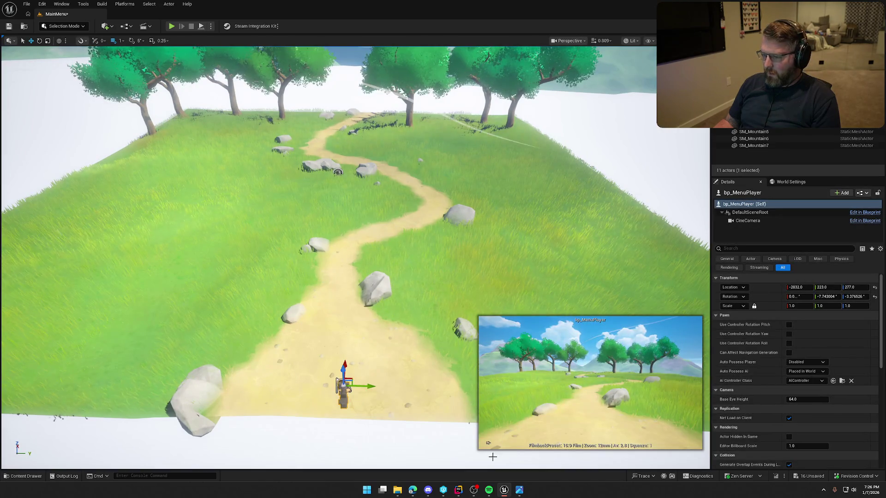
{"action": "mouse_move", "coordinate": [300, 177]}
{"action": "left_mouse_down"}
{"action": "mouse_move", "coordinate": [295, 138]}
{"action": "mouse_move", "coordinate": [305, 194]}
{"action": "mouse_move", "coordinate": [323, 180]}
{"action": "left_mouse_up"}
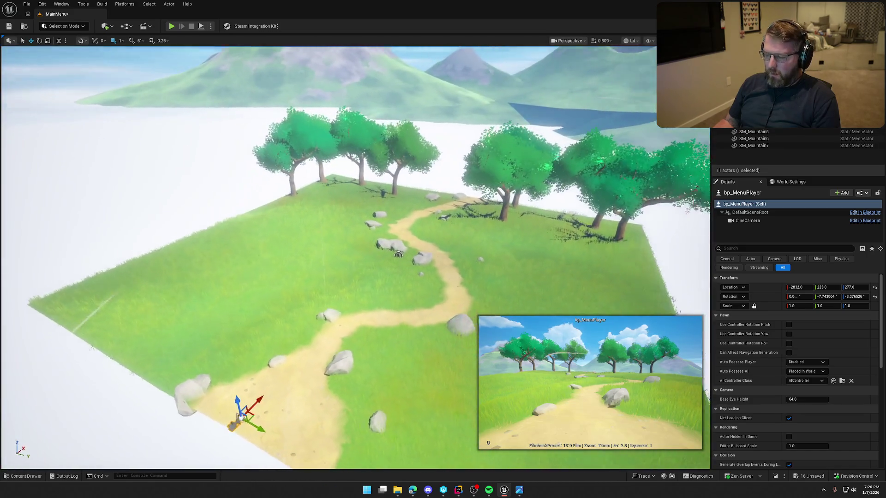
- Back in Foliage Mode, paint FT_OakTree2 oaks on the left slope, undoing trial strokes
{"action": "left_click", "coordinate": [61, 27]}
{"action": "left_click", "coordinate": [73, 53]}
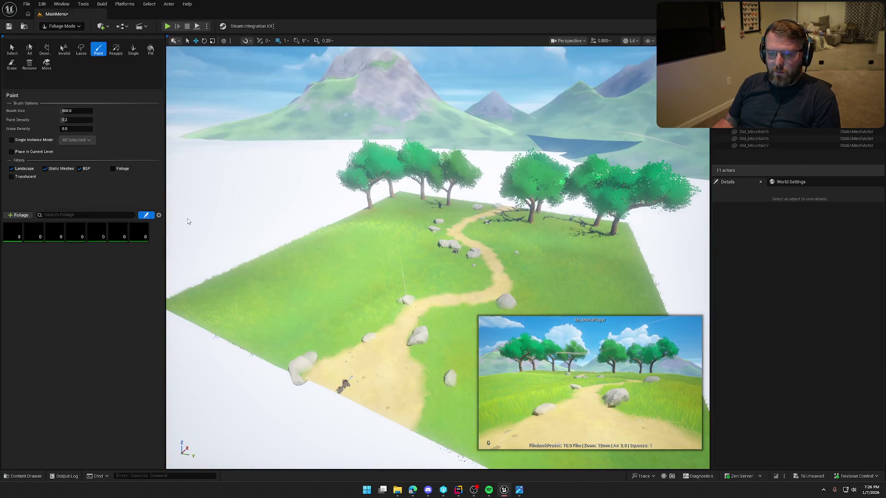
{"action": "left_click", "coordinate": [32, 198]}
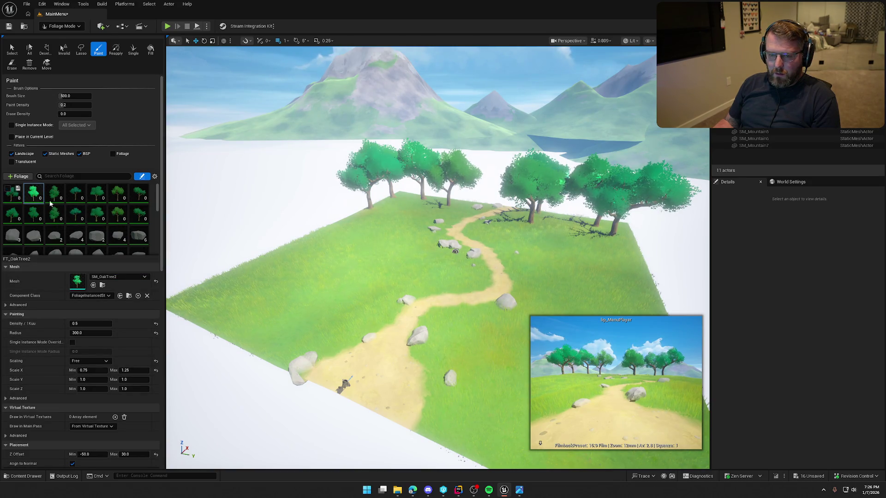
{"action": "mouse_move", "coordinate": [366, 243]}
{"action": "left_mouse_down"}
{"action": "mouse_move", "coordinate": [386, 233]}
{"action": "mouse_move", "coordinate": [306, 275]}
{"action": "mouse_move", "coordinate": [293, 308]}
{"action": "left_mouse_up"}
{"action": "scroll", "coordinate": [385, 264], "scroll_direction": "up", "scroll_amount": 8}
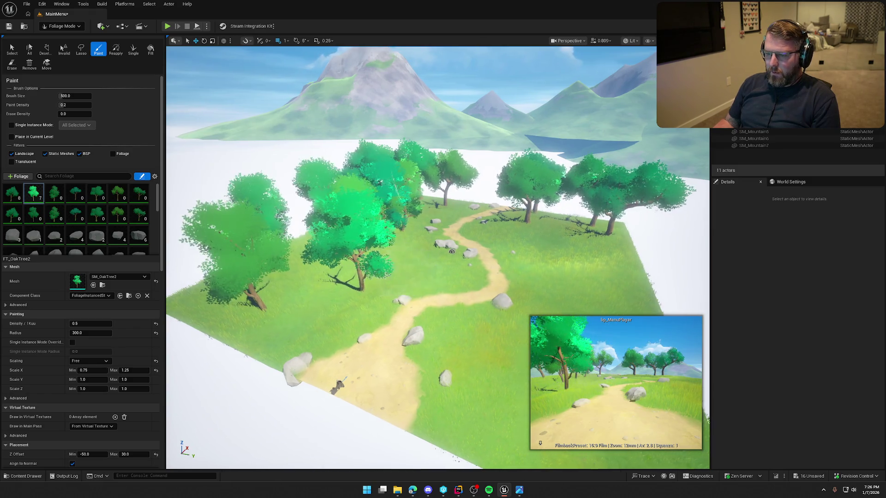
{"action": "scroll", "coordinate": [407, 233], "scroll_direction": "down", "scroll_amount": 3}
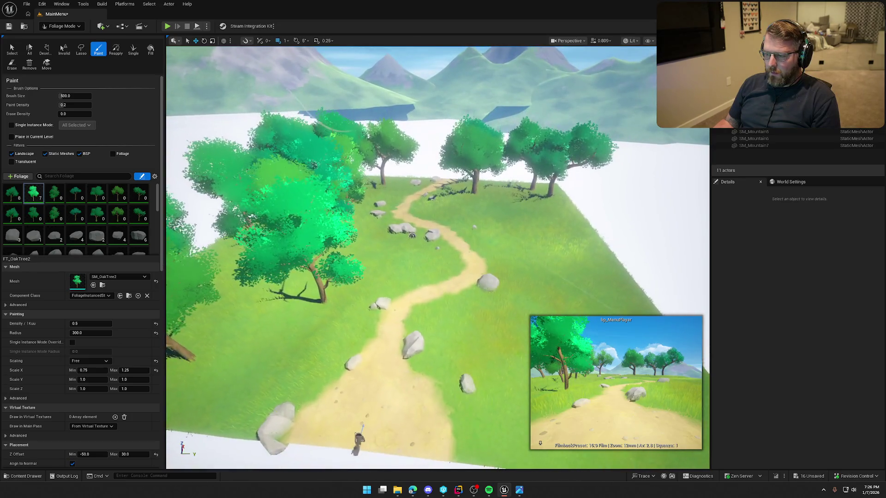
{"action": "key", "text": "ctrl+z"}
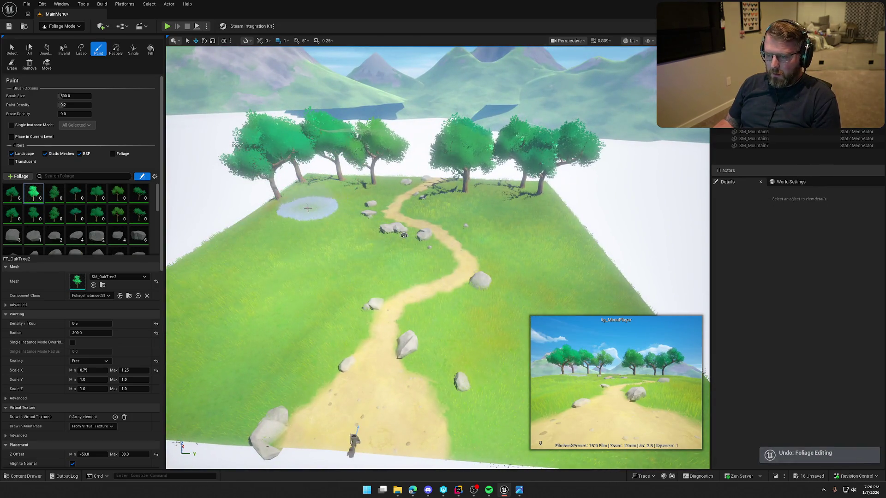
{"action": "left_click", "coordinate": [287, 245]}
{"action": "mouse_move", "coordinate": [429, 269]}
{"action": "left_mouse_down"}
{"action": "mouse_move", "coordinate": [339, 282]}
{"action": "mouse_move", "coordinate": [431, 350]}
{"action": "mouse_move", "coordinate": [332, 277]}
{"action": "mouse_move", "coordinate": [294, 291]}
{"action": "mouse_move", "coordinate": [336, 313]}
{"action": "mouse_move", "coordinate": [431, 283]}
{"action": "left_mouse_up"}
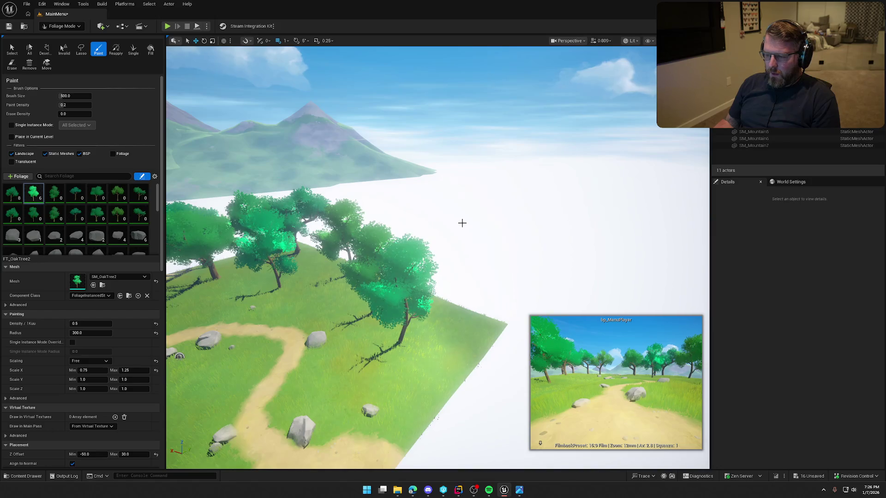
{"action": "key", "text": "ctrl+z"}
- Switch the foliage brush to Erase with an Erase Density of 1.0
{"action": "left_click_drag", "start_coordinate": [462, 223], "coordinate": [497, 181]}
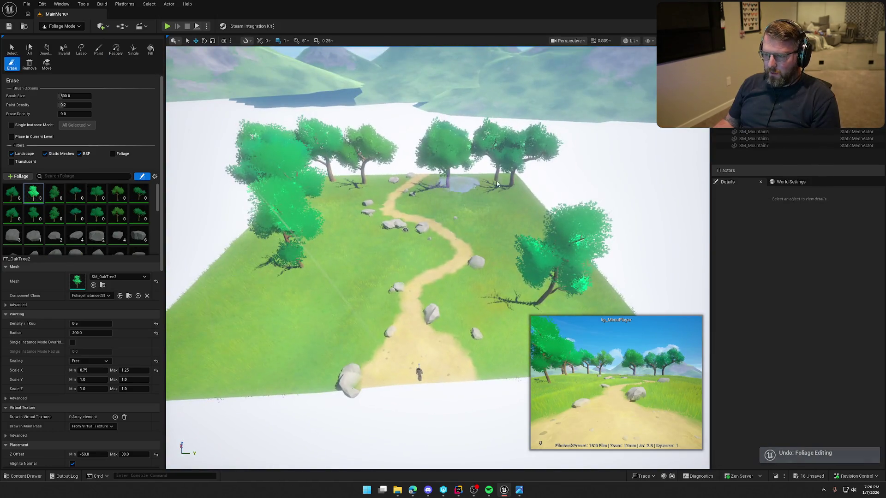
{"action": "left_click", "coordinate": [98, 49]}
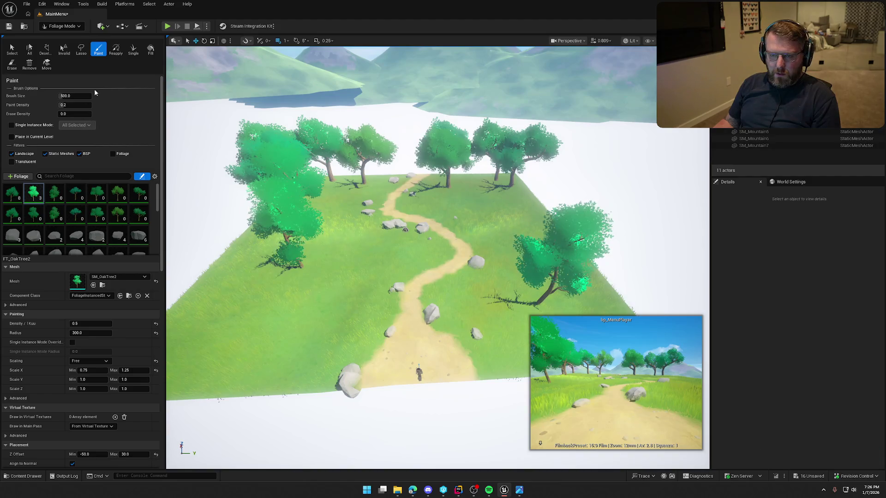
{"action": "key", "text": "shift"}
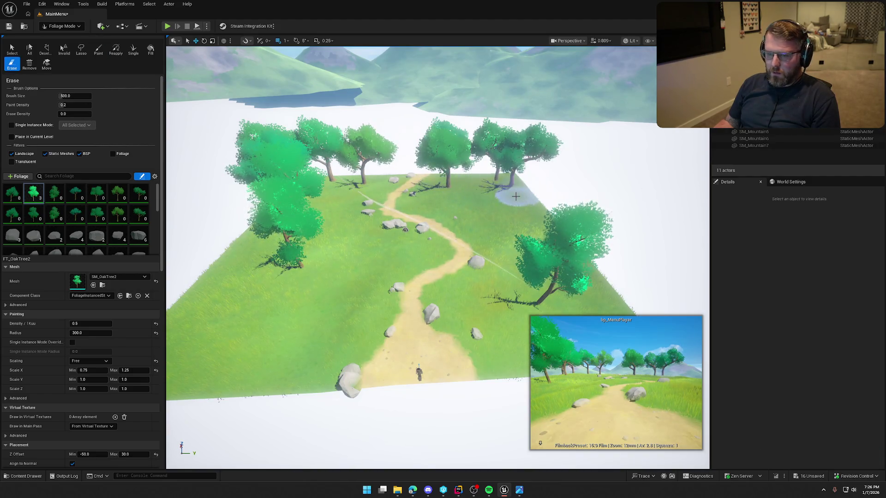
{"action": "left_click", "coordinate": [74, 112]}
{"action": "type", "text": "1"}
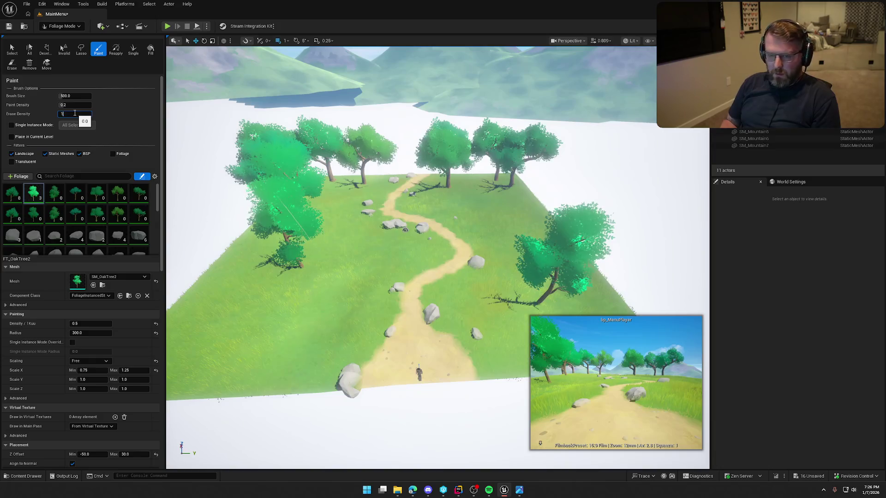
{"action": "key", "text": "Return"}
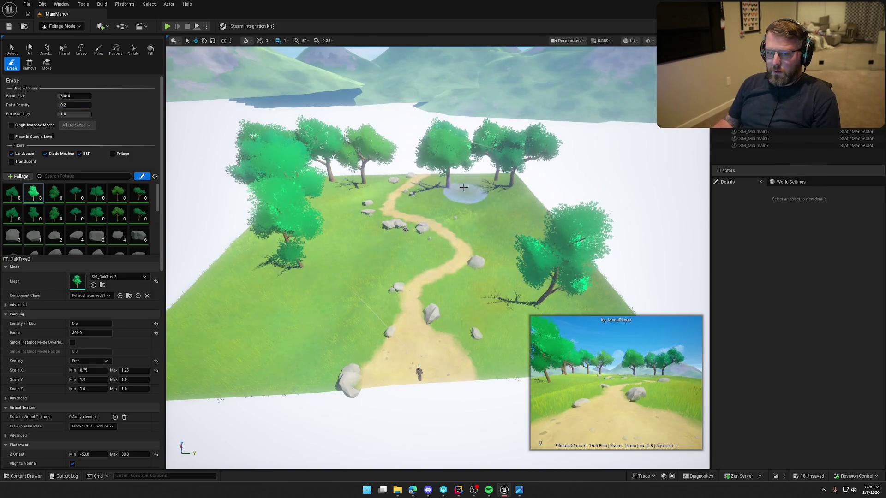
- Sweep the eraser over the right-hand, left and remaining oak trees
{"action": "left_click", "coordinate": [12, 65]}
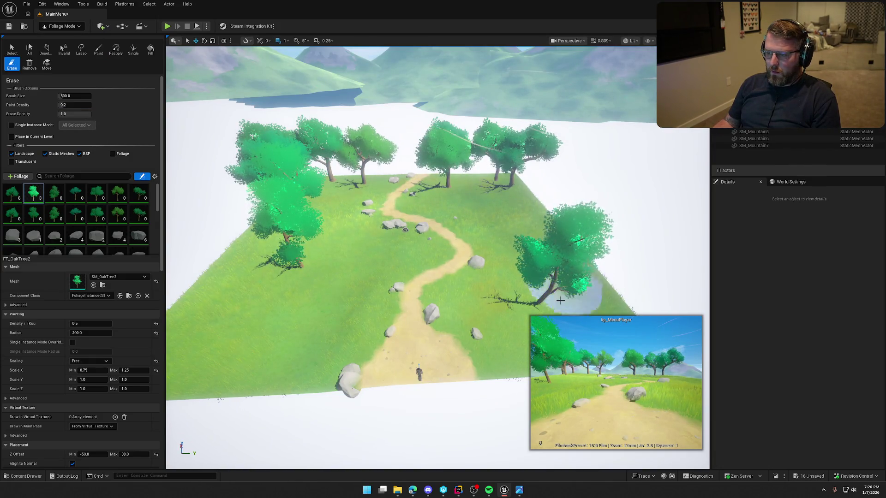
{"action": "left_click", "coordinate": [570, 291]}
{"action": "left_click", "coordinate": [292, 267]}
{"action": "left_click", "coordinate": [98, 49]}
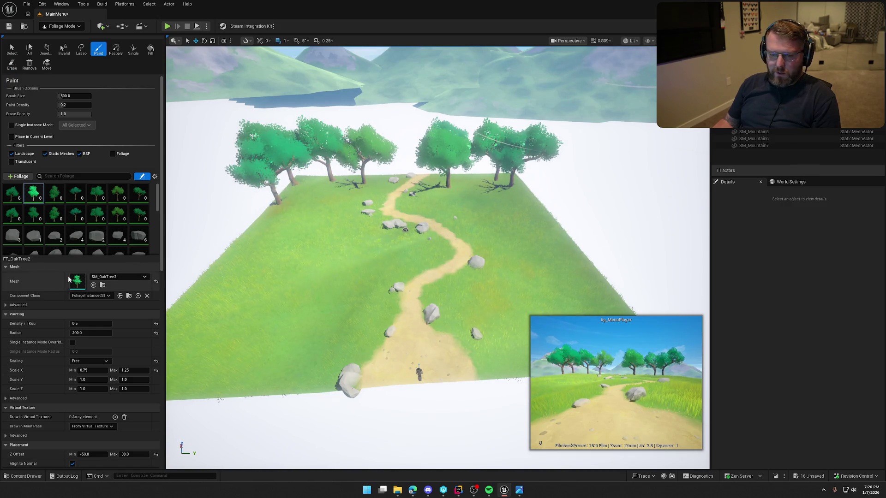
{"action": "mouse_move", "coordinate": [234, 192]}
{"action": "left_mouse_down"}
{"action": "mouse_move", "coordinate": [514, 181]}
{"action": "mouse_move", "coordinate": [336, 181]}
{"action": "left_mouse_up"}
{"action": "left_click", "coordinate": [98, 50]}
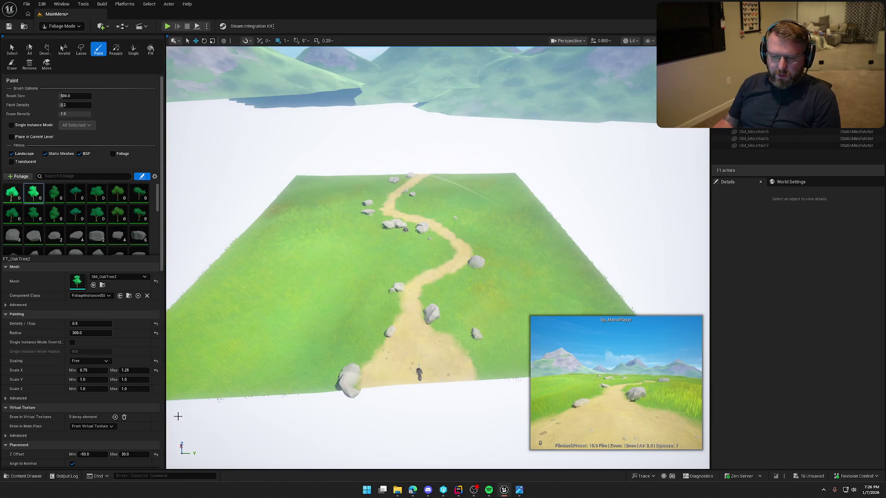
- Open the Content Drawer and search for 'bush' foliage types
{"action": "left_click", "coordinate": [33, 478]}
{"action": "scroll", "coordinate": [715, 406], "scroll_direction": "up", "scroll_amount": 1}
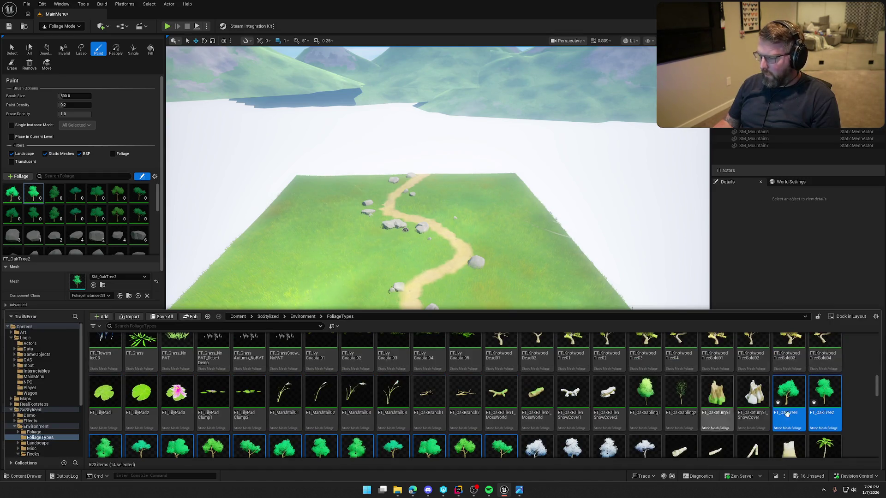
{"action": "scroll", "coordinate": [595, 416], "scroll_direction": "up", "scroll_amount": 1}
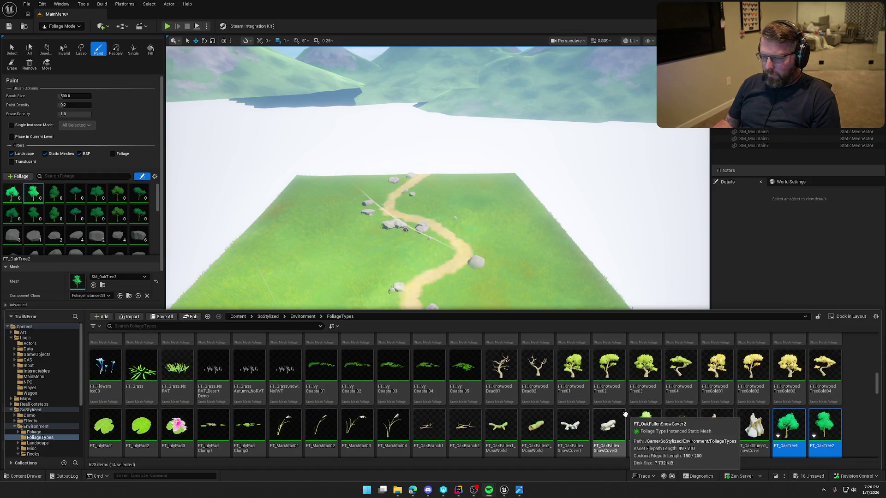
{"action": "scroll", "coordinate": [625, 414], "scroll_direction": "up", "scroll_amount": 2}
{"action": "type", "text": "bu"}
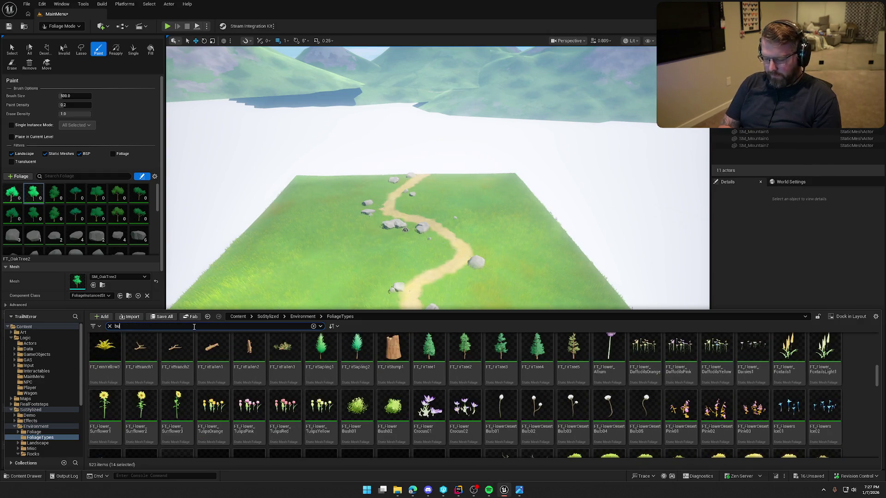
{"action": "type", "text": "sh"}
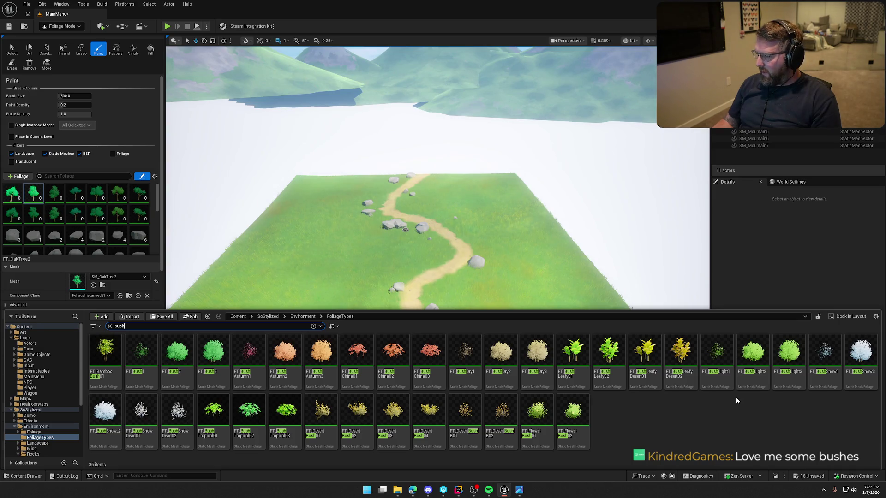
- Drag FT_BushLight1-3, FT_FlowerBush01-02 and FT_Bush2-3 into the foliage palette
{"action": "left_click", "coordinate": [729, 386]}
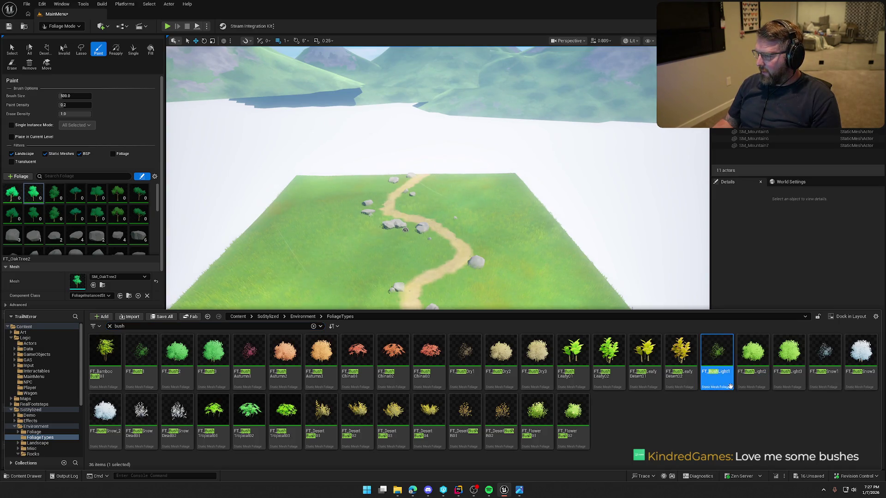
{"action": "left_click", "coordinate": [791, 384], "text": "shift"}
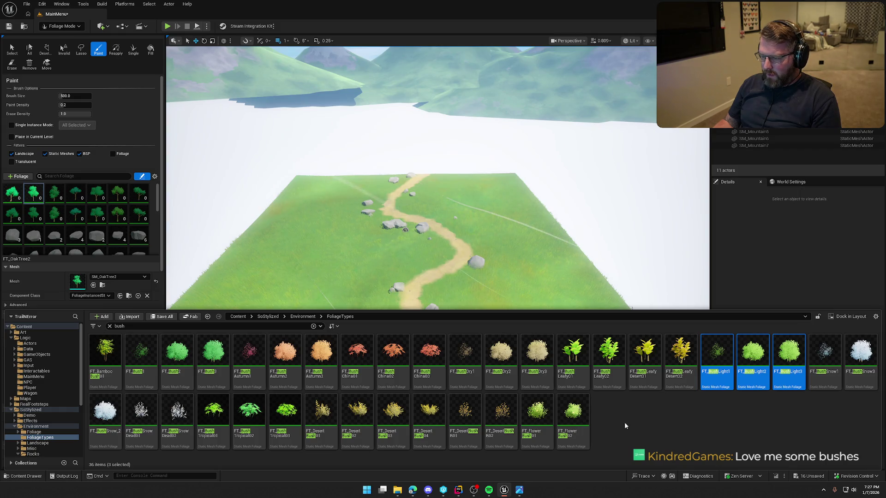
{"action": "left_click", "coordinate": [537, 411], "text": "ctrl"}
{"action": "left_click", "coordinate": [574, 416], "text": "ctrl"}
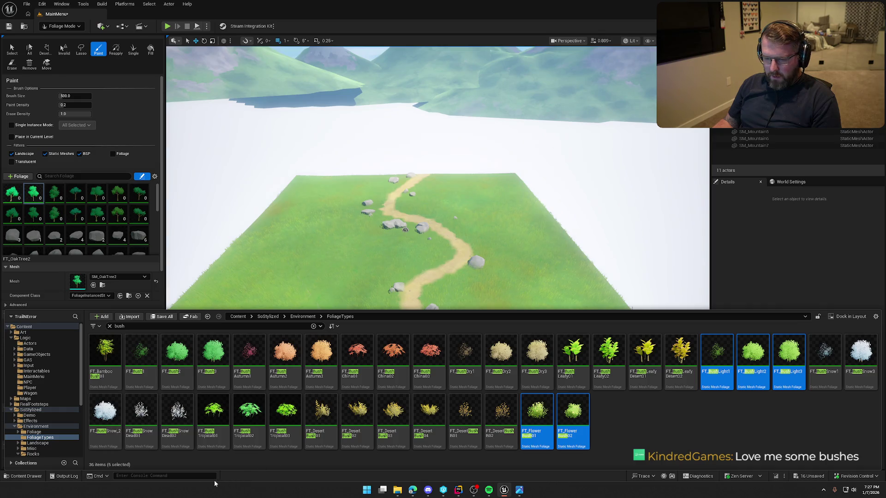
{"action": "left_click", "coordinate": [180, 356], "text": "ctrl"}
{"action": "left_click", "coordinate": [204, 357], "text": "ctrl"}
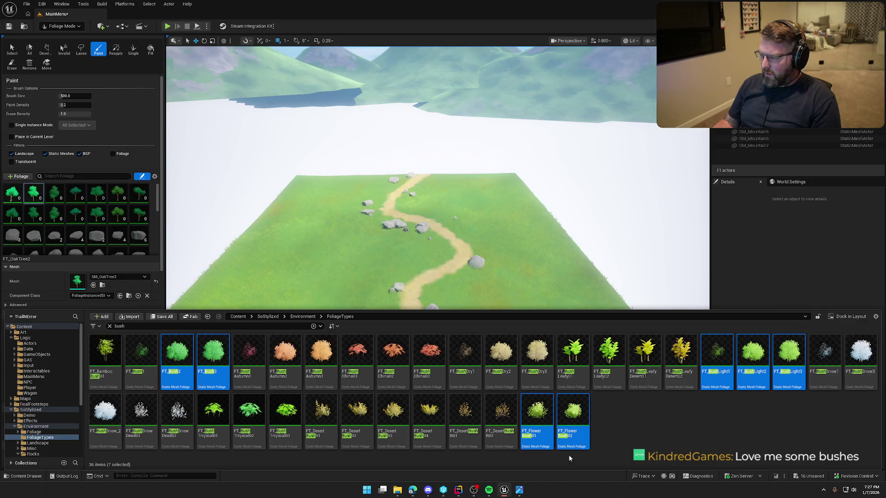
{"action": "left_click_drag", "start_coordinate": [177, 356], "coordinate": [123, 221]}
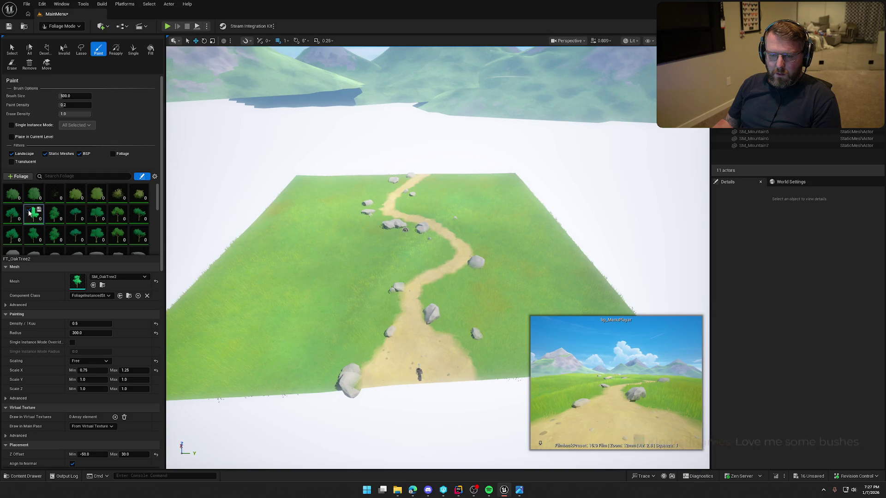
- Paint all seven bush types across the far corners and left side, then enter Selection Mode
{"action": "left_click", "coordinate": [13, 199]}
{"action": "left_click", "coordinate": [138, 193], "text": "shift"}
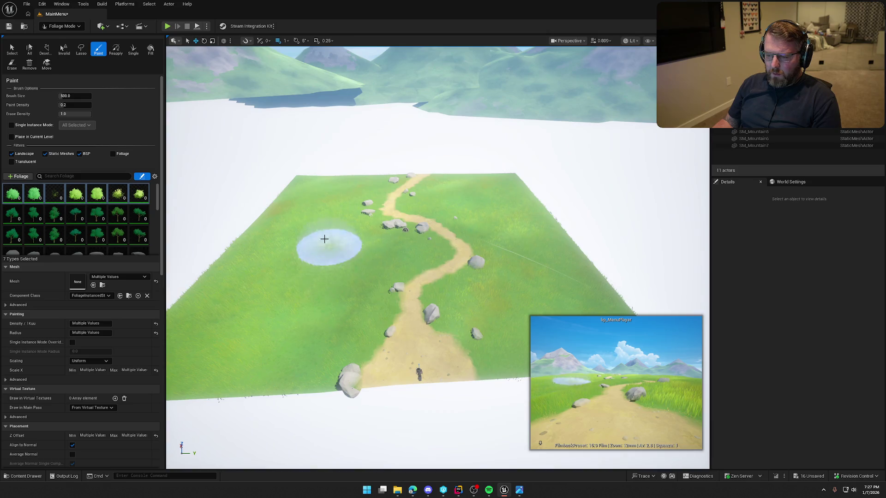
{"action": "left_click_drag", "start_coordinate": [298, 187], "coordinate": [297, 228]}
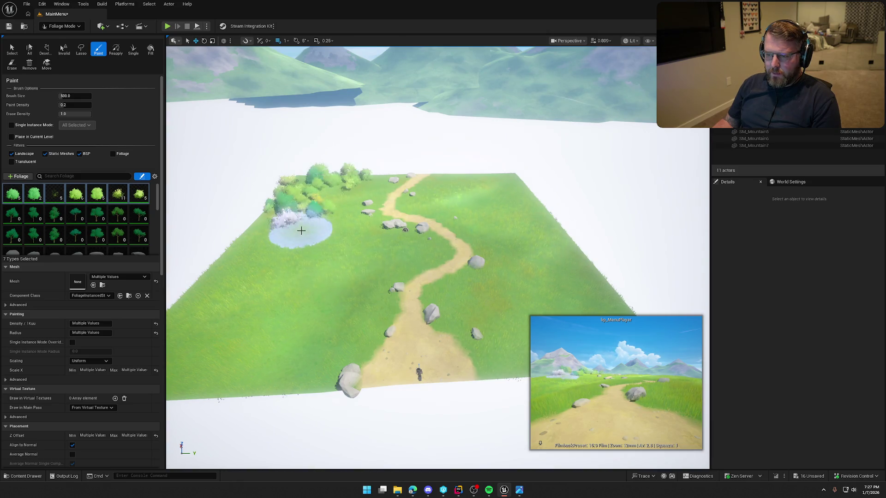
{"action": "mouse_move", "coordinate": [475, 204]}
{"action": "left_mouse_down"}
{"action": "mouse_move", "coordinate": [447, 186]}
{"action": "mouse_move", "coordinate": [462, 185]}
{"action": "mouse_move", "coordinate": [575, 277]}
{"action": "mouse_move", "coordinate": [549, 226]}
{"action": "mouse_move", "coordinate": [567, 273]}
{"action": "mouse_move", "coordinate": [522, 257]}
{"action": "left_mouse_up"}
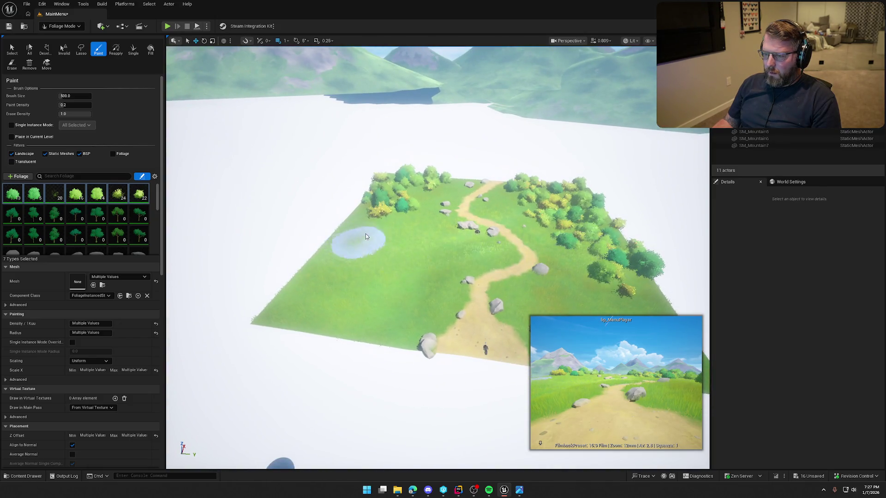
{"action": "mouse_move", "coordinate": [347, 248]}
{"action": "left_mouse_down"}
{"action": "mouse_move", "coordinate": [291, 295]}
{"action": "mouse_move", "coordinate": [342, 231]}
{"action": "mouse_move", "coordinate": [376, 226]}
{"action": "left_mouse_up"}
{"action": "mouse_move", "coordinate": [355, 341]}
{"action": "left_mouse_down"}
{"action": "mouse_move", "coordinate": [380, 252]}
{"action": "mouse_move", "coordinate": [310, 297]}
{"action": "mouse_move", "coordinate": [312, 401]}
{"action": "left_mouse_up"}
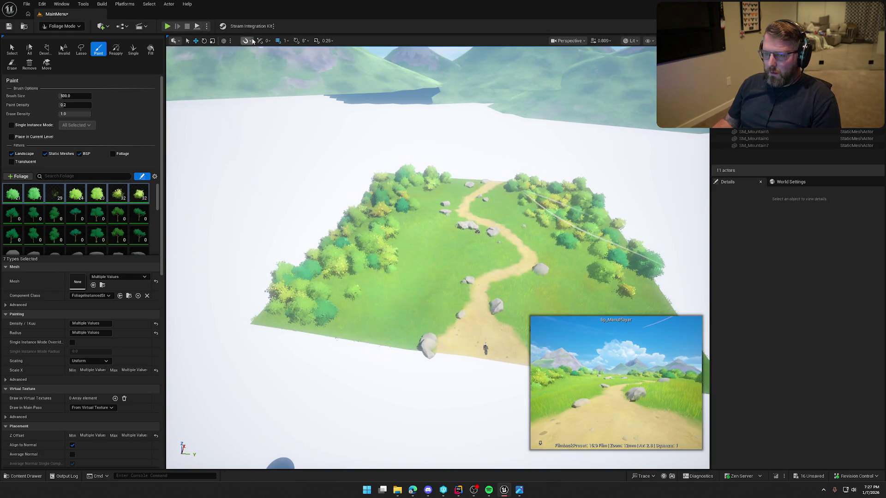
{"action": "left_click", "coordinate": [69, 25]}
{"action": "left_click", "coordinate": [64, 36]}
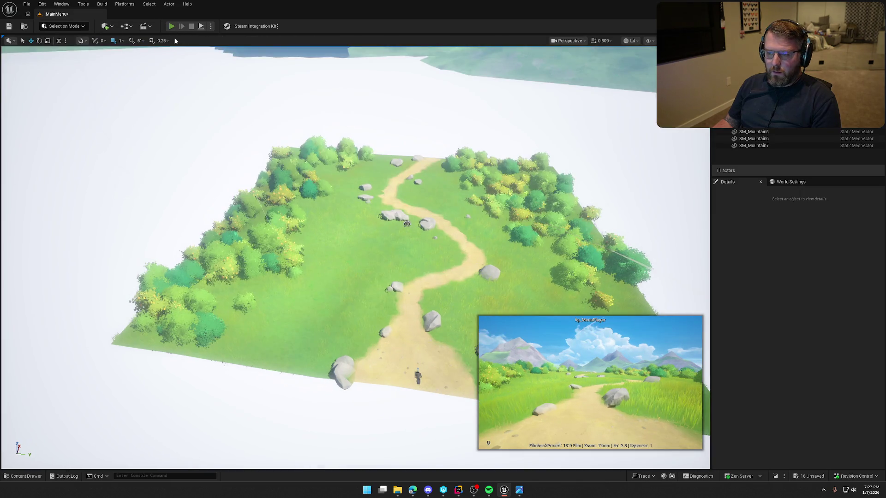
- Play the MainMenu level, stop it, and play again to preview the menu camera view
{"action": "left_click", "coordinate": [171, 26]}
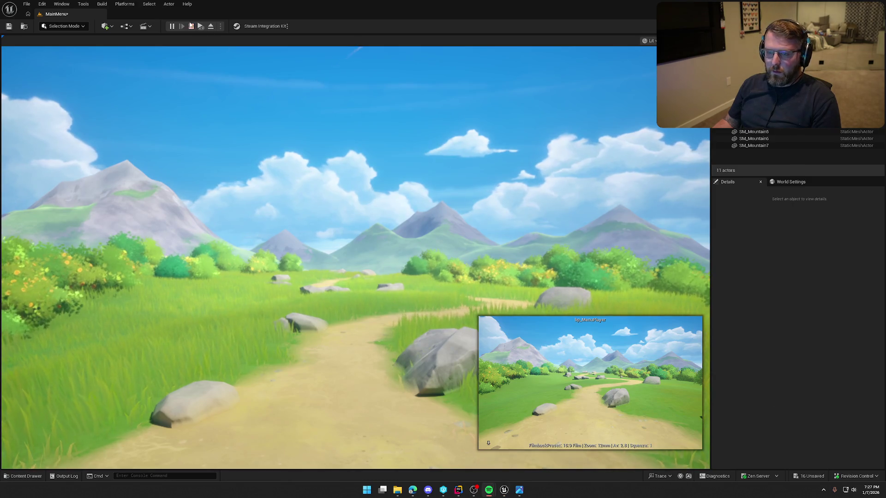
{"action": "left_click", "coordinate": [191, 25]}
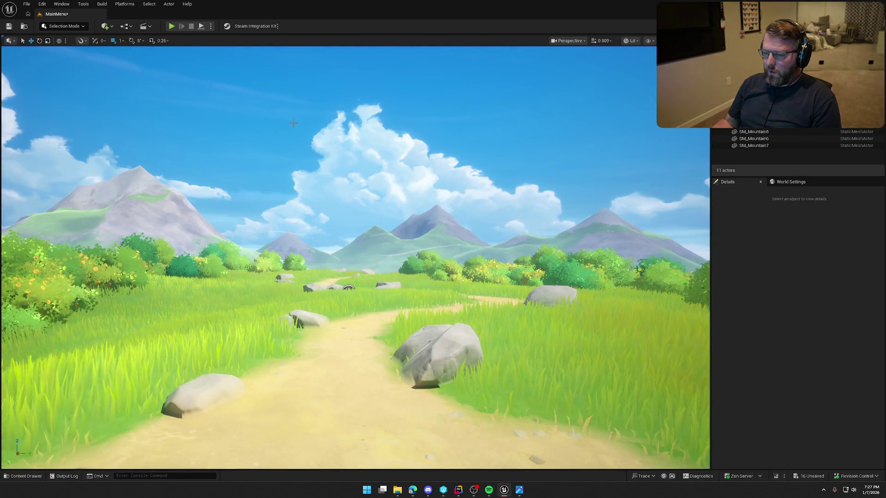
{"action": "left_click", "coordinate": [172, 27]}
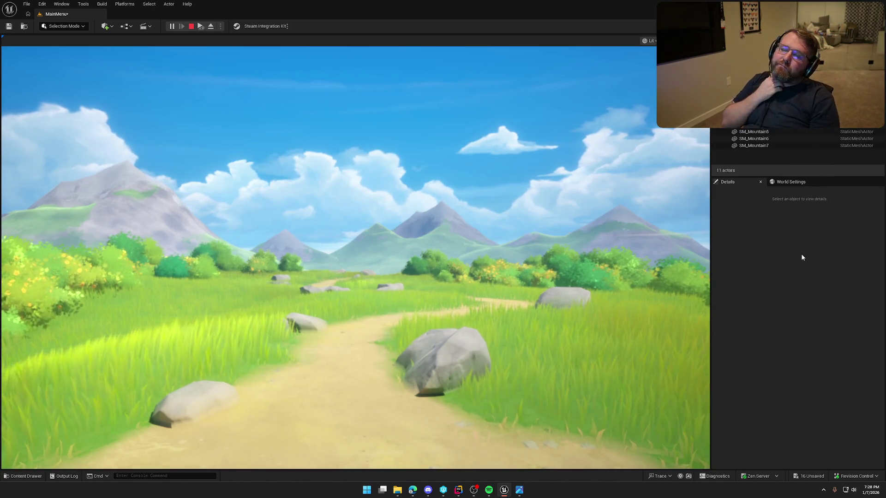
- Stop the game preview and select the bp_MenuPlayer camera while flying along the path
{"action": "key", "text": "Escape"}
{"action": "mouse_move", "coordinate": [505, 307]}
{"action": "left_mouse_down"}
{"action": "mouse_move", "coordinate": [504, 323]}
{"action": "mouse_move", "coordinate": [505, 306]}
{"action": "left_mouse_up"}
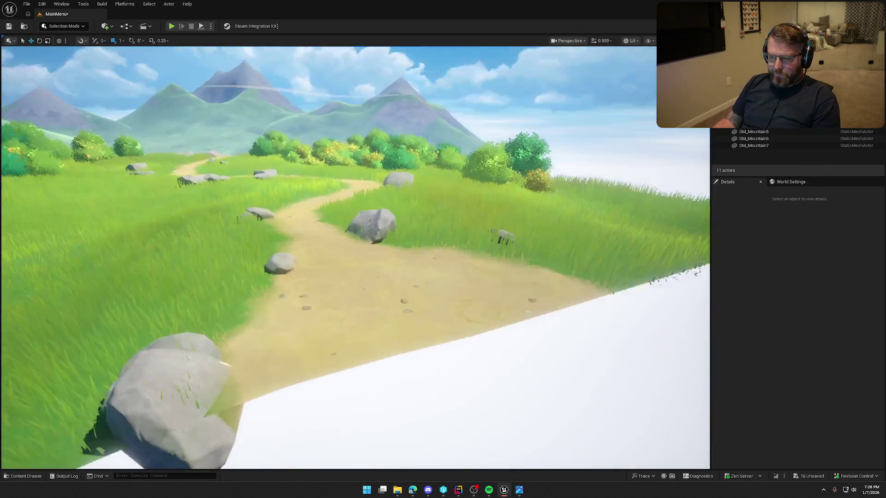
{"action": "left_click", "coordinate": [540, 235]}
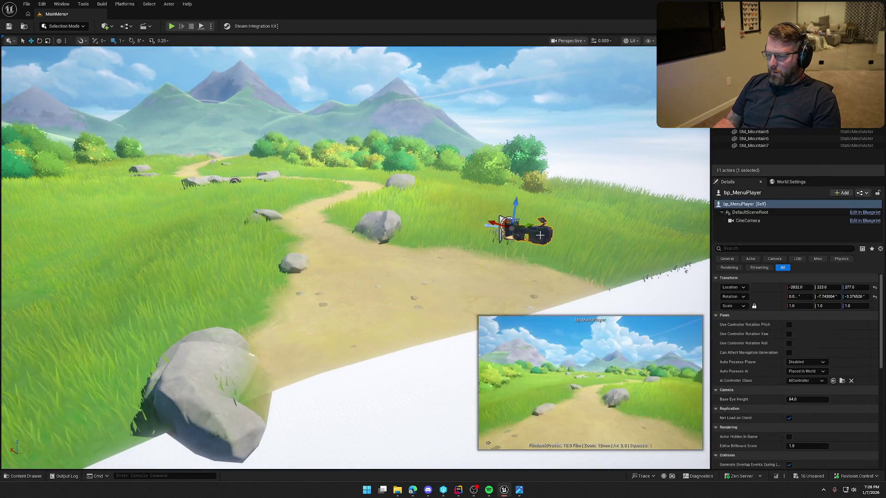
{"action": "left_click_drag", "start_coordinate": [512, 436], "coordinate": [513, 397]}
{"action": "left_click_drag", "start_coordinate": [314, 295], "coordinate": [314, 317]}
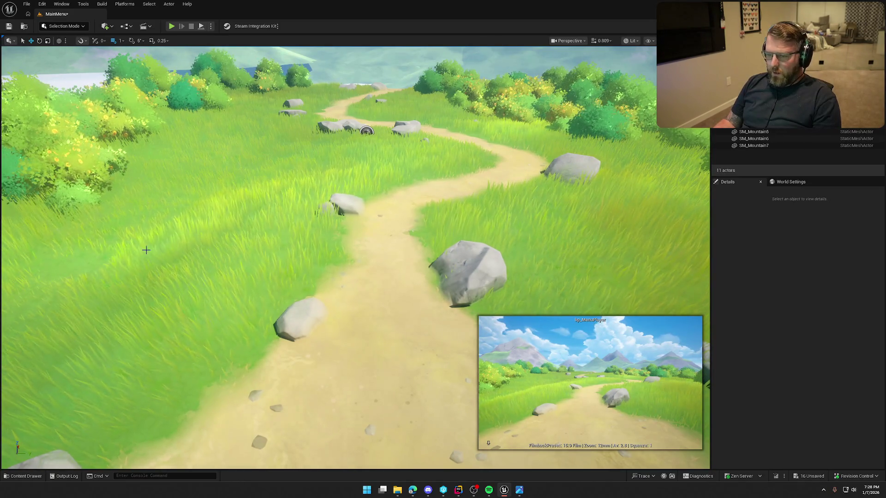
- In Foliage Mode, activate the rock foliage types with brush size 100, then enter Landscape Mode
{"action": "left_click", "coordinate": [63, 26]}
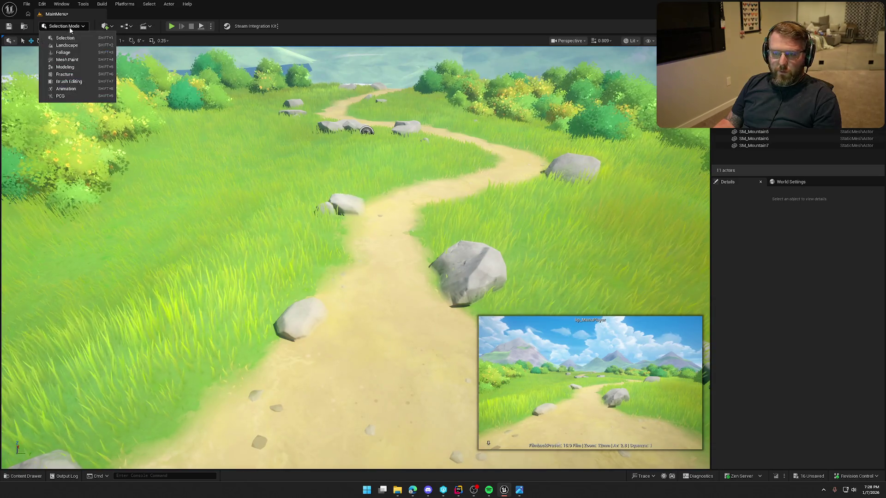
{"action": "left_click", "coordinate": [101, 75]}
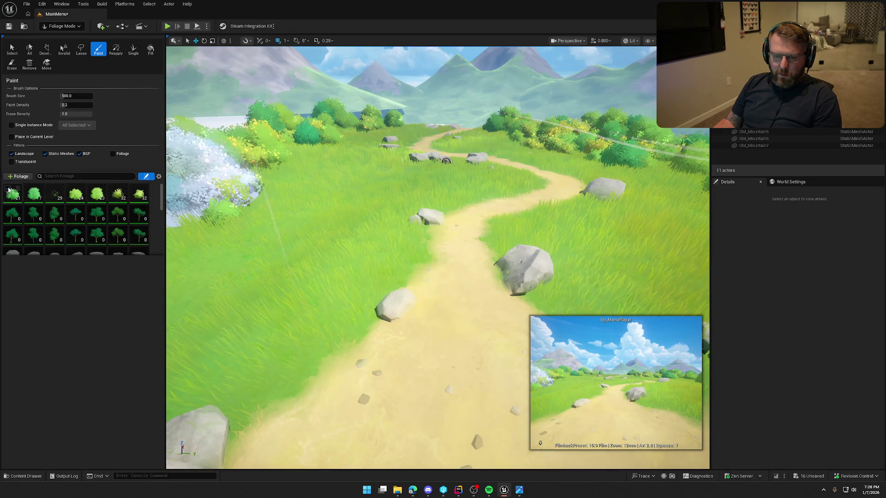
{"action": "left_click", "coordinate": [28, 197]}
{"action": "left_click", "coordinate": [142, 201], "text": "shift"}
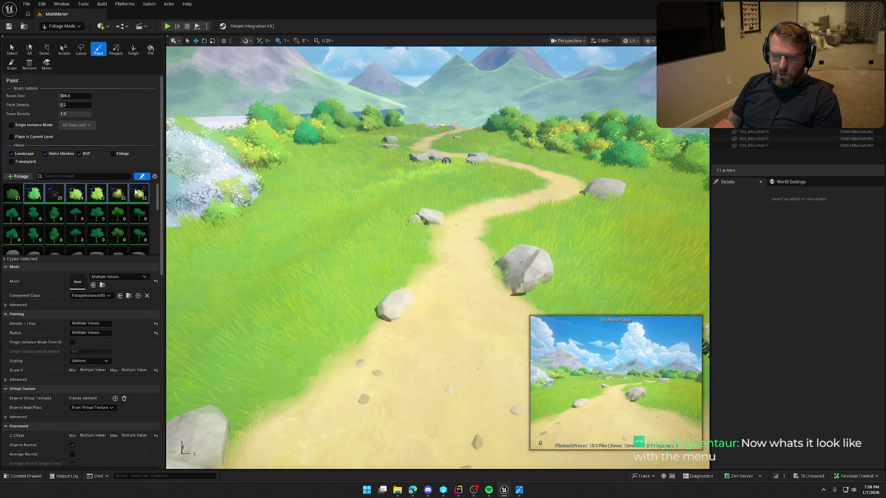
{"action": "scroll", "coordinate": [28, 203], "scroll_direction": "down", "scroll_amount": 1}
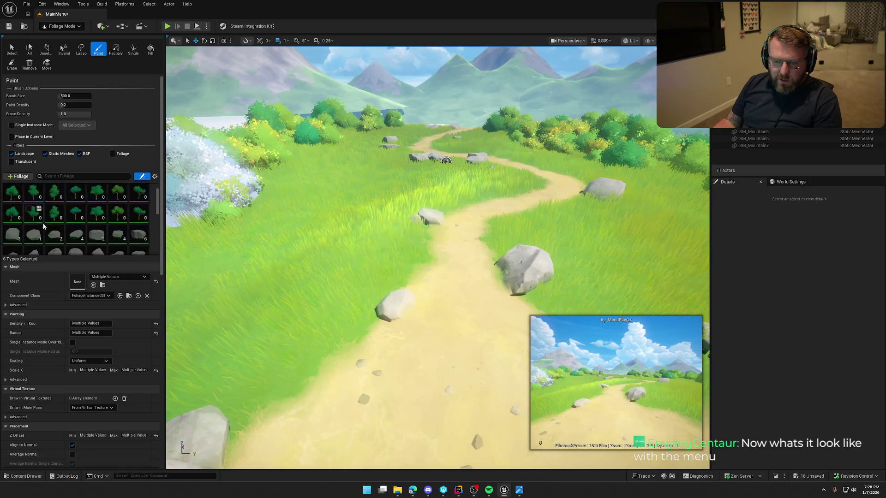
{"action": "left_click", "coordinate": [12, 234]}
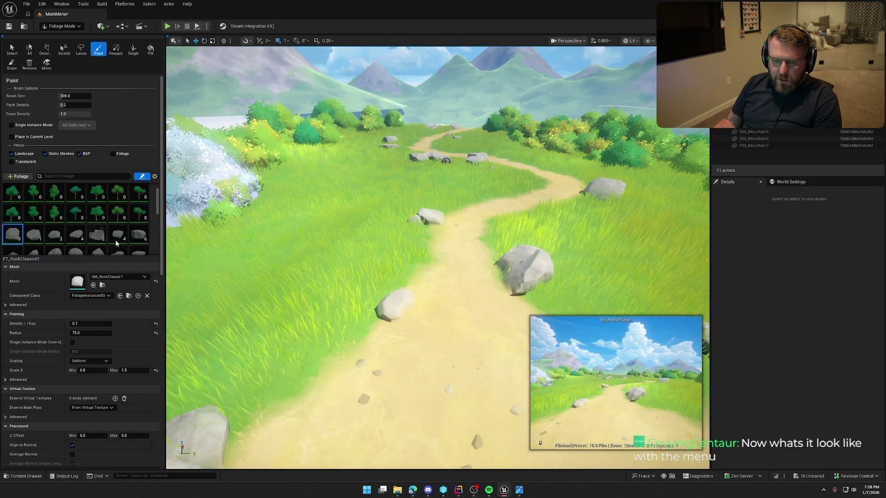
{"action": "scroll", "coordinate": [140, 242], "scroll_direction": "down", "scroll_amount": 1}
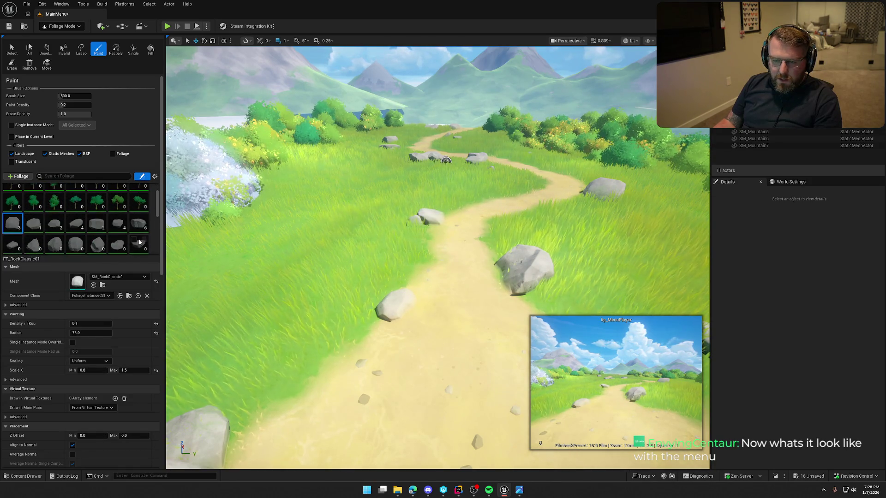
{"action": "left_click", "coordinate": [133, 217]}
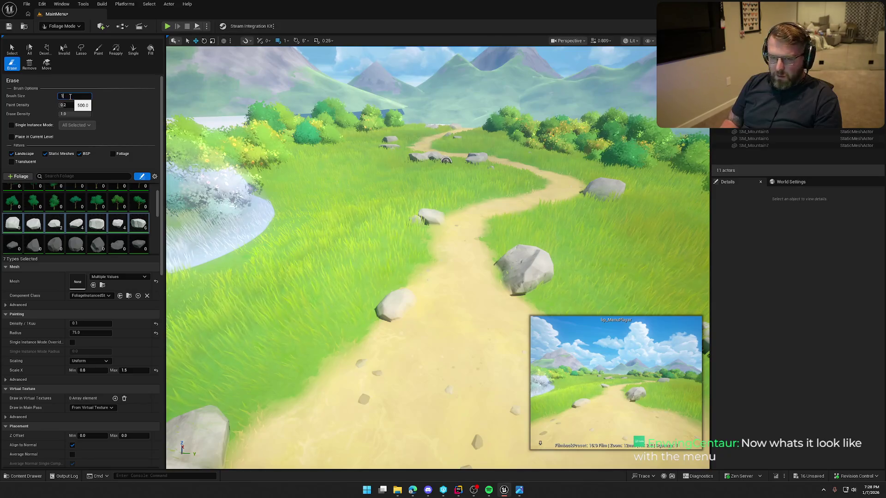
{"action": "type", "text": "00"}
{"action": "key", "text": "Return"}
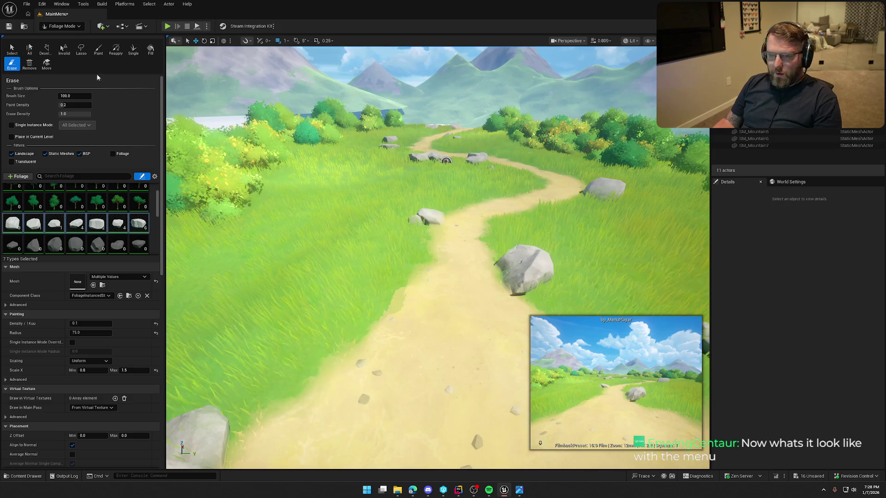
{"action": "left_click", "coordinate": [60, 28]}
{"action": "left_click", "coordinate": [67, 46]}
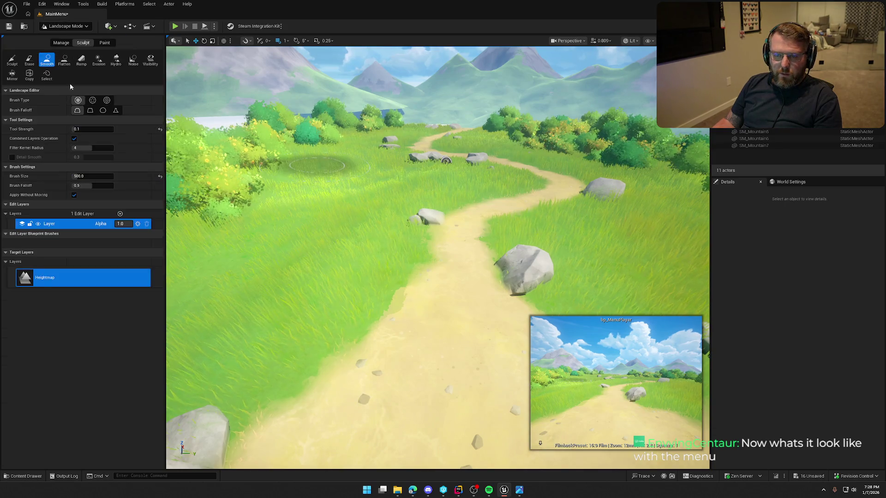
- Paint the Dirt layer to widen the foreground path, reselect Grass, and return to Selection Mode
{"action": "left_click", "coordinate": [105, 42]}
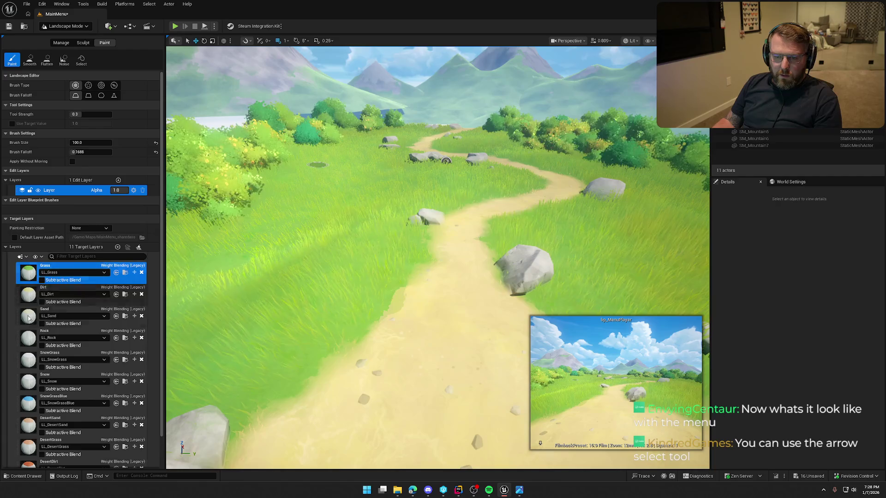
{"action": "left_click", "coordinate": [29, 295]}
{"action": "mouse_move", "coordinate": [315, 334]}
{"action": "left_mouse_down"}
{"action": "mouse_move", "coordinate": [362, 283]}
{"action": "mouse_move", "coordinate": [387, 311]}
{"action": "mouse_move", "coordinate": [402, 291]}
{"action": "mouse_move", "coordinate": [424, 299]}
{"action": "mouse_move", "coordinate": [401, 267]}
{"action": "mouse_move", "coordinate": [411, 261]}
{"action": "mouse_move", "coordinate": [330, 316]}
{"action": "mouse_move", "coordinate": [317, 299]}
{"action": "mouse_move", "coordinate": [332, 262]}
{"action": "mouse_move", "coordinate": [305, 341]}
{"action": "mouse_move", "coordinate": [329, 285]}
{"action": "left_mouse_up"}
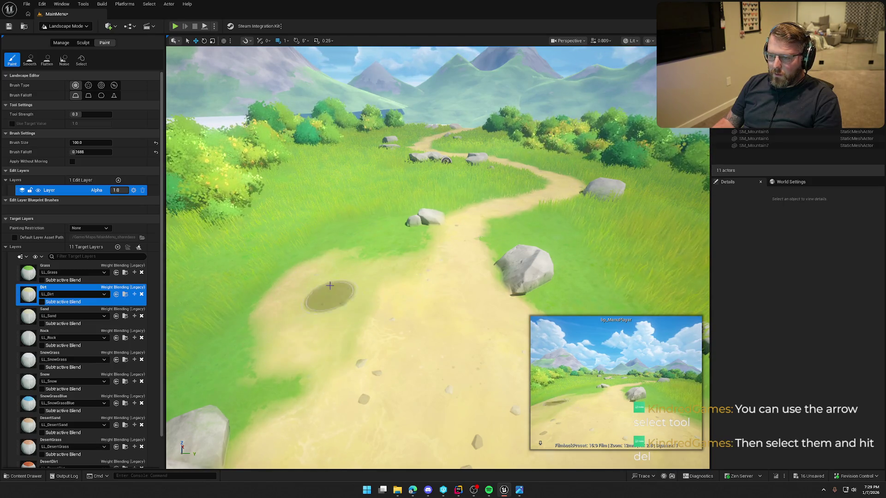
{"action": "left_click", "coordinate": [29, 280]}
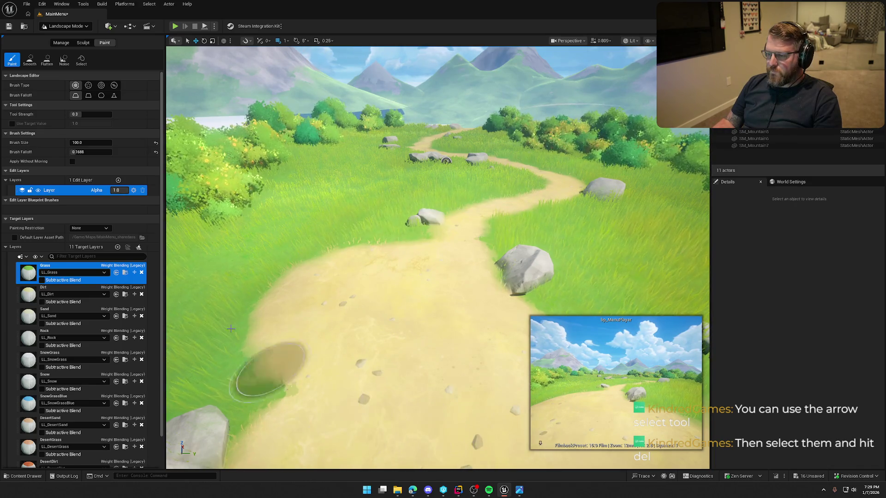
{"action": "left_click", "coordinate": [65, 26]}
{"action": "left_click", "coordinate": [60, 31]}
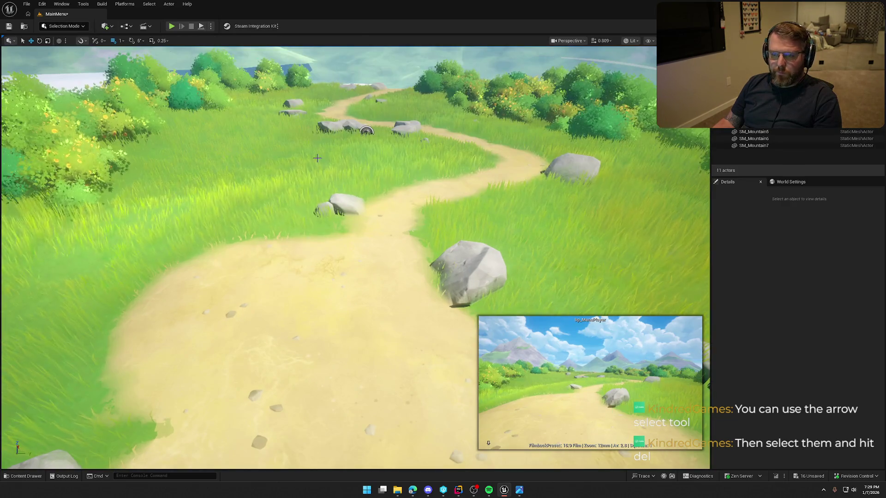
- Clear the bush search, open Content > Art > Props, and select both barrels and SM_Crate
{"action": "left_click_drag", "start_coordinate": [351, 230], "coordinate": [346, 293]}
{"action": "key", "text": "ctrl+space"}
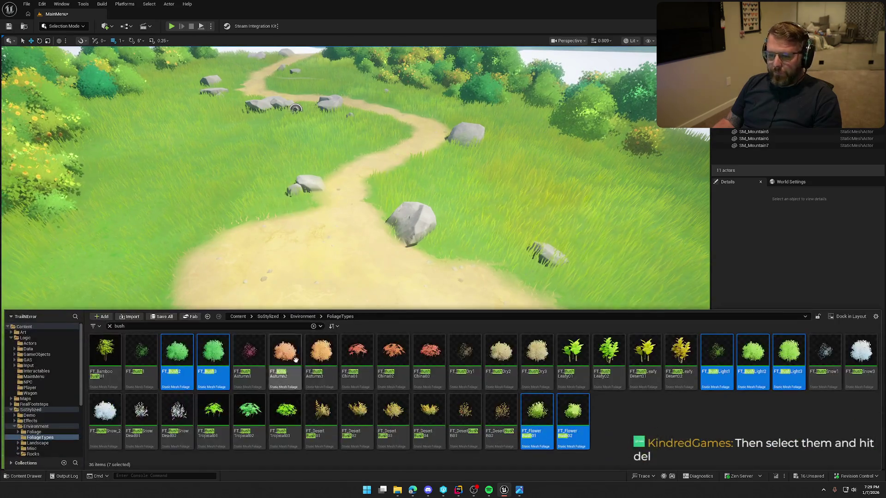
{"action": "left_click", "coordinate": [13, 410]}
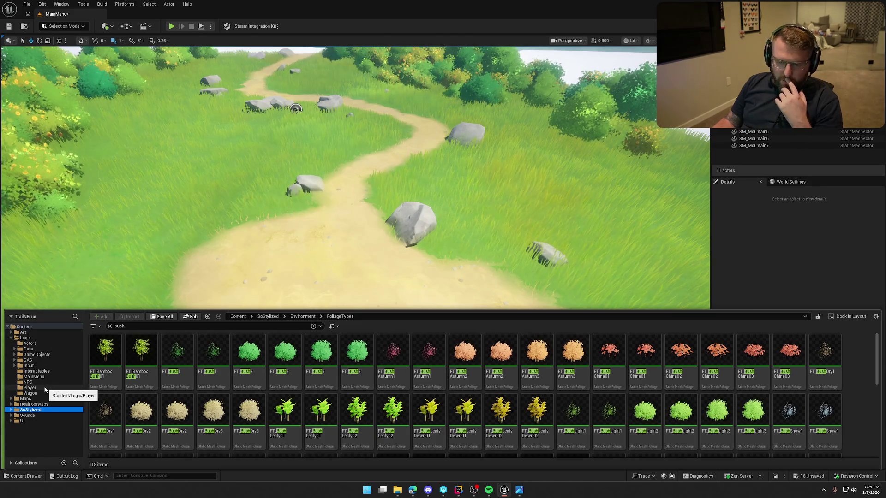
{"action": "left_click", "coordinate": [11, 338]}
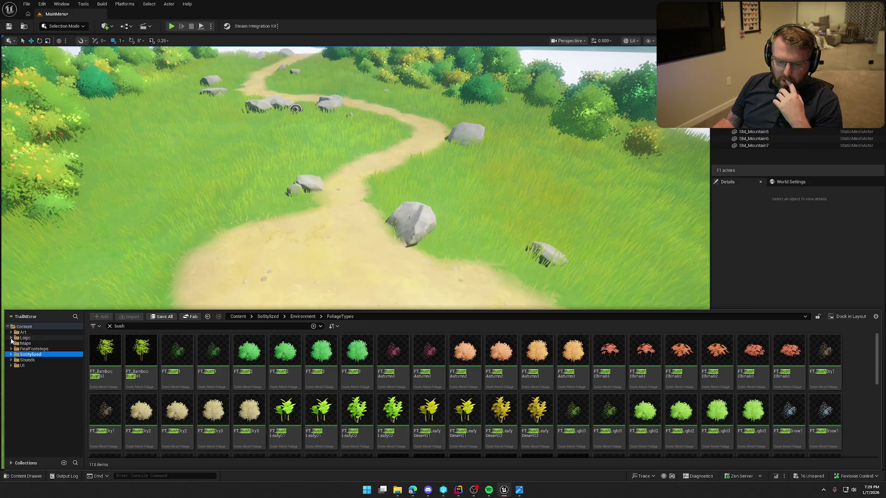
{"action": "left_click", "coordinate": [23, 332]}
{"action": "left_click", "coordinate": [110, 327]}
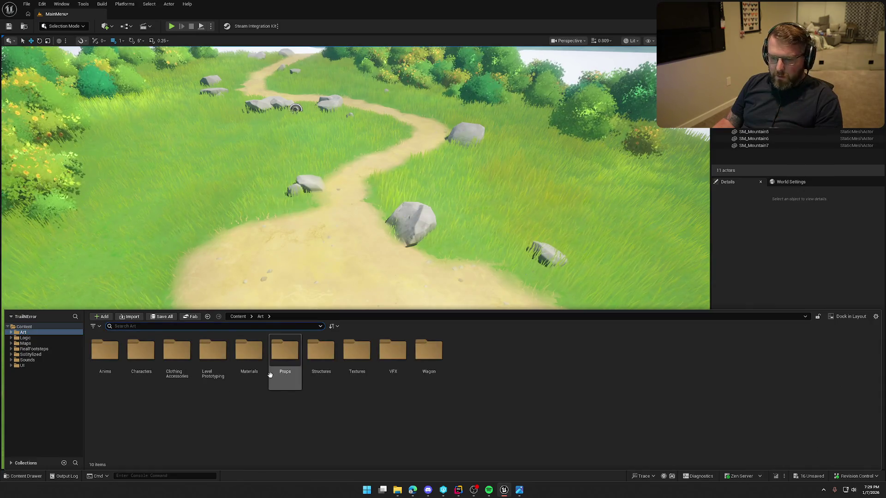
{"action": "double_click", "coordinate": [291, 357]}
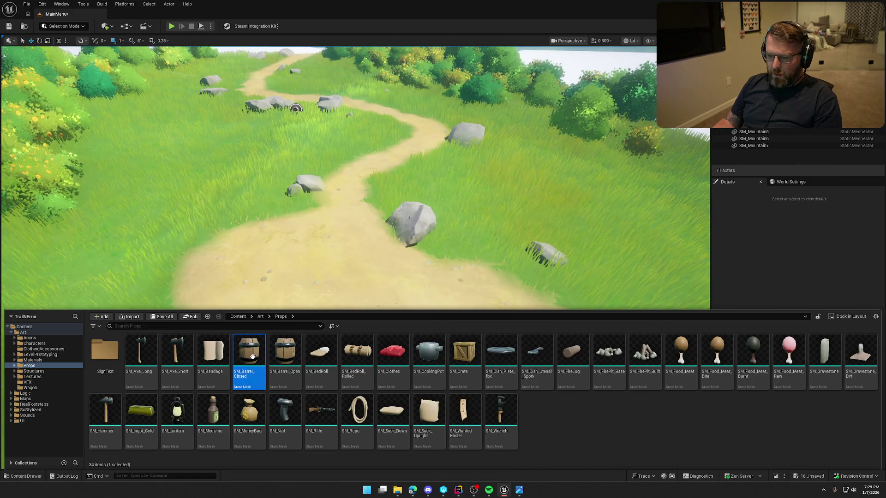
{"action": "left_click", "coordinate": [465, 355], "text": "ctrl"}
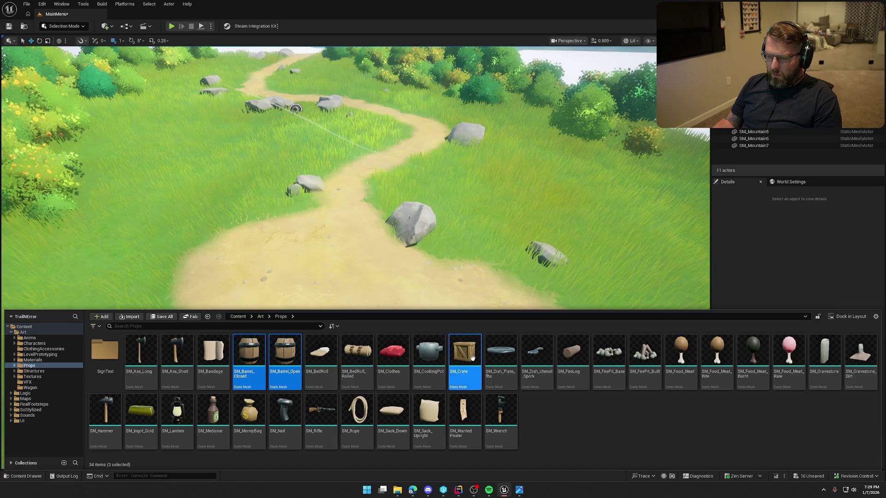
- Drop the barrels-and-crate prop and the short axe onto the path
{"action": "left_click_drag", "start_coordinate": [465, 356], "coordinate": [331, 230]}
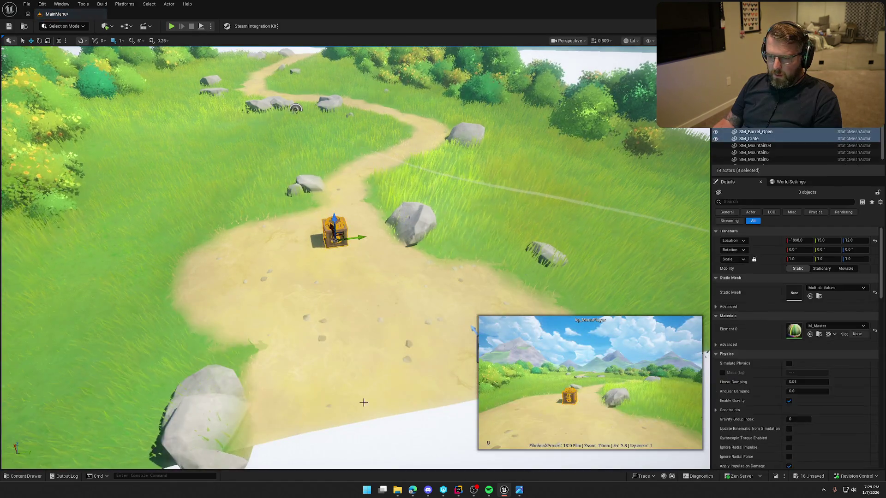
{"action": "key", "text": "ctrl+space"}
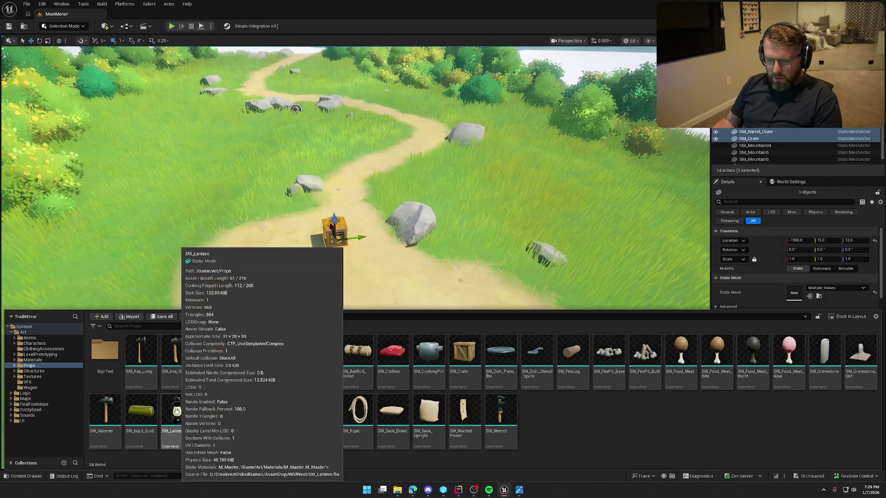
{"action": "left_click_drag", "start_coordinate": [175, 356], "coordinate": [372, 246]}
{"action": "key", "text": "ctrl+space"}
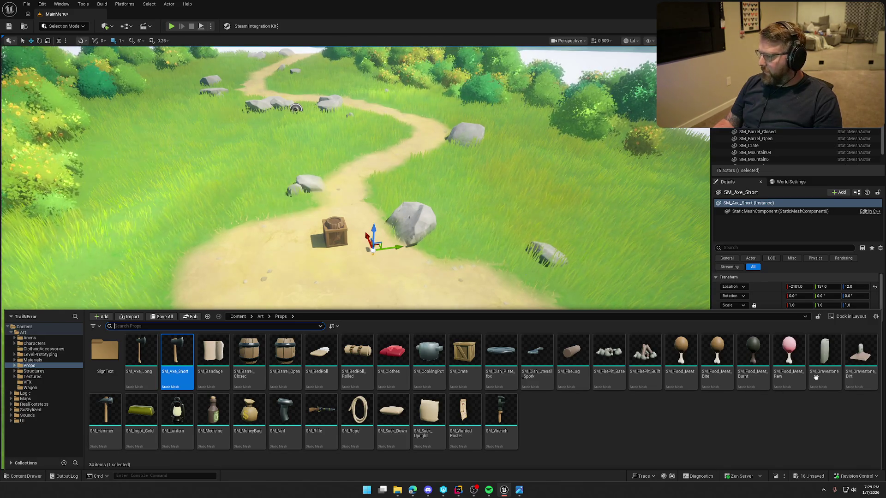
- Place SM_Gravestone_Dirt up the path beside the rock and turn it slightly
{"action": "mouse_move", "coordinate": [864, 360]}
{"action": "left_mouse_down"}
{"action": "mouse_move", "coordinate": [454, 217]}
{"action": "mouse_move", "coordinate": [398, 175]}
{"action": "mouse_move", "coordinate": [406, 207]}
{"action": "mouse_move", "coordinate": [383, 211]}
{"action": "left_mouse_up"}
{"action": "key", "text": "e"}
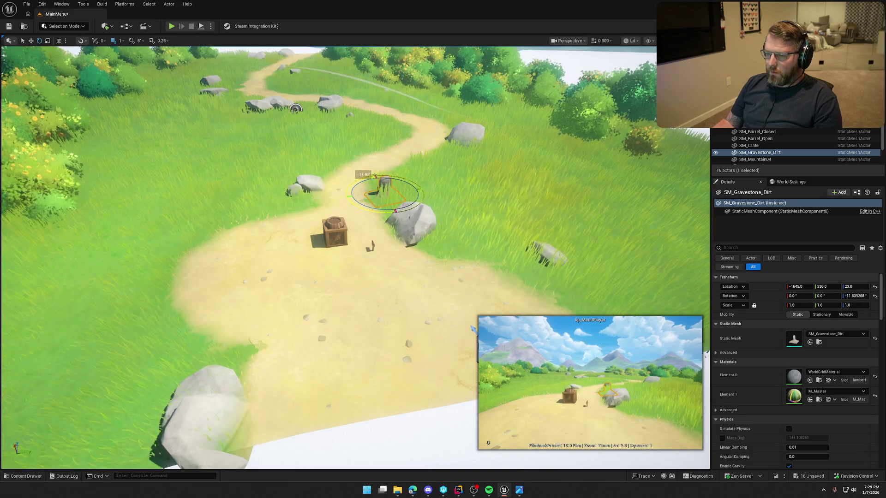
{"action": "key", "text": "f"}
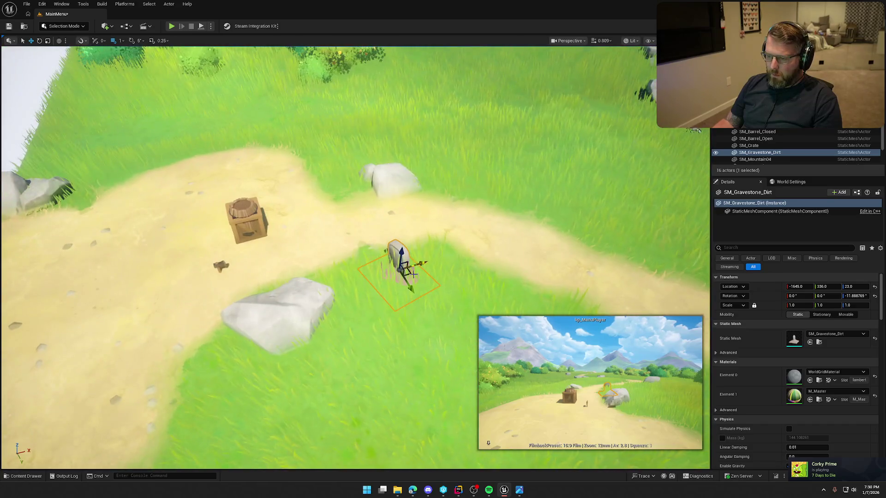
{"action": "left_click_drag", "start_coordinate": [414, 274], "coordinate": [447, 202]}
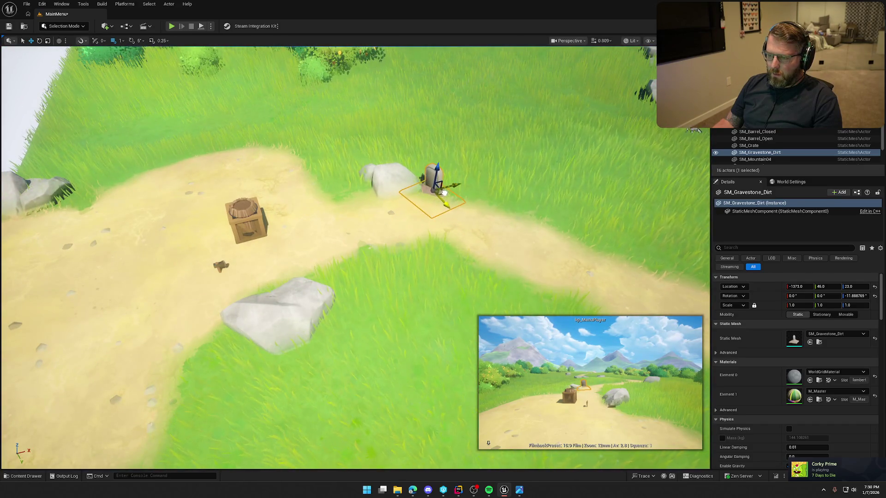
{"action": "key", "text": "e"}
{"action": "left_click_drag", "start_coordinate": [447, 181], "coordinate": [464, 180]}
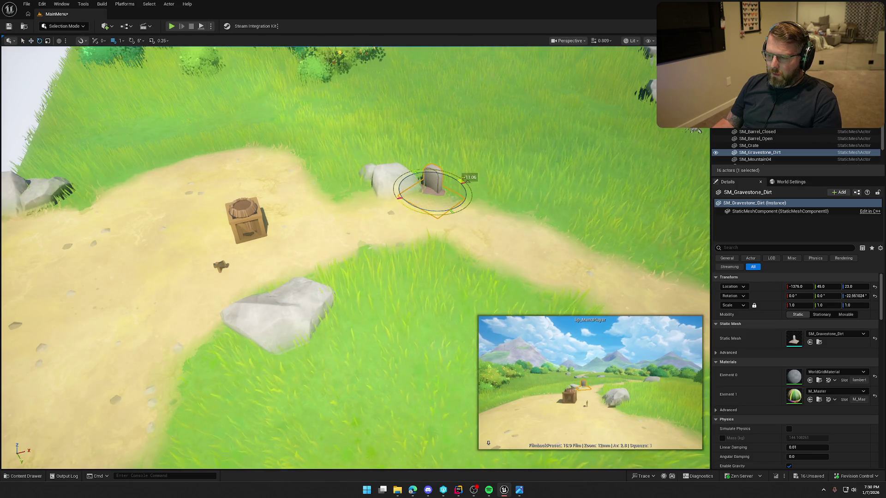
- Reselect the gravestone and rotate it to face the path
{"action": "key", "text": "Escape"}
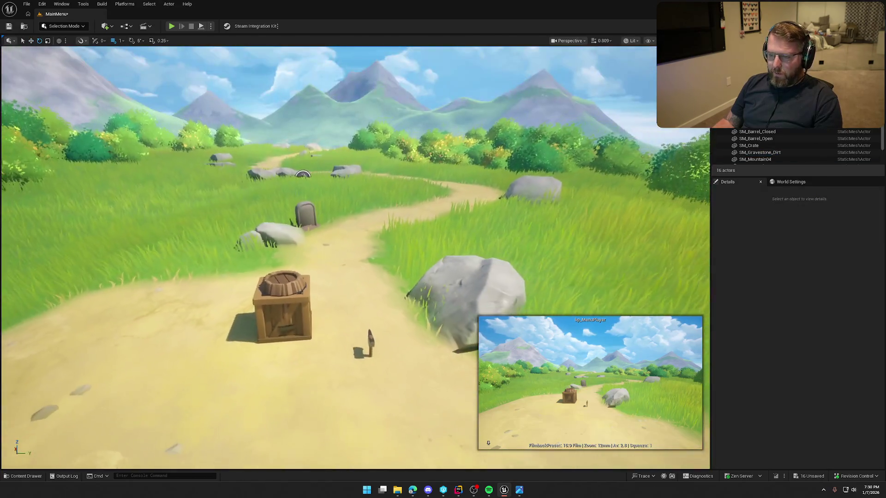
{"action": "scroll", "coordinate": [529, 268], "scroll_direction": "up", "scroll_amount": 4}
{"action": "left_click", "coordinate": [373, 190]}
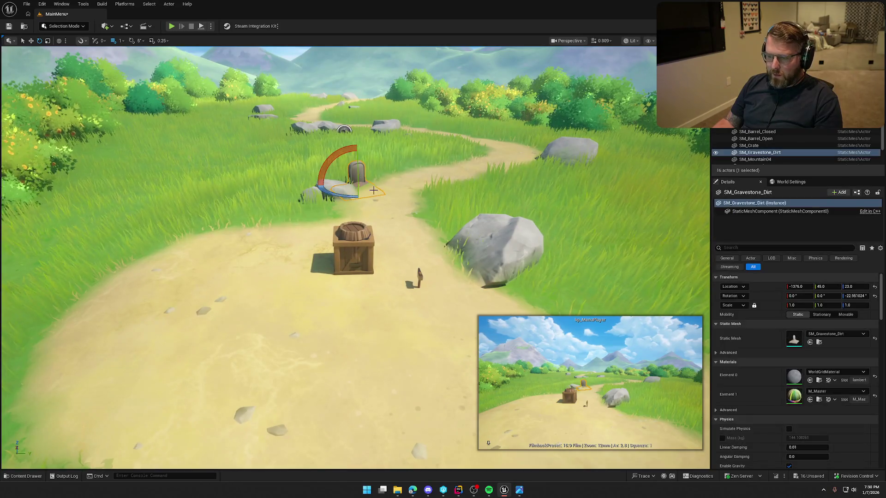
{"action": "left_click_drag", "start_coordinate": [347, 198], "coordinate": [398, 187]}
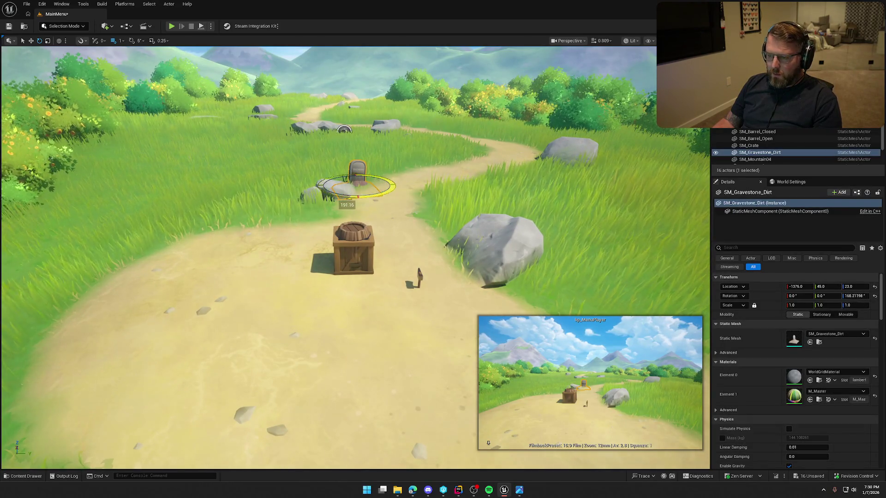
{"action": "key", "text": "Escape"}
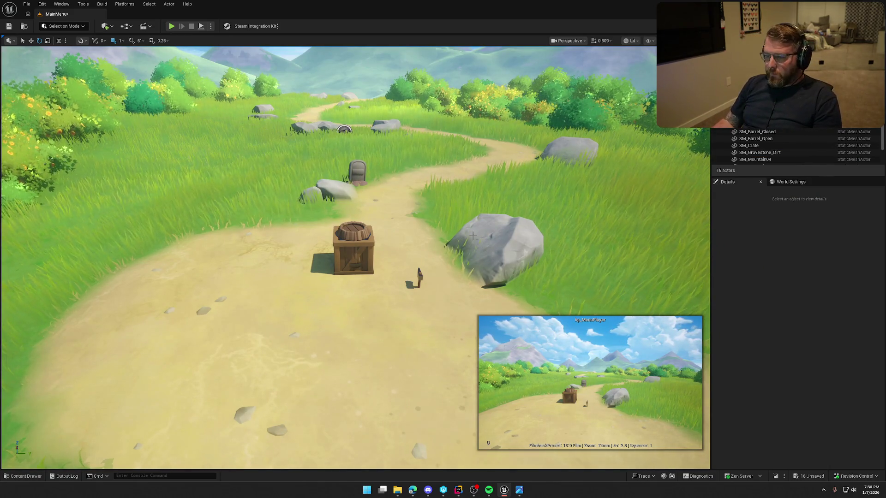
{"action": "scroll", "coordinate": [473, 236], "scroll_direction": "up", "scroll_amount": 3}
{"action": "key", "text": "ctrl+space"}
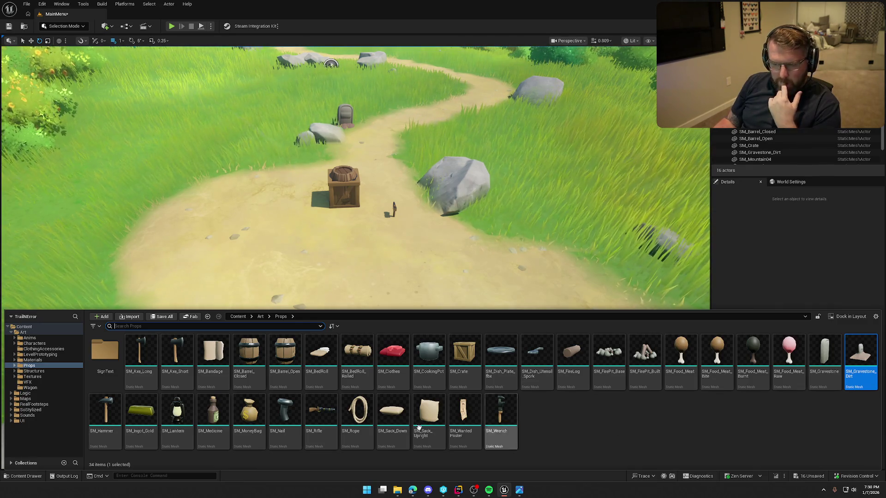
- From the Wagon folder, place the wagon hull, axle and covered shell beside the path
{"action": "left_click", "coordinate": [40, 387]}
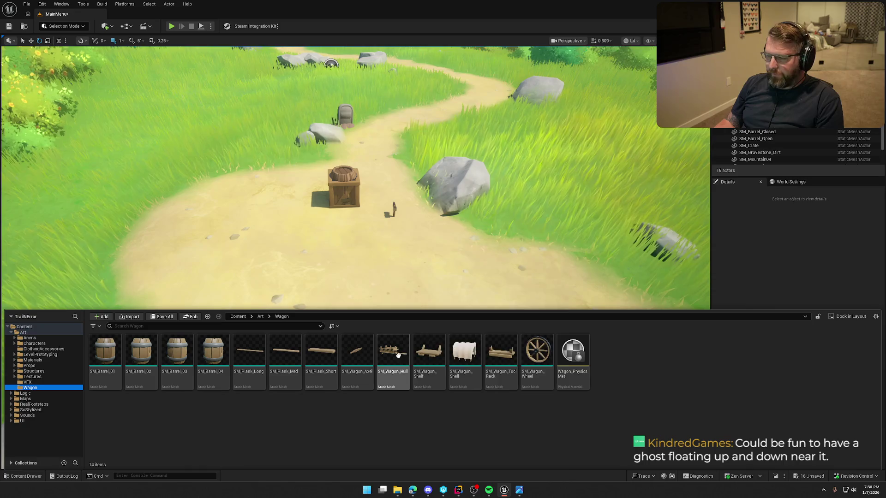
{"action": "mouse_move", "coordinate": [396, 356]}
{"action": "left_click_drag", "start_coordinate": [396, 356], "coordinate": [194, 213]}
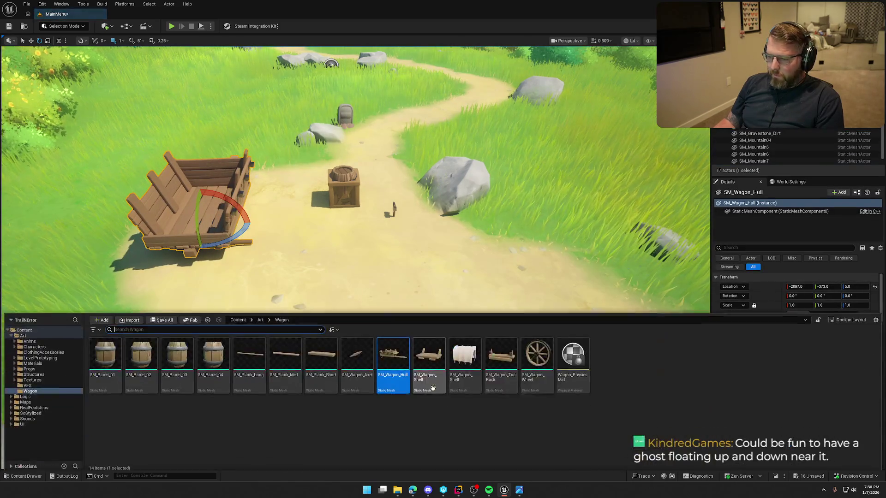
{"action": "left_click_drag", "start_coordinate": [371, 360], "coordinate": [287, 250]}
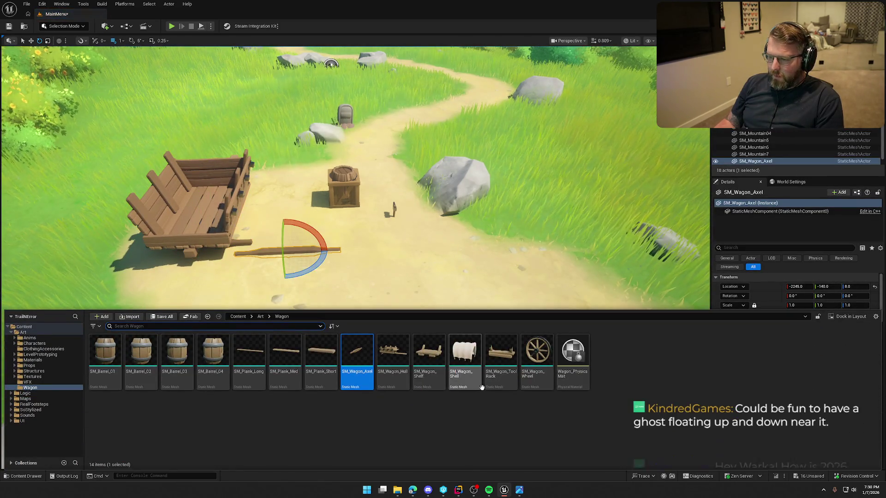
{"action": "mouse_move", "coordinate": [475, 369]}
{"action": "left_mouse_down"}
{"action": "mouse_move", "coordinate": [291, 212]}
{"action": "mouse_move", "coordinate": [352, 198]}
{"action": "mouse_move", "coordinate": [337, 185]}
{"action": "left_mouse_up"}
- Add a wagon wheel, the tool rack and the side shelf near the rock
{"action": "key", "text": "ctrl+space"}
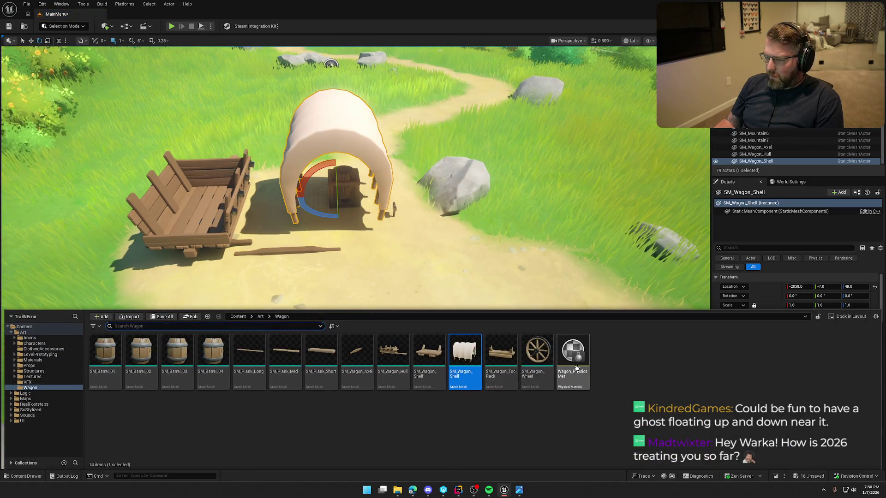
{"action": "left_click_drag", "start_coordinate": [540, 360], "coordinate": [377, 253]}
{"action": "key", "text": "ctrl+space"}
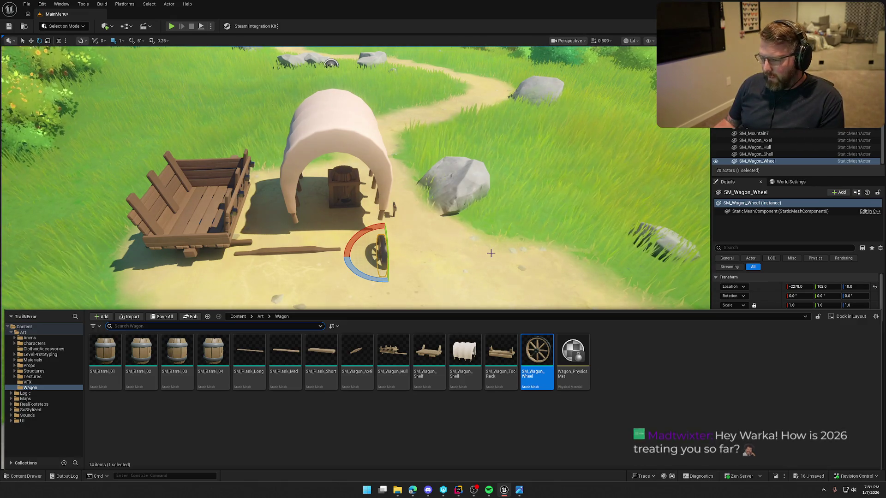
{"action": "mouse_move", "coordinate": [503, 354]}
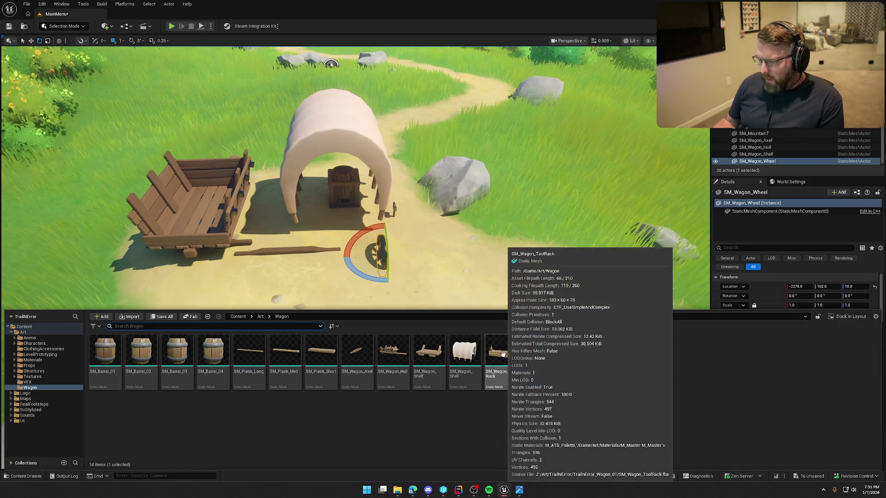
{"action": "mouse_move", "coordinate": [503, 361]}
{"action": "left_mouse_down"}
{"action": "mouse_move", "coordinate": [437, 254]}
{"action": "mouse_move", "coordinate": [454, 183]}
{"action": "left_mouse_up"}
{"action": "key", "text": "ctrl+space"}
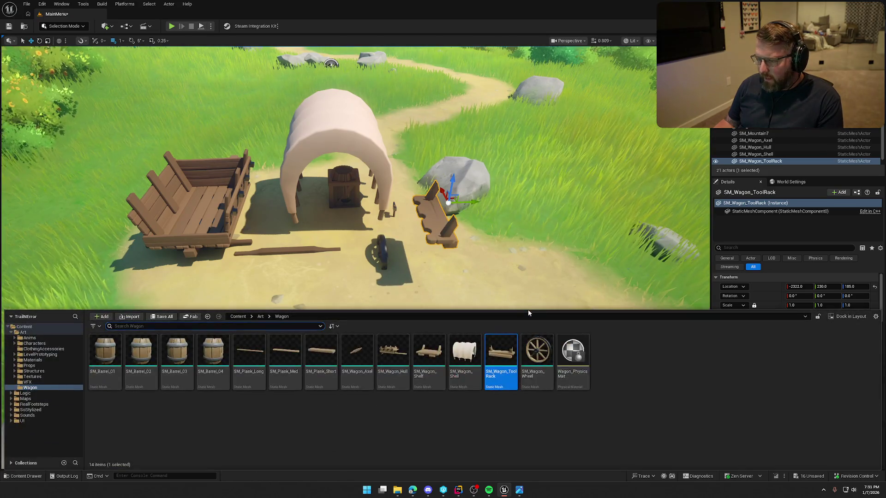
{"action": "mouse_move", "coordinate": [438, 359]}
{"action": "left_mouse_down"}
{"action": "mouse_move", "coordinate": [439, 259]}
{"action": "mouse_move", "coordinate": [451, 261]}
{"action": "mouse_move", "coordinate": [465, 210]}
{"action": "left_mouse_up"}
- Delete the tool rack, keeping the shelf and hull in the level
{"action": "key", "text": "Delete"}
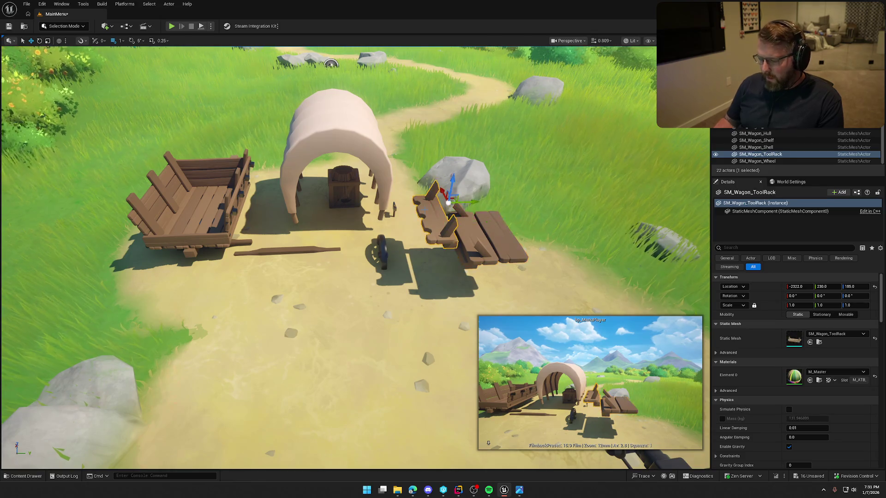
{"action": "left_click", "coordinate": [481, 248]}
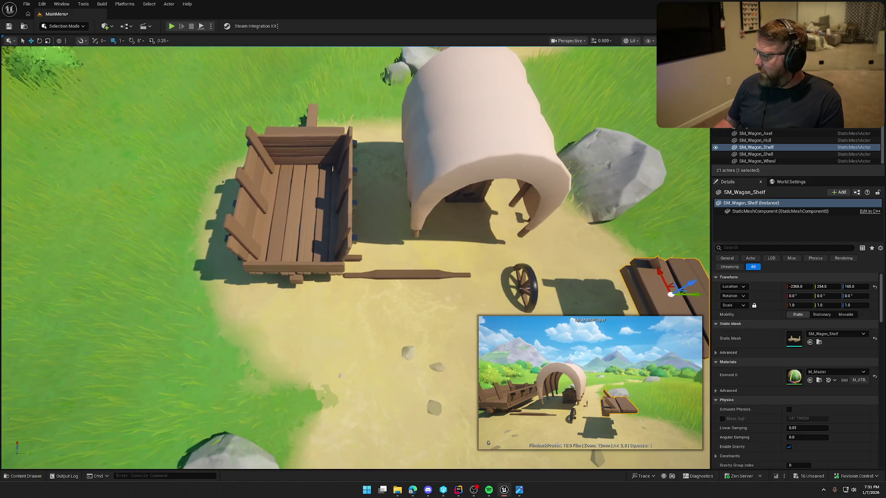
{"action": "left_click", "coordinate": [331, 191]}
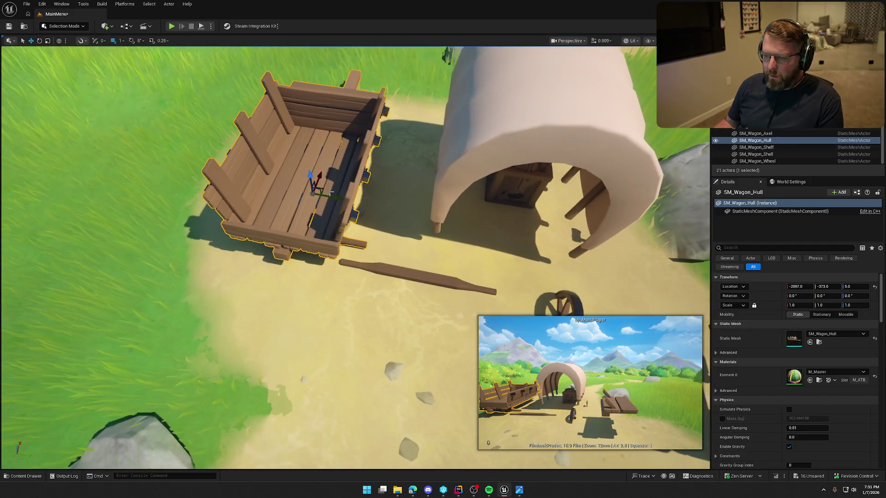
{"action": "left_click_drag", "start_coordinate": [335, 216], "coordinate": [349, 224]}
{"action": "mouse_move", "coordinate": [324, 187]}
{"action": "left_mouse_down"}
{"action": "mouse_move", "coordinate": [304, 142]}
{"action": "mouse_move", "coordinate": [319, 124]}
{"action": "mouse_move", "coordinate": [309, 116]}
{"action": "left_mouse_up"}
{"action": "key", "text": "e"}
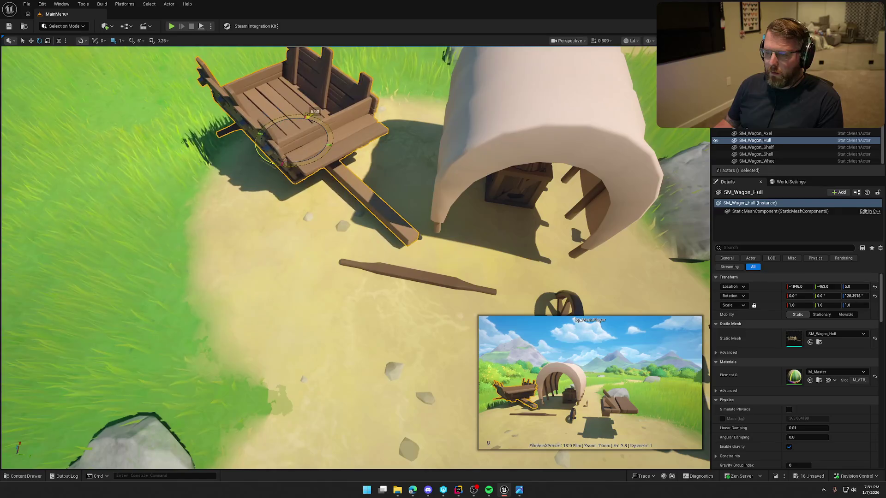
{"action": "left_click_drag", "start_coordinate": [312, 162], "coordinate": [313, 163]}
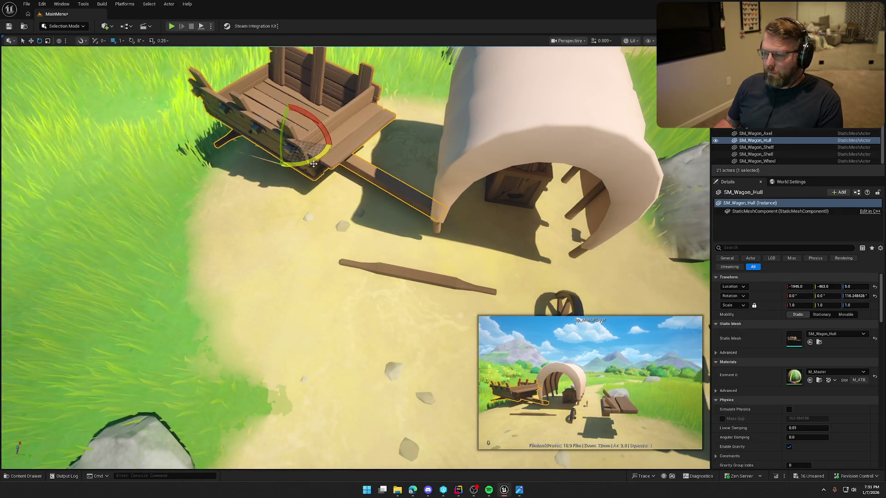
{"action": "key", "text": "Escape"}
{"action": "left_click", "coordinate": [393, 282]}
{"action": "left_click_drag", "start_coordinate": [396, 304], "coordinate": [434, 304]}
{"action": "key", "text": "ctrl+z"}
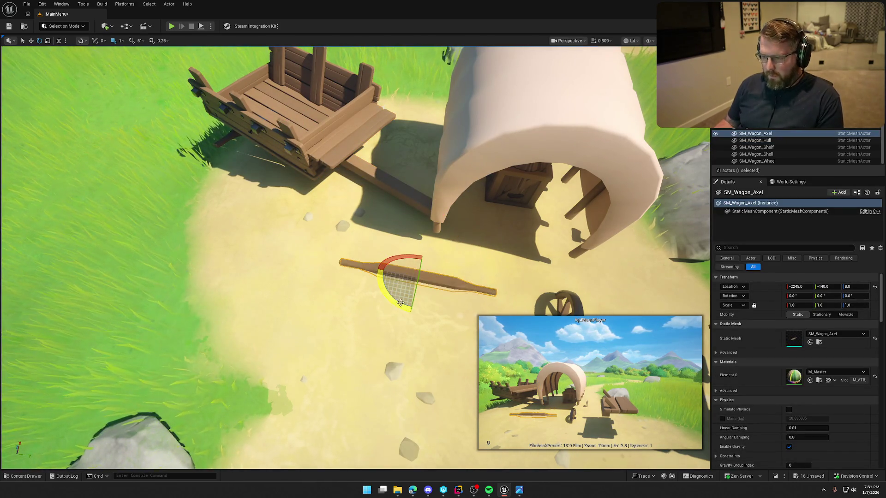
{"action": "key", "text": "ctrl+z"}
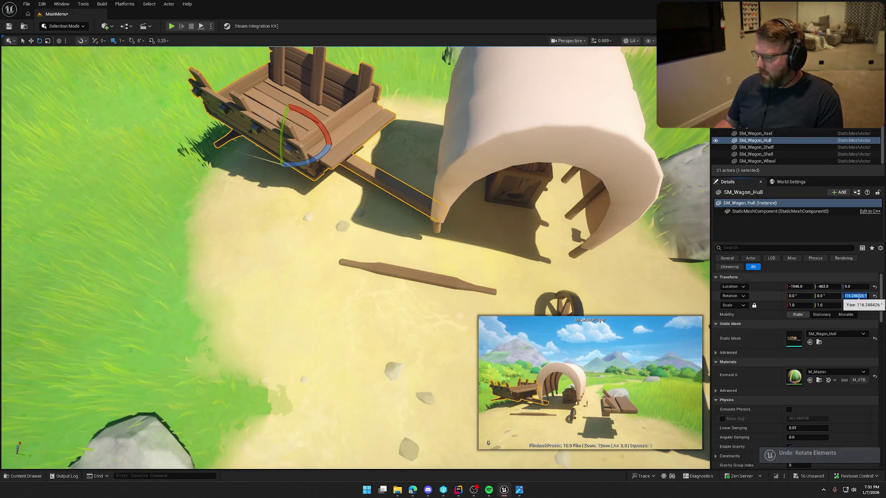
{"action": "left_click", "coordinate": [429, 280]}
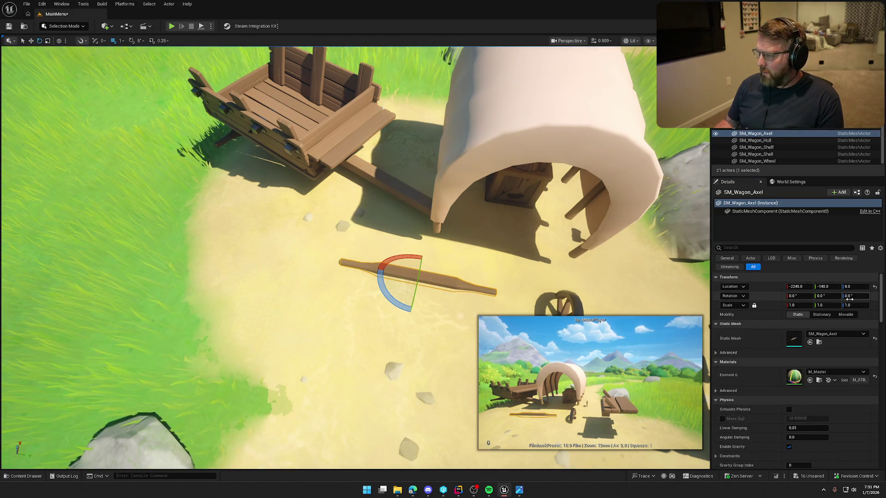
{"action": "key", "text": "Return"}
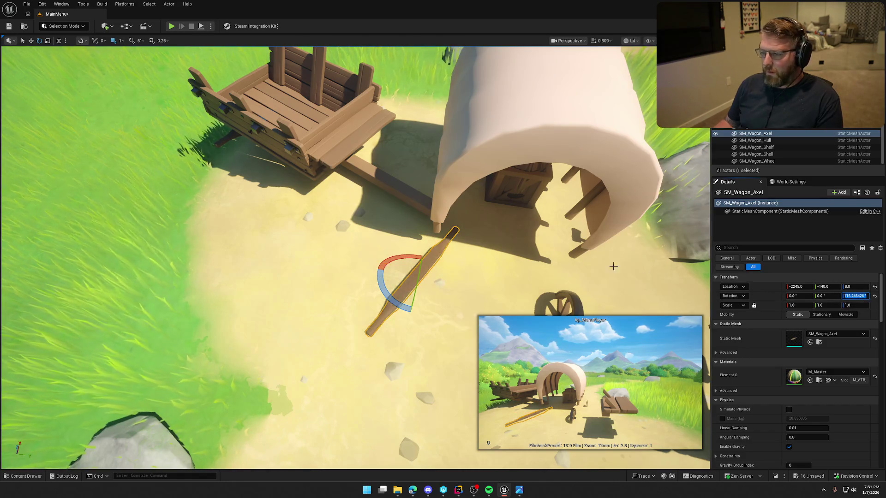
{"action": "scroll", "coordinate": [613, 263], "scroll_direction": "up", "scroll_amount": 3}
{"action": "key", "text": "w"}
{"action": "left_click_drag", "start_coordinate": [438, 286], "coordinate": [383, 166]}
{"action": "mouse_move", "coordinate": [429, 210]}
{"action": "left_mouse_down"}
{"action": "mouse_move", "coordinate": [430, 184]}
{"action": "mouse_move", "coordinate": [429, 210]}
{"action": "mouse_move", "coordinate": [346, 109]}
{"action": "left_mouse_up"}
{"action": "left_click_drag", "start_coordinate": [401, 249], "coordinate": [439, 249]}
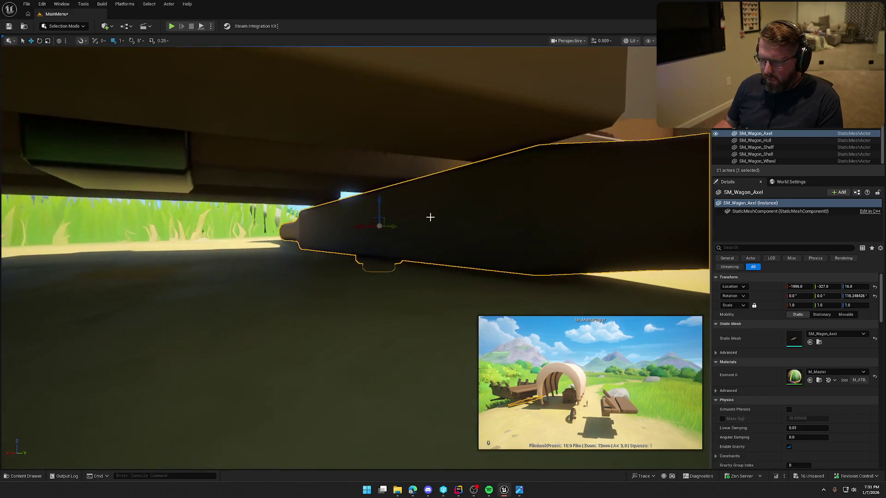
{"action": "left_click_drag", "start_coordinate": [382, 197], "coordinate": [382, 194]}
{"action": "scroll", "coordinate": [387, 200], "scroll_direction": "down", "scroll_amount": 6}
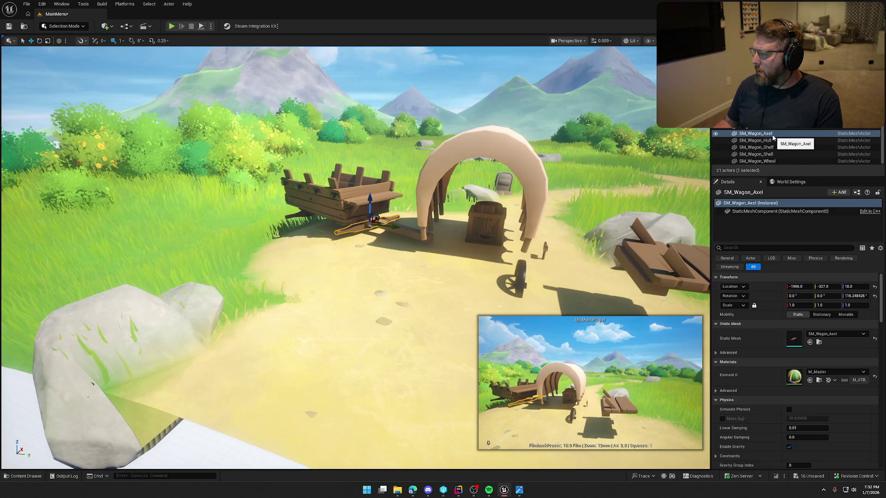
{"action": "left_click_drag", "start_coordinate": [767, 144], "coordinate": [765, 143]}
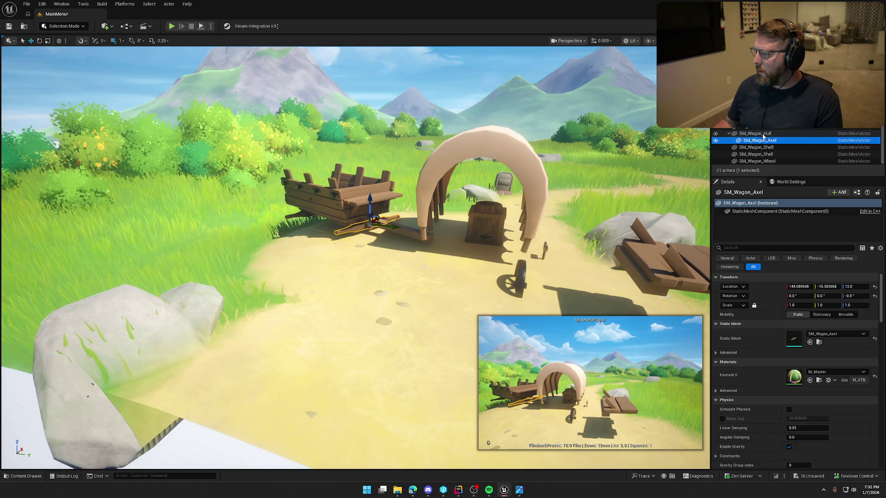
{"action": "left_click", "coordinate": [761, 134]}
{"action": "scroll", "coordinate": [355, 259], "scroll_direction": "up", "scroll_amount": 5}
{"action": "key", "text": "Escape"}
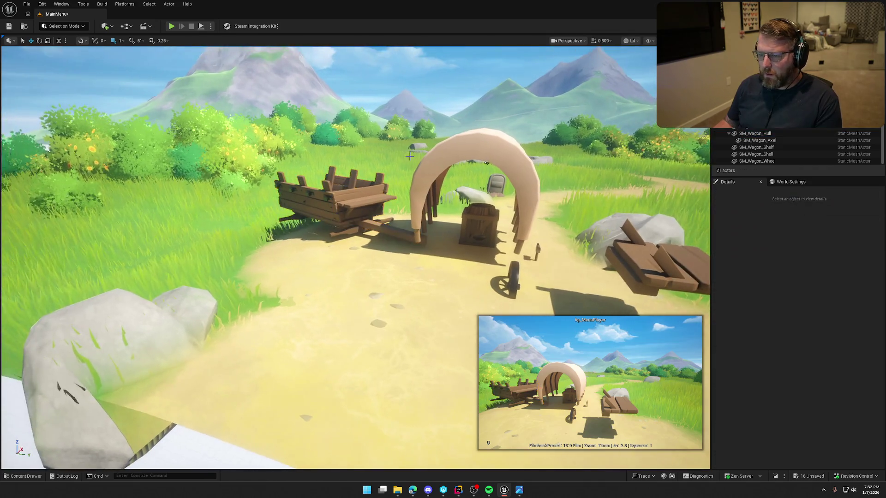
{"action": "scroll", "coordinate": [355, 258], "scroll_direction": "down", "scroll_amount": 5}
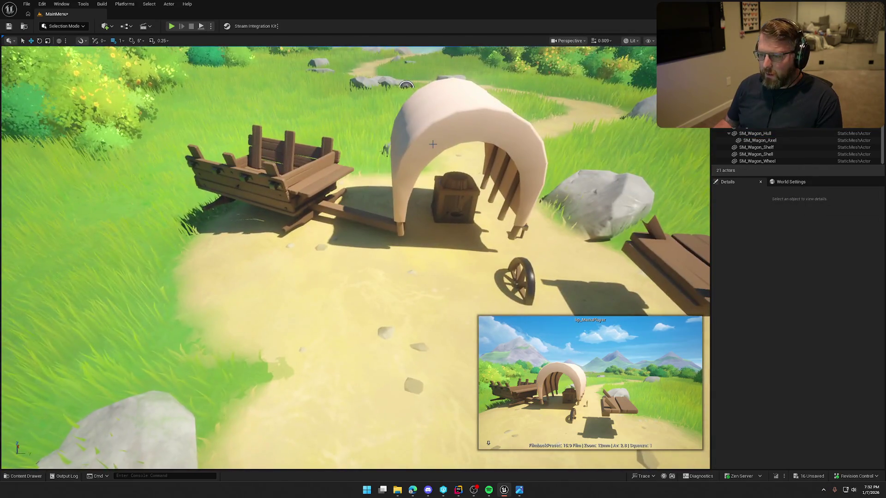
{"action": "scroll", "coordinate": [355, 259], "scroll_direction": "up", "scroll_amount": 4}
{"action": "scroll", "coordinate": [482, 173], "scroll_direction": "down", "scroll_amount": 2}
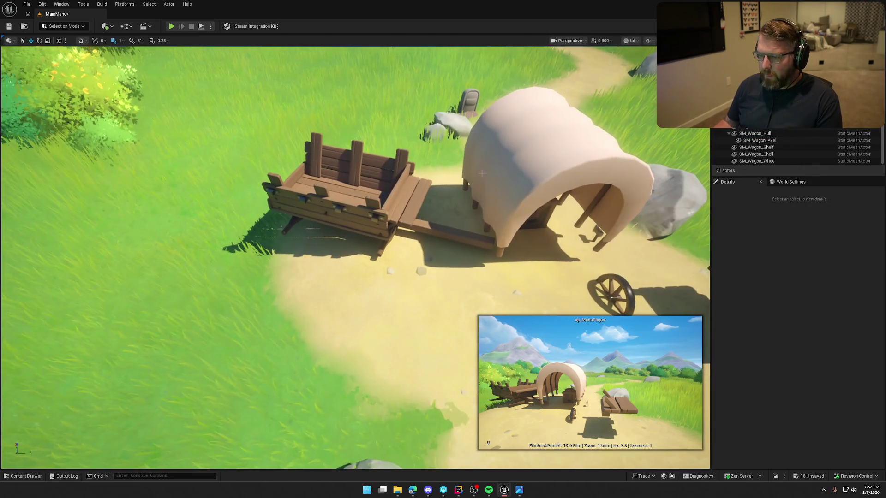
{"action": "left_click", "coordinate": [356, 197]}
{"action": "left_click", "coordinate": [513, 164]}
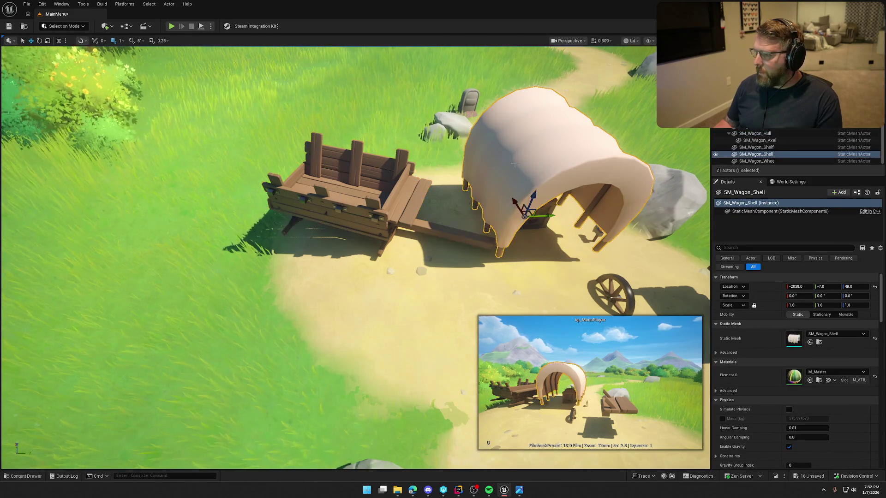
- Parent the shell to the hull, reset its location and rotation, and raise it onto the bed
{"action": "left_click_drag", "start_coordinate": [762, 135], "coordinate": [762, 135]}
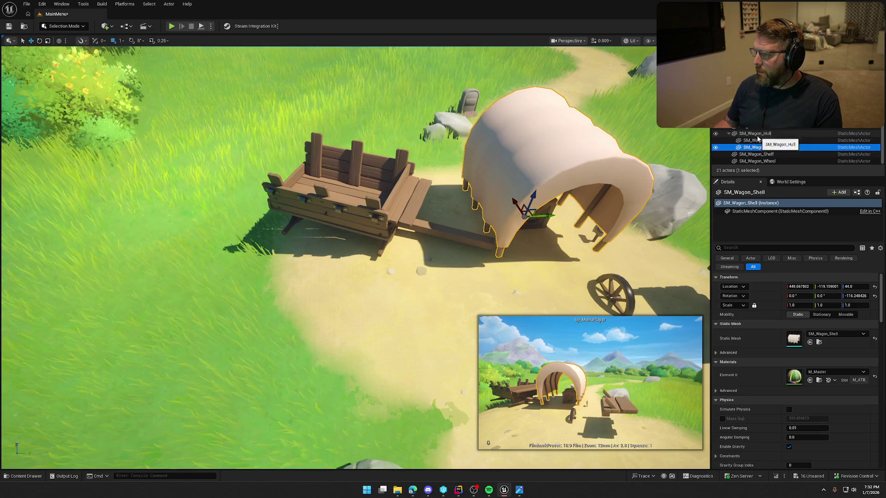
{"action": "left_click", "coordinate": [875, 287]}
{"action": "left_click", "coordinate": [874, 296]}
{"action": "scroll", "coordinate": [316, 210], "scroll_direction": "up", "scroll_amount": 5}
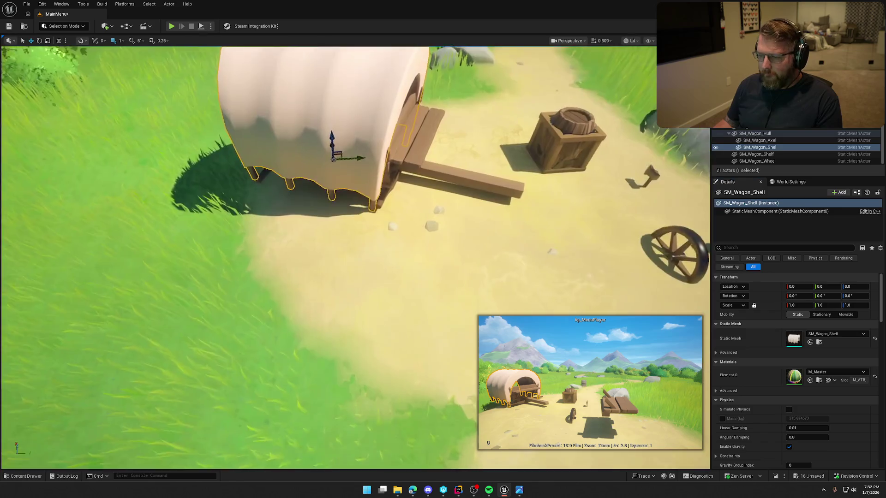
{"action": "mouse_move", "coordinate": [332, 207]}
{"action": "left_mouse_down"}
{"action": "mouse_move", "coordinate": [326, 130]}
{"action": "mouse_move", "coordinate": [318, 217]}
{"action": "left_mouse_up"}
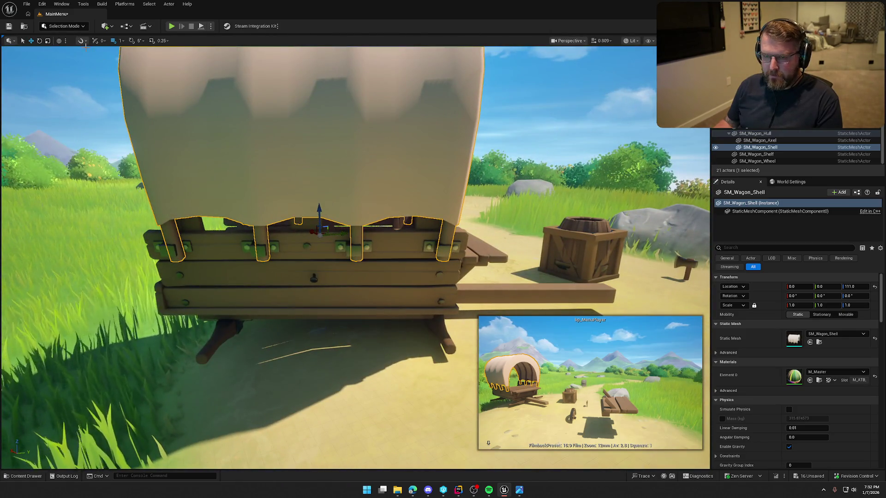
{"action": "left_click_drag", "start_coordinate": [346, 236], "coordinate": [461, 213]}
{"action": "scroll", "coordinate": [344, 236], "scroll_direction": "down", "scroll_amount": 3}
{"action": "mouse_move", "coordinate": [321, 202]}
{"action": "left_mouse_down"}
{"action": "mouse_move", "coordinate": [360, 202]}
{"action": "mouse_move", "coordinate": [318, 201]}
{"action": "left_mouse_up"}
- Enable rotation snapping and turn the cover to a 180° yaw
{"action": "key", "text": "e"}
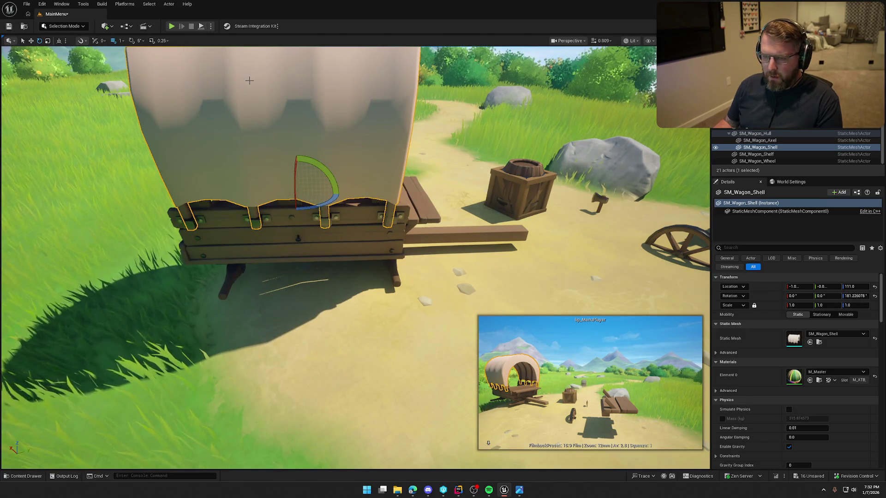
{"action": "left_click", "coordinate": [131, 41]}
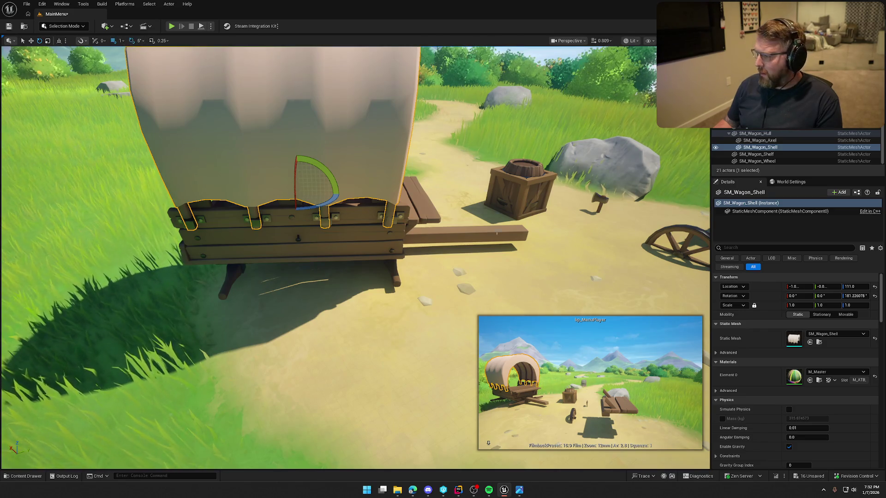
{"action": "scroll", "coordinate": [329, 258], "scroll_direction": "up", "scroll_amount": 6}
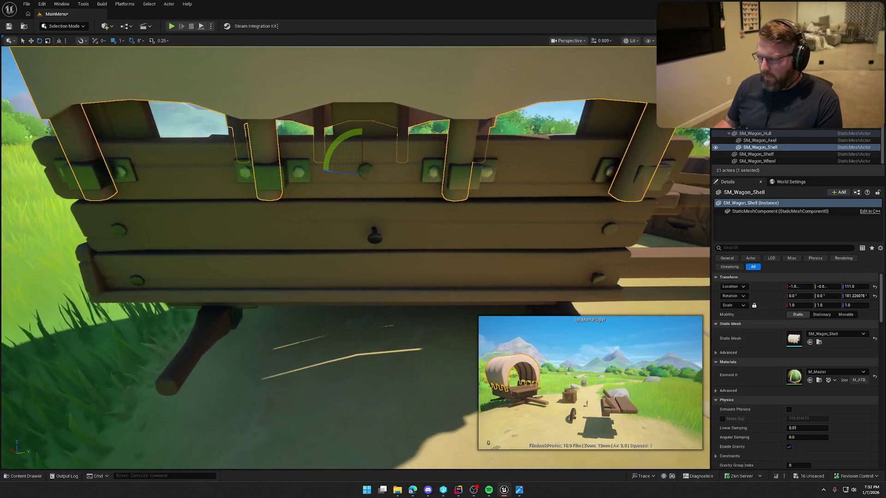
{"action": "type", "text": "180"}
{"action": "key", "text": "Return"}
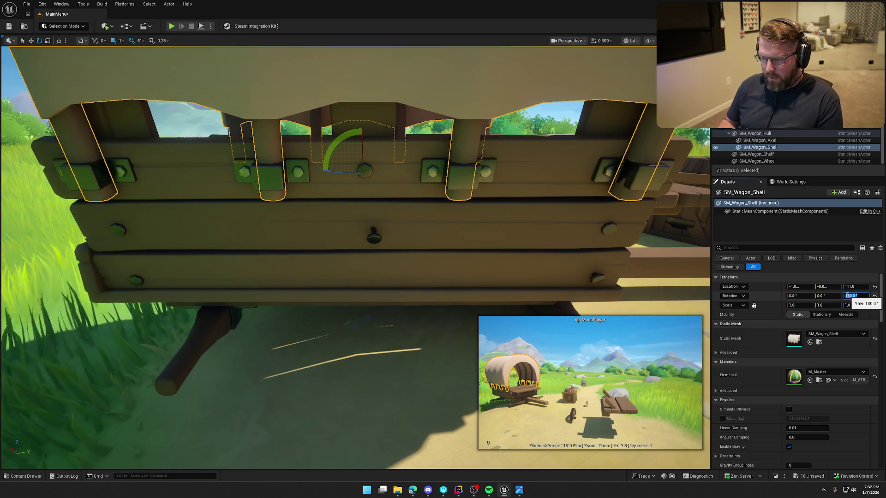
{"action": "left_click_drag", "start_coordinate": [593, 278], "coordinate": [511, 235]}
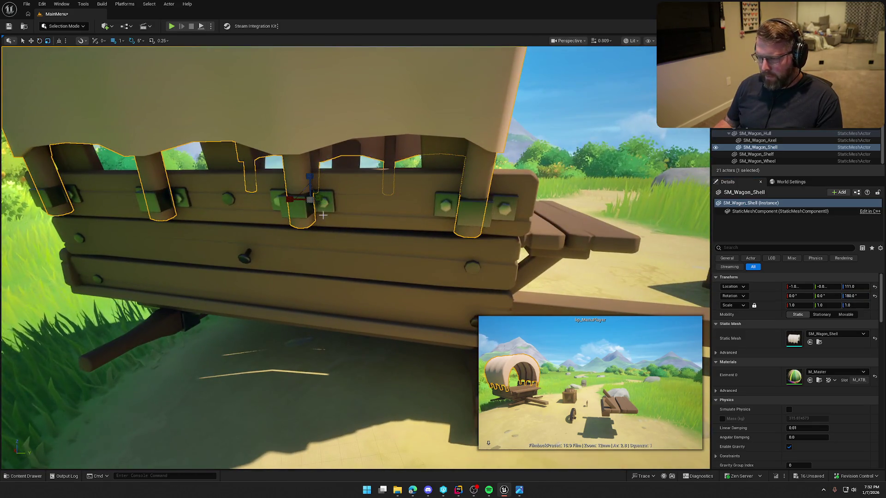
{"action": "left_click_drag", "start_coordinate": [292, 197], "coordinate": [249, 199]}
- Set the cover's yaw back to 0 and slide it into line along the wagon
{"action": "left_click", "coordinate": [856, 296]}
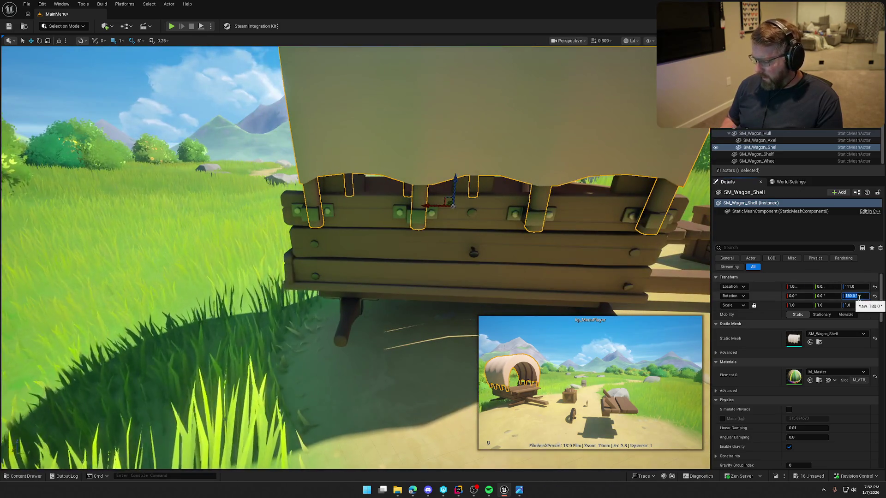
{"action": "type", "text": "0"}
{"action": "left_click_drag", "start_coordinate": [480, 203], "coordinate": [455, 179]}
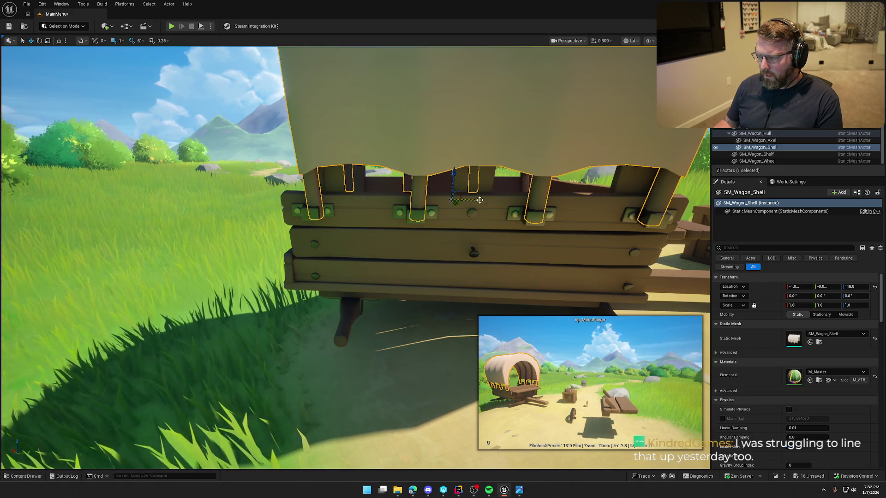
{"action": "mouse_move", "coordinate": [504, 248]}
{"action": "left_mouse_down"}
{"action": "mouse_move", "coordinate": [499, 272]}
{"action": "mouse_move", "coordinate": [553, 275]}
{"action": "mouse_move", "coordinate": [525, 272]}
{"action": "mouse_move", "coordinate": [517, 284]}
{"action": "mouse_move", "coordinate": [420, 142]}
{"action": "mouse_move", "coordinate": [396, 139]}
{"action": "left_mouse_up"}
{"action": "mouse_move", "coordinate": [372, 166]}
{"action": "left_mouse_down"}
{"action": "mouse_move", "coordinate": [341, 193]}
{"action": "mouse_move", "coordinate": [416, 203]}
{"action": "left_mouse_up"}
{"action": "key", "text": "Escape"}
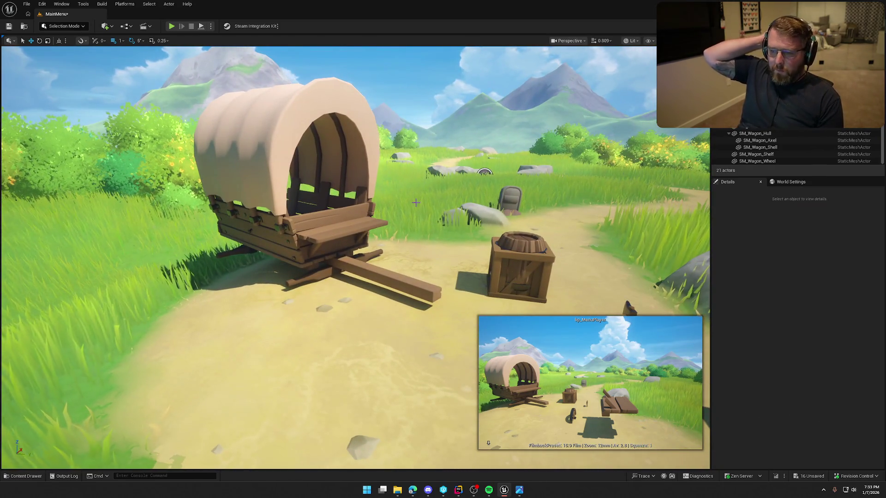
- Parent the loose wagon wheel under the hull and reset its location and rotation
{"action": "left_click_drag", "start_coordinate": [422, 193], "coordinate": [423, 179]}
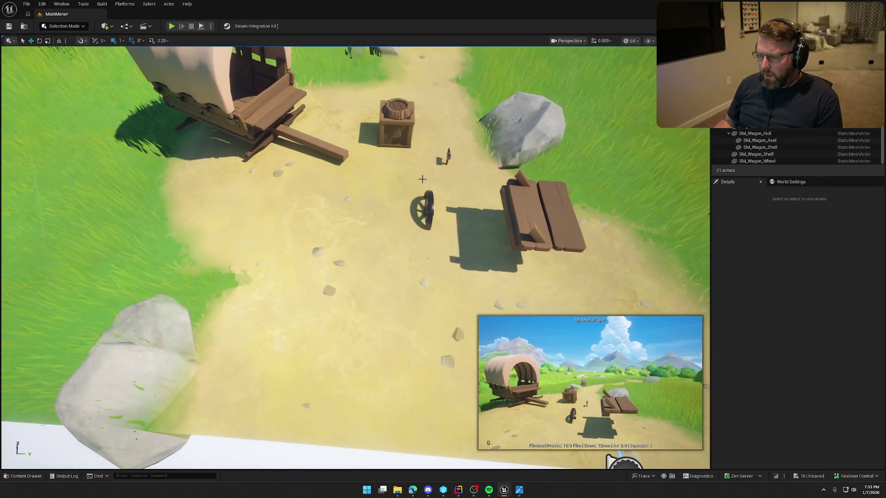
{"action": "left_click", "coordinate": [431, 208]}
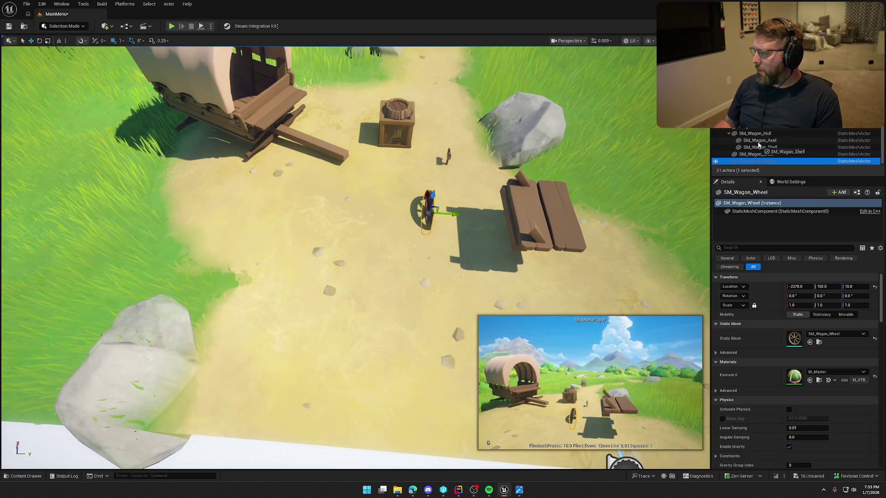
{"action": "left_click_drag", "start_coordinate": [759, 137], "coordinate": [761, 135]}
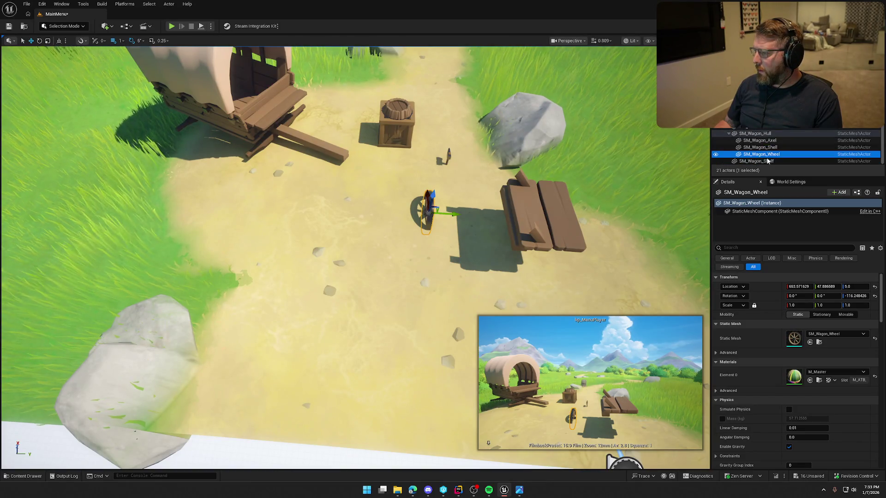
{"action": "left_click", "coordinate": [875, 295]}
{"action": "left_click", "coordinate": [875, 287]}
{"action": "key", "text": "f"}
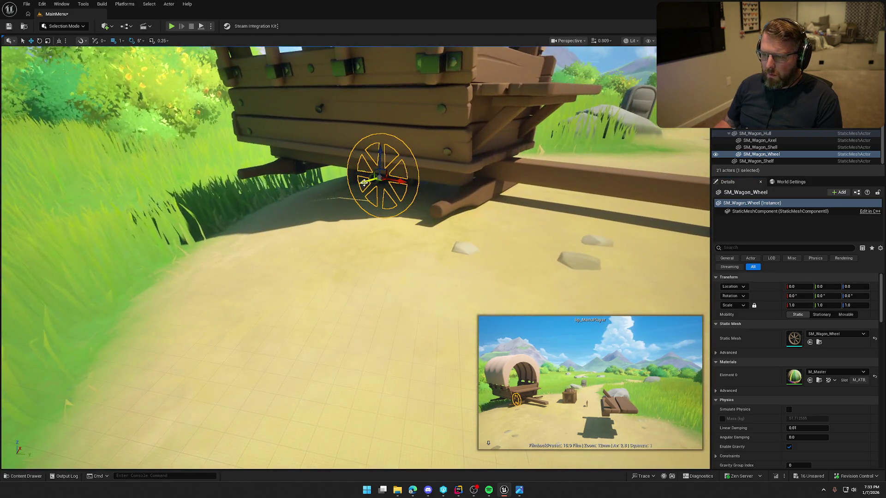
- Fit the wheel onto the rear axle hub at -100, 135, 11, then duplicate it
{"action": "mouse_move", "coordinate": [402, 222]}
{"action": "left_mouse_down"}
{"action": "mouse_move", "coordinate": [310, 237]}
{"action": "mouse_move", "coordinate": [351, 206]}
{"action": "left_mouse_up"}
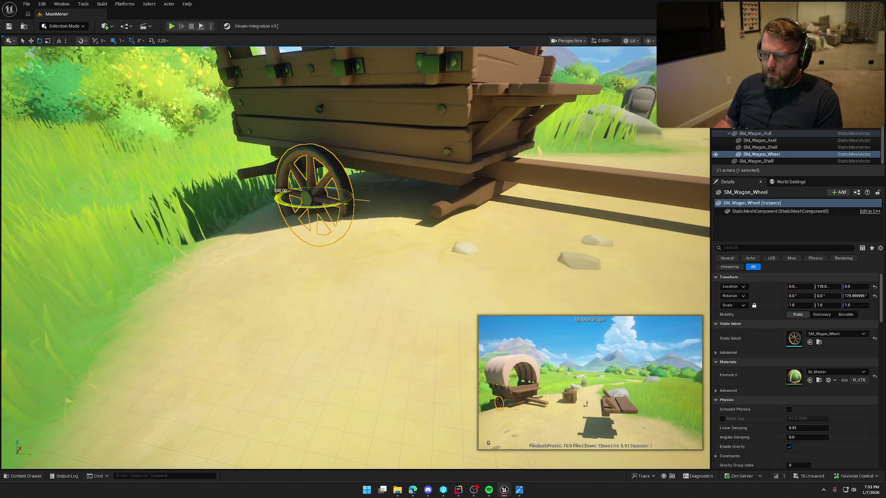
{"action": "key", "text": "w"}
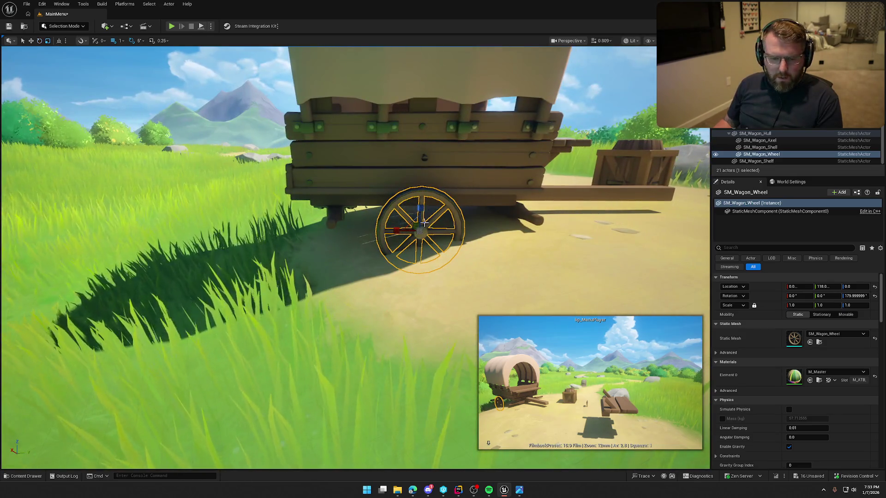
{"action": "left_click_drag", "start_coordinate": [392, 232], "coordinate": [302, 232]}
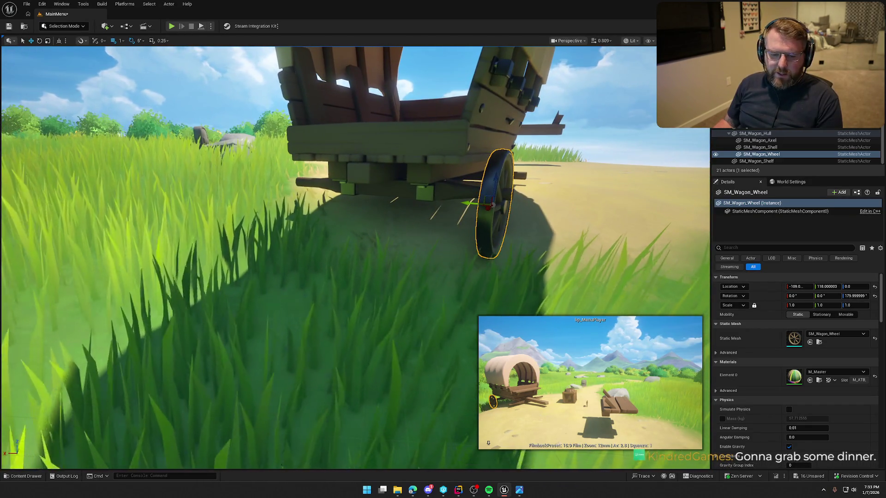
{"action": "key", "text": "f"}
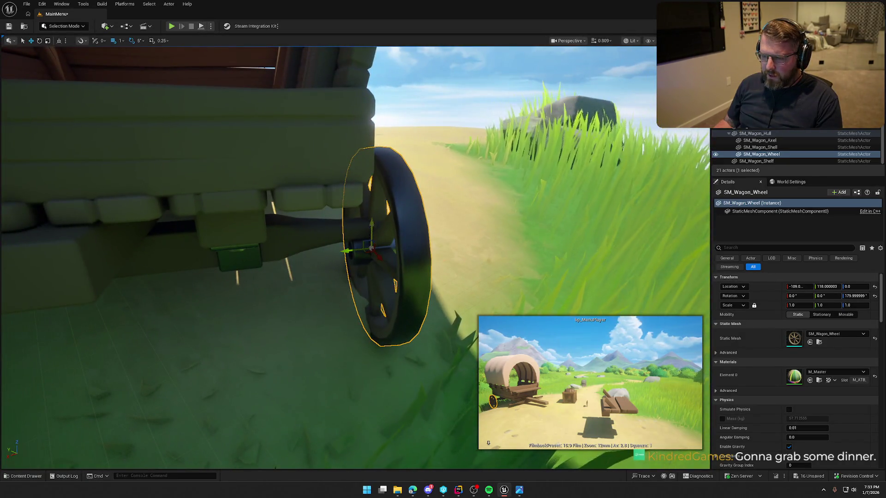
{"action": "mouse_move", "coordinate": [374, 229]}
{"action": "left_mouse_down"}
{"action": "mouse_move", "coordinate": [375, 209]}
{"action": "mouse_move", "coordinate": [397, 233]}
{"action": "mouse_move", "coordinate": [413, 233]}
{"action": "mouse_move", "coordinate": [397, 251]}
{"action": "left_mouse_up"}
{"action": "key", "text": "Escape"}
{"action": "left_click", "coordinate": [351, 170]}
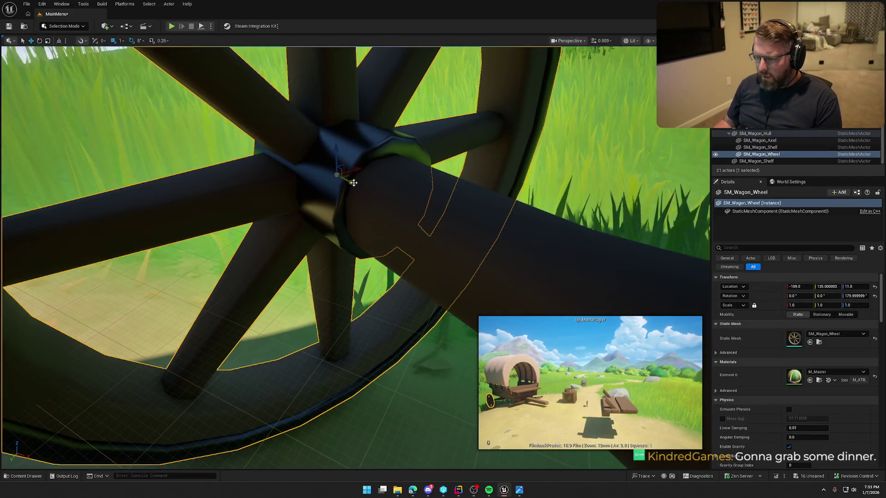
{"action": "left_click_drag", "start_coordinate": [357, 169], "coordinate": [353, 169]}
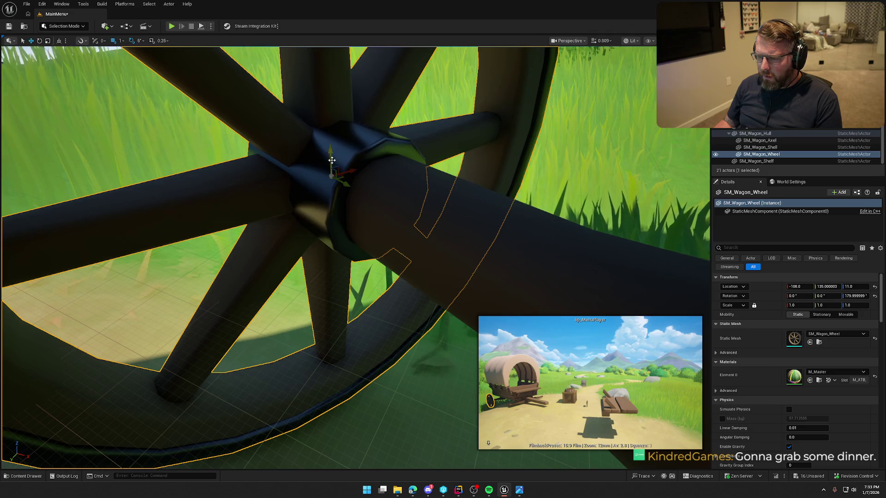
{"action": "left_click_drag", "start_coordinate": [332, 153], "coordinate": [331, 152]}
{"action": "key", "text": "Escape"}
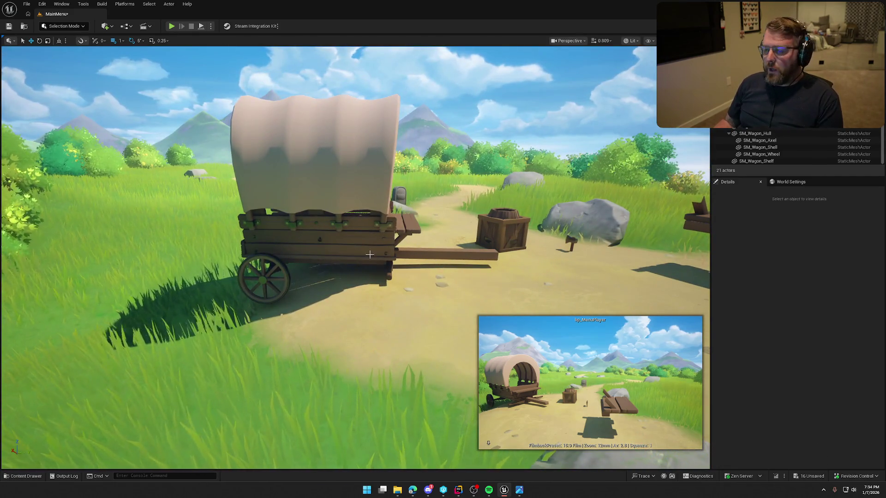
{"action": "left_click", "coordinate": [276, 262]}
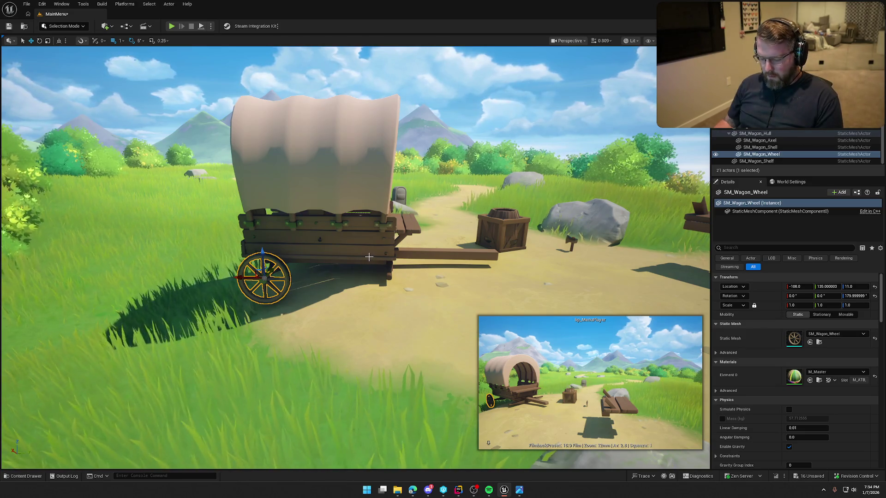
{"action": "key", "text": "ctrl+d"}
- Move the copied wheel onto the front axle hub
{"action": "mouse_move", "coordinate": [247, 283]}
{"action": "left_mouse_down"}
{"action": "mouse_move", "coordinate": [382, 283]}
{"action": "mouse_move", "coordinate": [371, 286]}
{"action": "left_mouse_up"}
{"action": "key", "text": "f"}
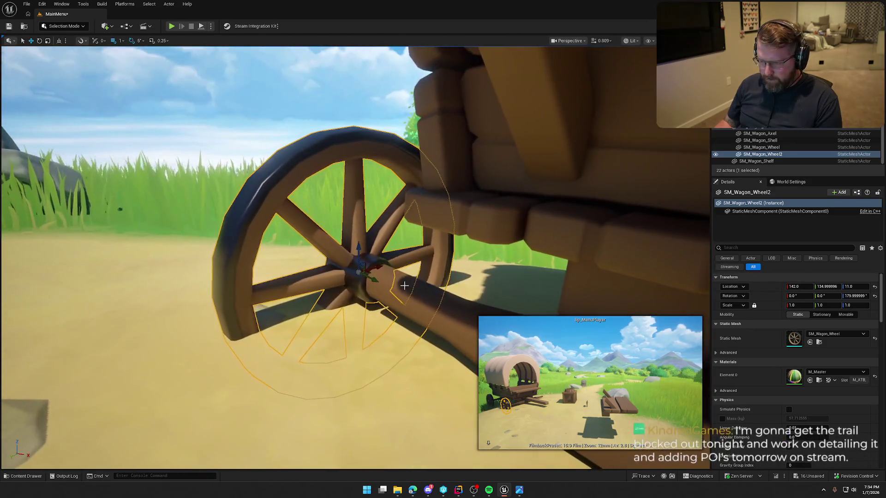
{"action": "left_click_drag", "start_coordinate": [384, 265], "coordinate": [382, 266]}
- Set Wheel3 and Wheel4 rotation Z to 0 and slide them in against the wagon body
{"action": "left_click_drag", "start_coordinate": [278, 224], "coordinate": [277, 224]}
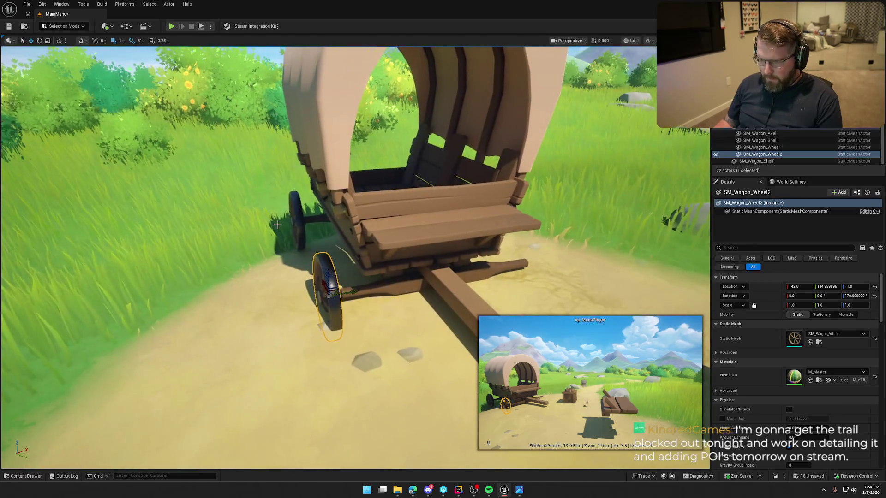
{"action": "left_click", "coordinate": [304, 212], "text": "ctrl"}
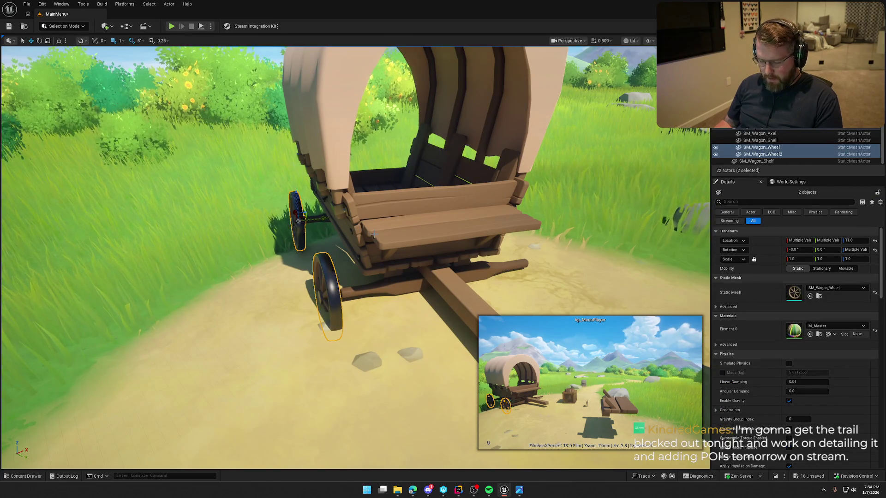
{"action": "left_click_drag", "start_coordinate": [322, 217], "coordinate": [585, 258]}
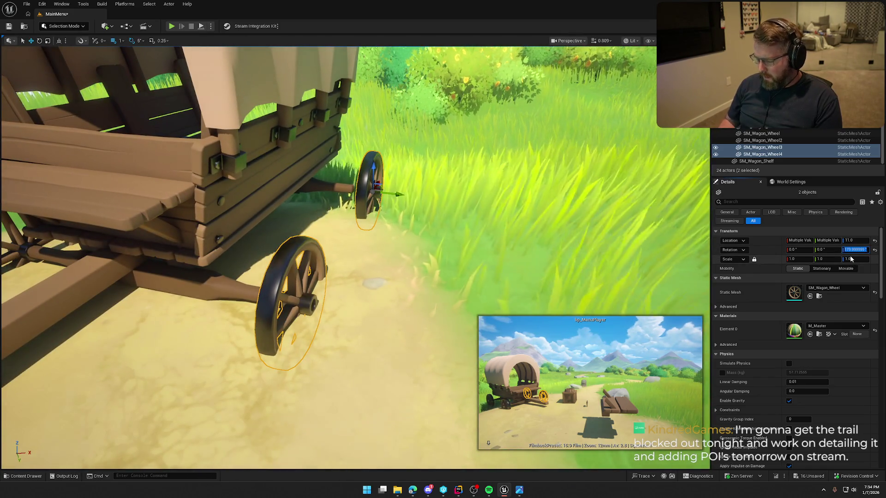
{"action": "type", "text": "0"}
{"action": "key", "text": "Return"}
{"action": "left_click_drag", "start_coordinate": [549, 224], "coordinate": [483, 199]}
{"action": "left_click_drag", "start_coordinate": [378, 207], "coordinate": [346, 209]}
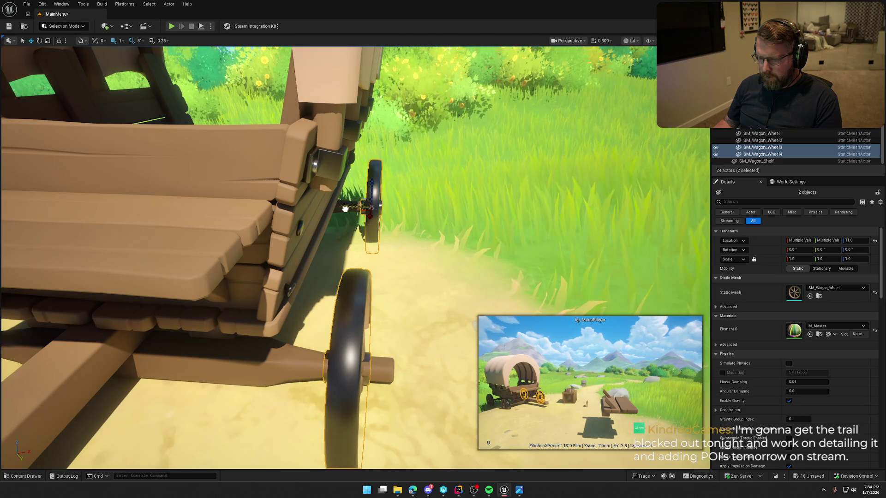
{"action": "mouse_move", "coordinate": [406, 231]}
{"action": "left_mouse_down"}
{"action": "mouse_move", "coordinate": [386, 272]}
{"action": "mouse_move", "coordinate": [321, 253]}
{"action": "mouse_move", "coordinate": [339, 170]}
{"action": "mouse_move", "coordinate": [356, 176]}
{"action": "mouse_move", "coordinate": [295, 186]}
{"action": "mouse_move", "coordinate": [334, 184]}
{"action": "left_mouse_up"}
{"action": "left_click", "coordinate": [442, 240]}
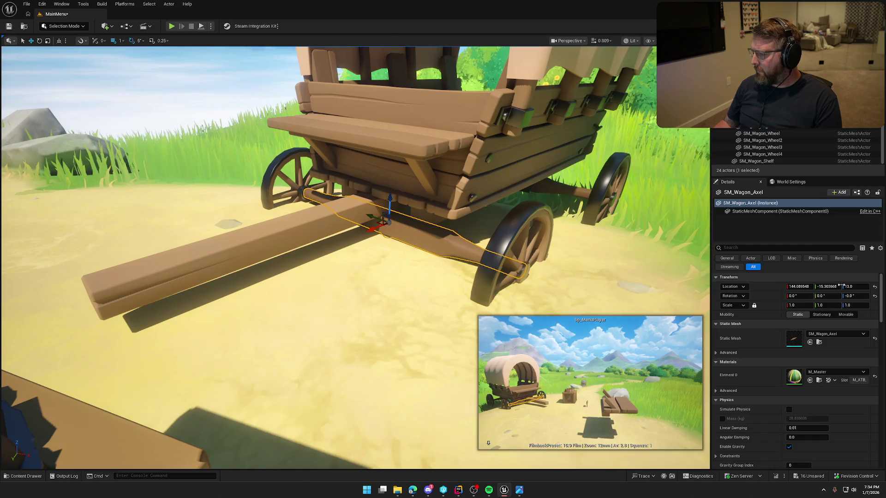
- Reset the axle's Z rotation to 0 and centre it sideways under the wagon
{"action": "left_click", "coordinate": [874, 295]}
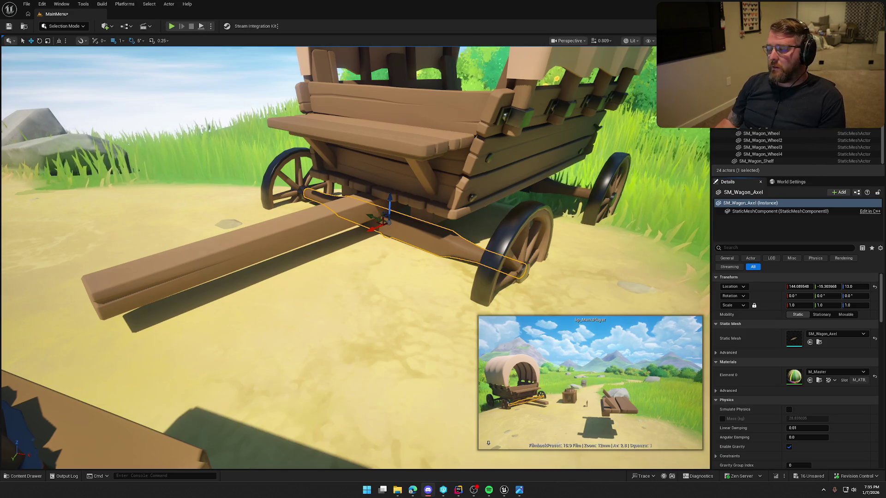
{"action": "mouse_move", "coordinate": [395, 317]}
{"action": "left_mouse_down"}
{"action": "mouse_move", "coordinate": [402, 293]}
{"action": "mouse_move", "coordinate": [404, 309]}
{"action": "left_mouse_up"}
{"action": "left_click_drag", "start_coordinate": [336, 198], "coordinate": [287, 204]}
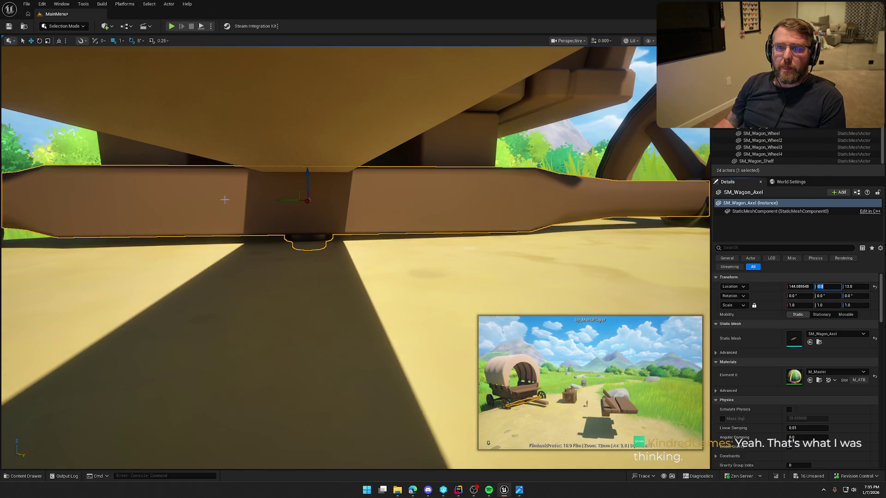
{"action": "mouse_move", "coordinate": [323, 277]}
{"action": "left_mouse_down"}
{"action": "mouse_move", "coordinate": [305, 277]}
{"action": "mouse_move", "coordinate": [337, 137]}
{"action": "left_mouse_up"}
- Nudge the wheel at the axle's end to line up with the axle
{"action": "left_click", "coordinate": [413, 178]}
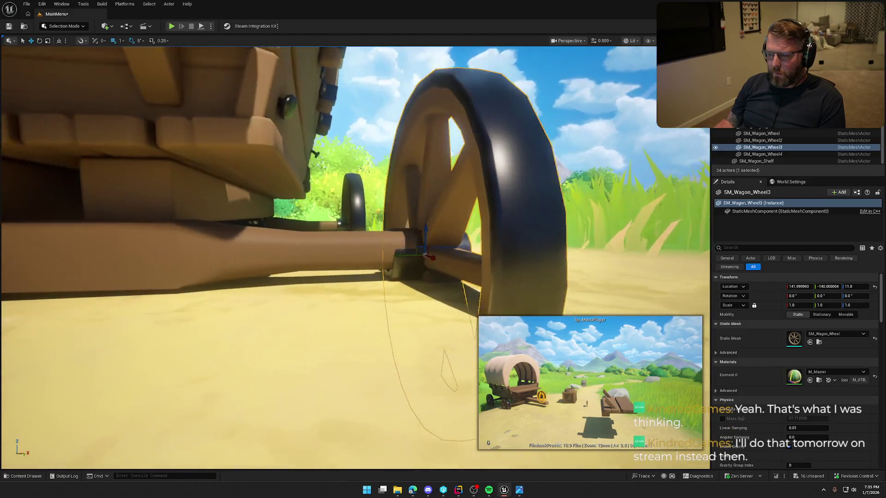
{"action": "key", "text": "f"}
{"action": "mouse_move", "coordinate": [429, 254]}
{"action": "left_mouse_down"}
{"action": "mouse_move", "coordinate": [379, 166]}
{"action": "mouse_move", "coordinate": [372, 234]}
{"action": "mouse_move", "coordinate": [389, 244]}
{"action": "left_mouse_up"}
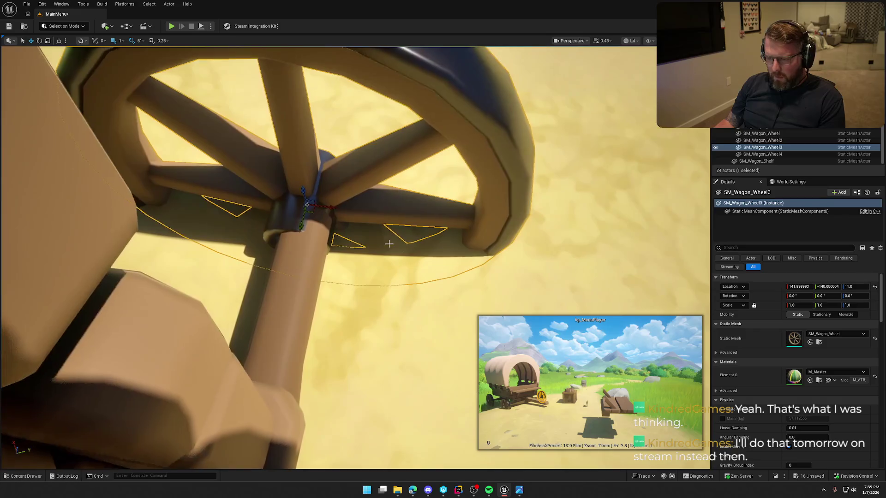
{"action": "mouse_move", "coordinate": [330, 207]}
{"action": "left_mouse_down"}
{"action": "mouse_move", "coordinate": [342, 209]}
{"action": "mouse_move", "coordinate": [334, 197]}
{"action": "mouse_move", "coordinate": [392, 247]}
{"action": "left_mouse_up"}
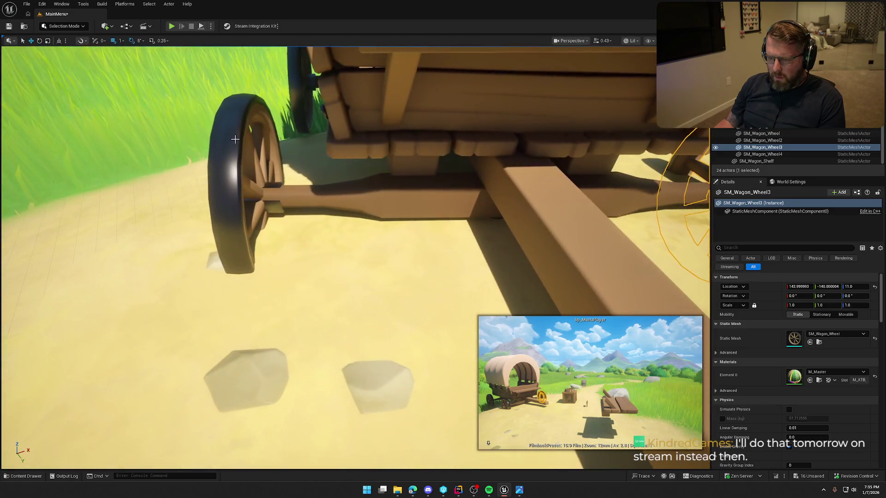
{"action": "left_click", "coordinate": [235, 139]}
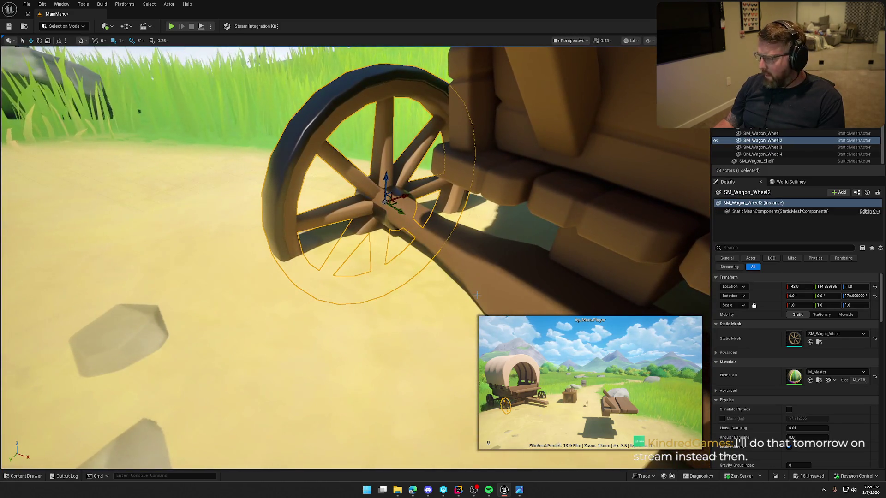
- Set the axle's Location X to 145 and its height to 10
{"action": "left_click", "coordinate": [510, 277]}
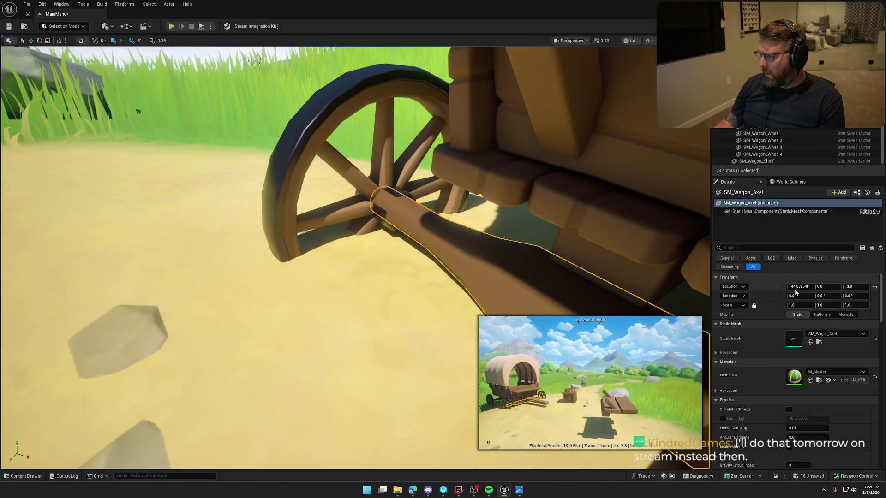
{"action": "type", "text": "45"}
{"action": "key", "text": "Return"}
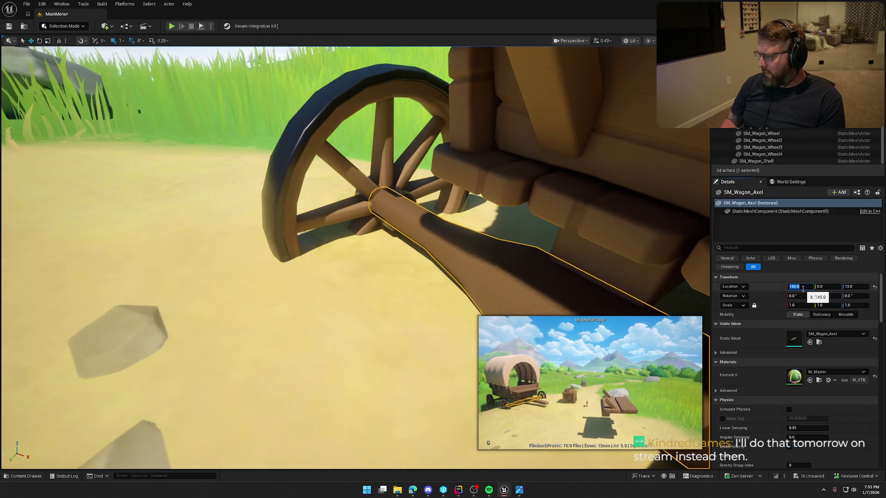
{"action": "left_click_drag", "start_coordinate": [376, 259], "coordinate": [261, 86]}
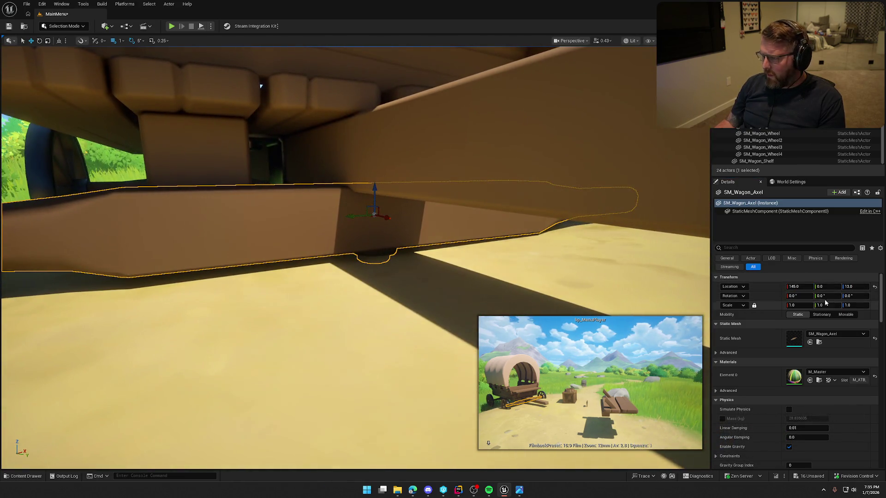
{"action": "left_click_drag", "start_coordinate": [376, 189], "coordinate": [377, 195]}
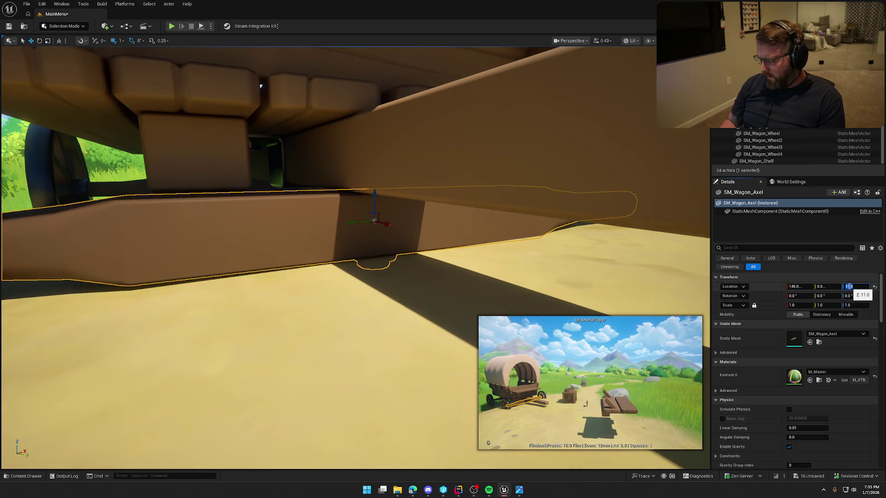
{"action": "type", "text": "10"}
{"action": "key", "text": "Return"}
{"action": "scroll", "coordinate": [291, 257], "scroll_direction": "down", "scroll_amount": 10}
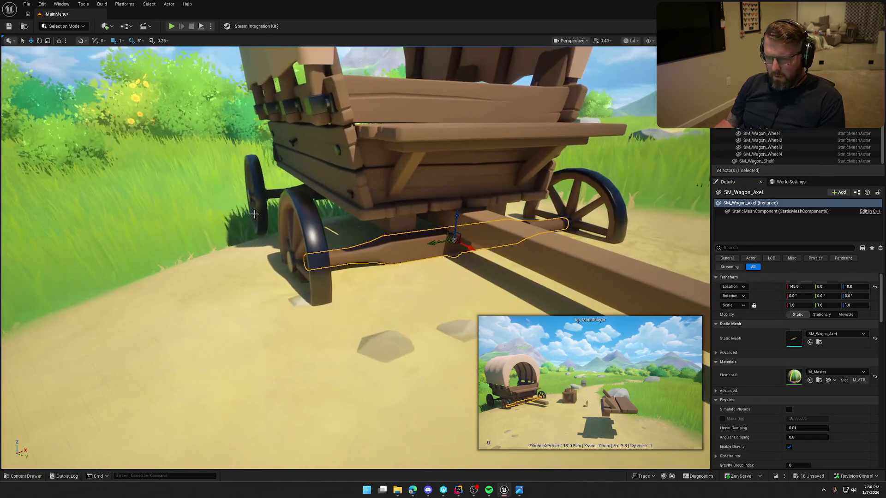
{"action": "scroll", "coordinate": [368, 246], "scroll_direction": "up", "scroll_amount": 10}
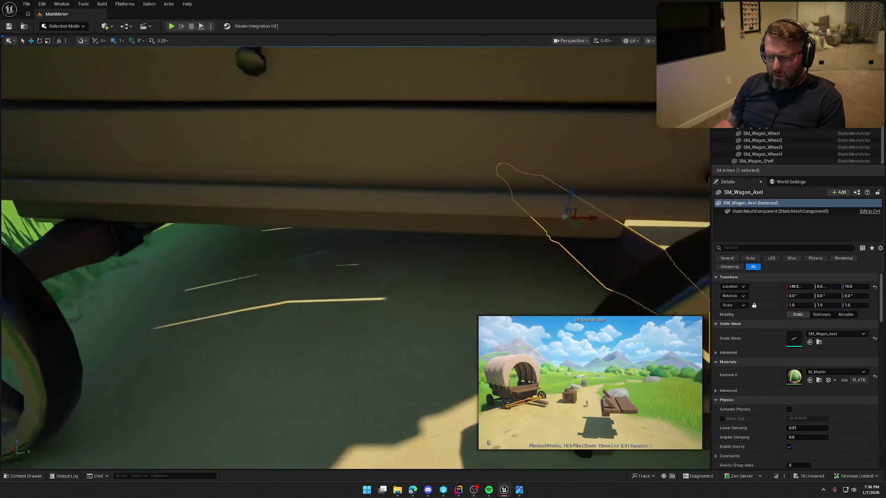
- Try the axle at the other wheel pair, raise it slightly, then return it to X 145
{"action": "mouse_move", "coordinate": [602, 218]}
{"action": "left_mouse_down"}
{"action": "mouse_move", "coordinate": [242, 200]}
{"action": "mouse_move", "coordinate": [191, 207]}
{"action": "left_mouse_up"}
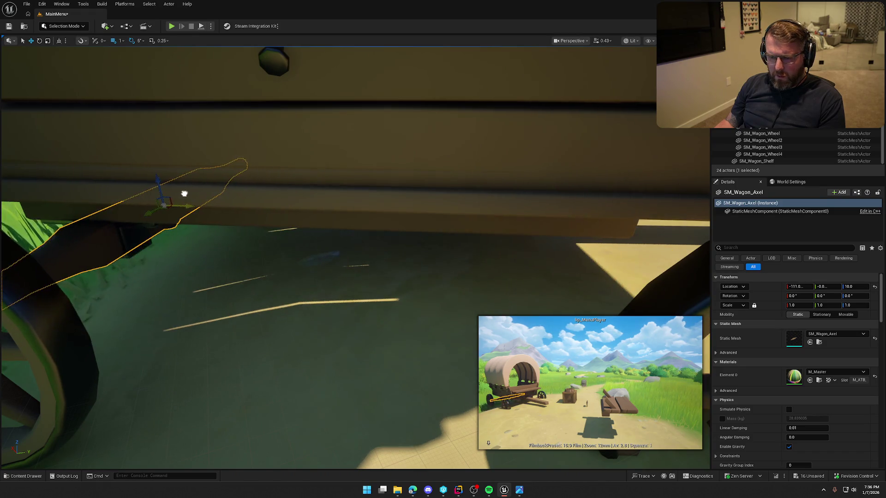
{"action": "mouse_move", "coordinate": [355, 257]}
{"action": "left_mouse_down"}
{"action": "mouse_move", "coordinate": [355, 295]}
{"action": "mouse_move", "coordinate": [415, 295]}
{"action": "left_mouse_up"}
{"action": "mouse_move", "coordinate": [355, 296]}
{"action": "left_mouse_down"}
{"action": "mouse_move", "coordinate": [378, 295]}
{"action": "mouse_move", "coordinate": [378, 203]}
{"action": "mouse_move", "coordinate": [396, 212]}
{"action": "mouse_move", "coordinate": [378, 231]}
{"action": "mouse_move", "coordinate": [397, 221]}
{"action": "mouse_move", "coordinate": [378, 217]}
{"action": "mouse_move", "coordinate": [339, 135]}
{"action": "left_mouse_up"}
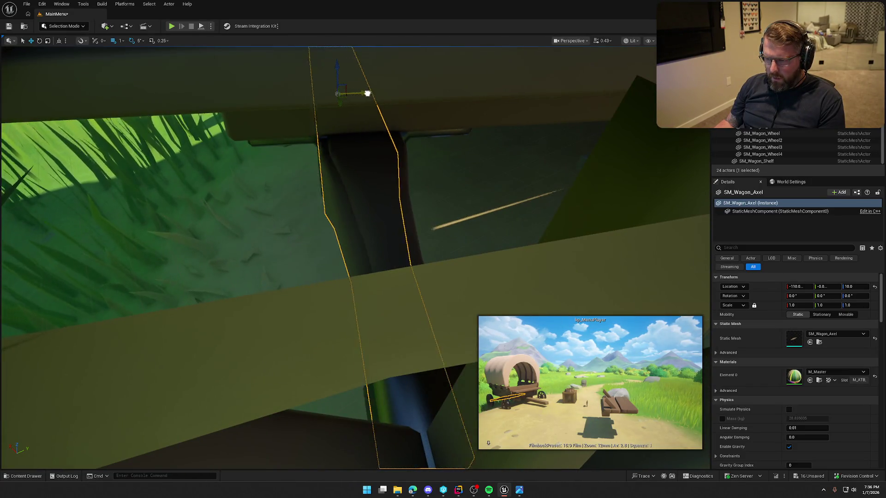
{"action": "key", "text": "w"}
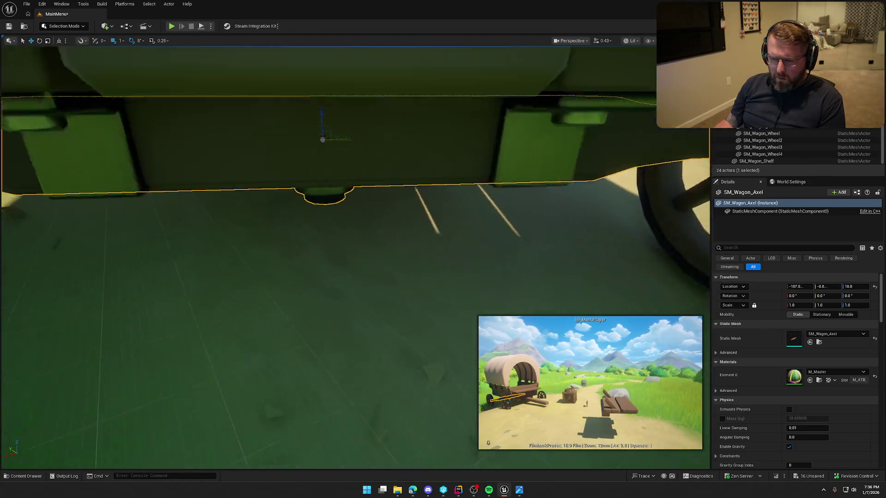
{"action": "mouse_move", "coordinate": [340, 121]}
{"action": "left_mouse_down"}
{"action": "mouse_move", "coordinate": [340, 138]}
{"action": "mouse_move", "coordinate": [341, 113]}
{"action": "mouse_move", "coordinate": [341, 121]}
{"action": "left_mouse_up"}
{"action": "left_click_drag", "start_coordinate": [331, 92], "coordinate": [335, 85]}
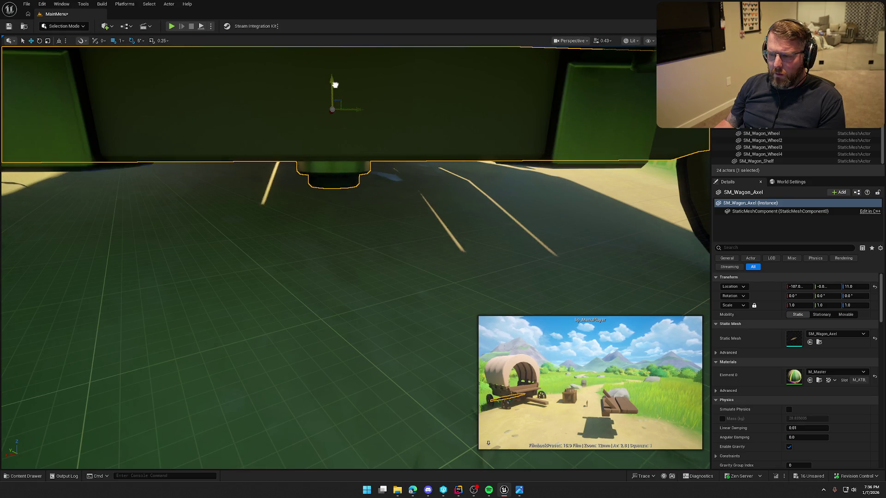
{"action": "scroll", "coordinate": [276, 227], "scroll_direction": "down", "scroll_amount": 10}
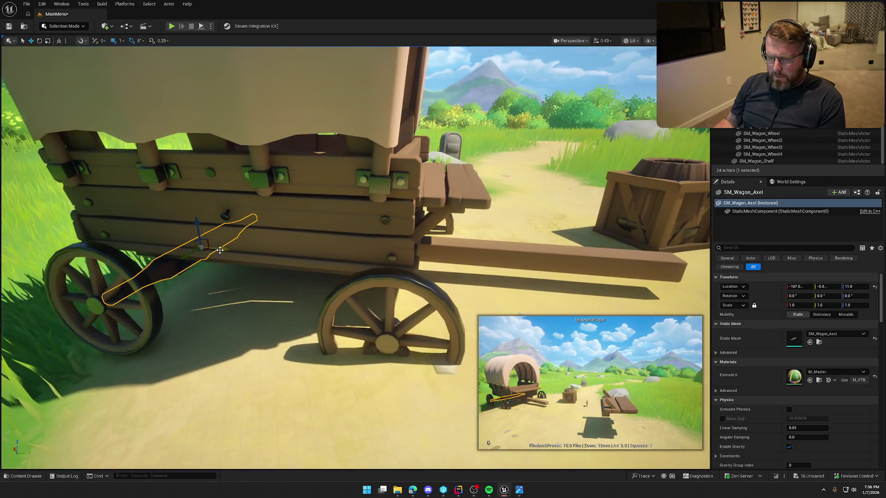
{"action": "left_click_drag", "start_coordinate": [220, 251], "coordinate": [422, 268]}
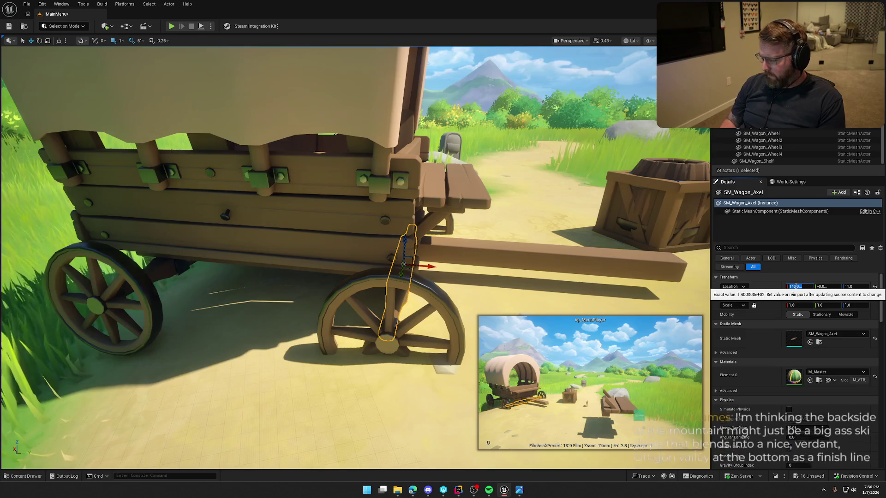
{"action": "left_click_drag", "start_coordinate": [795, 286], "coordinate": [796, 287]}
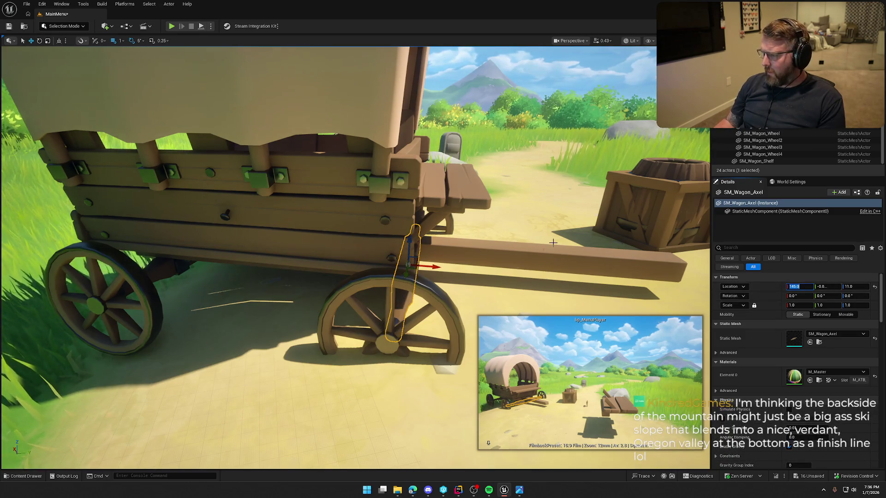
- Check how a wagon wheel sits on its axle hub
{"action": "left_click", "coordinate": [445, 299]}
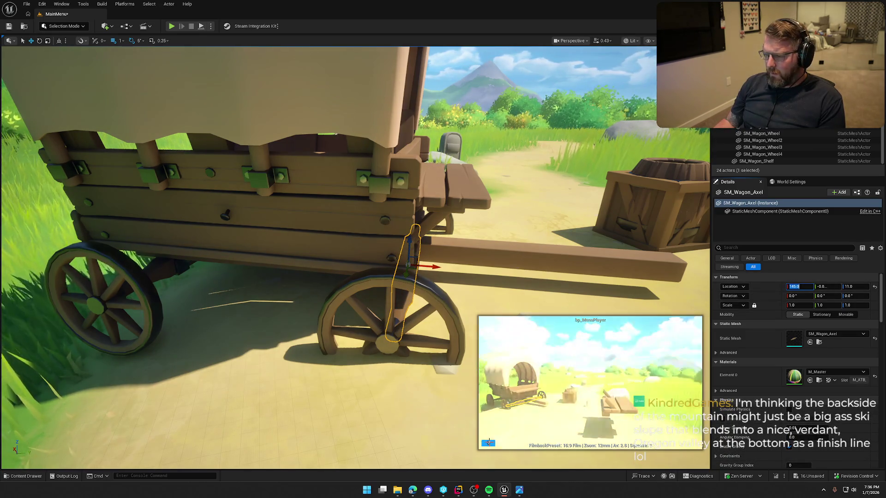
{"action": "key", "text": "f"}
{"action": "mouse_move", "coordinate": [408, 242]}
{"action": "left_mouse_down"}
{"action": "mouse_move", "coordinate": [379, 258]}
{"action": "mouse_move", "coordinate": [331, 226]}
{"action": "mouse_move", "coordinate": [439, 222]}
{"action": "mouse_move", "coordinate": [417, 224]}
{"action": "left_mouse_up"}
{"action": "mouse_move", "coordinate": [475, 264]}
{"action": "left_mouse_down"}
{"action": "mouse_move", "coordinate": [574, 259]}
{"action": "mouse_move", "coordinate": [565, 260]}
{"action": "left_mouse_up"}
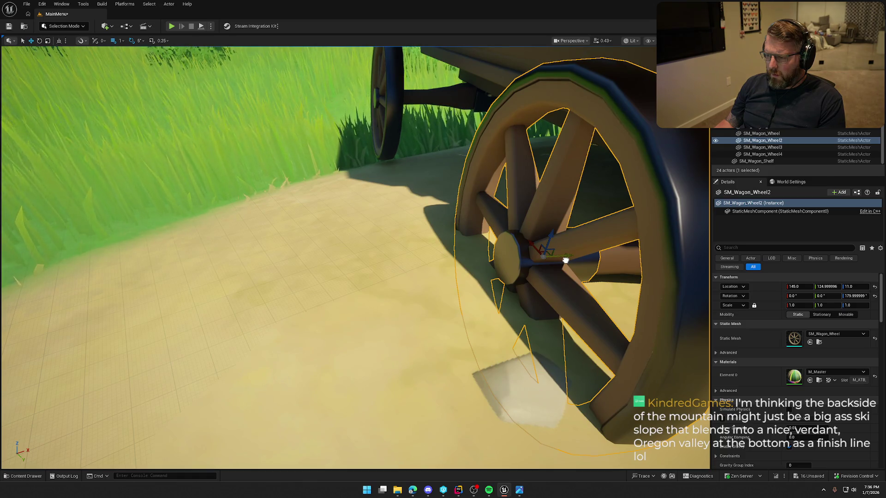
- Set SM_Wagon_Wheel3's Location Y to -125
{"action": "left_click", "coordinate": [834, 287]}
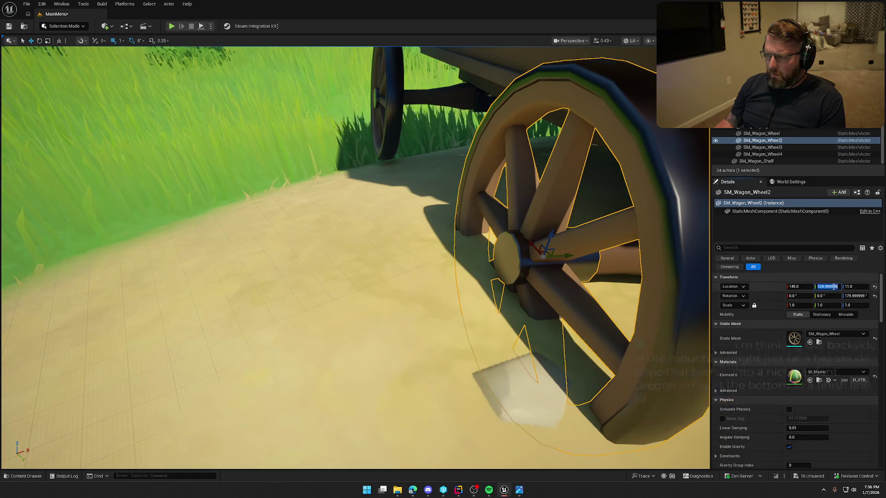
{"action": "type", "text": "125"}
{"action": "mouse_move", "coordinate": [445, 252]}
{"action": "left_mouse_down"}
{"action": "mouse_move", "coordinate": [483, 282]}
{"action": "mouse_move", "coordinate": [655, 296]}
{"action": "left_mouse_up"}
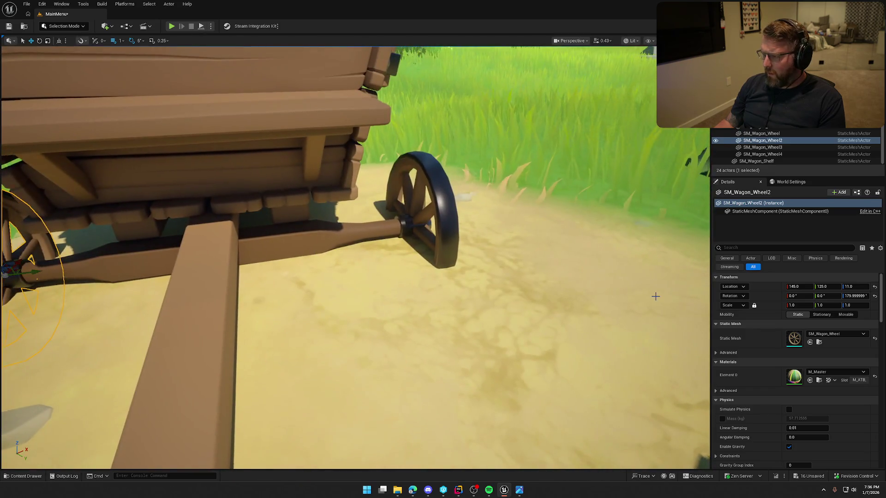
{"action": "left_click", "coordinate": [444, 193]}
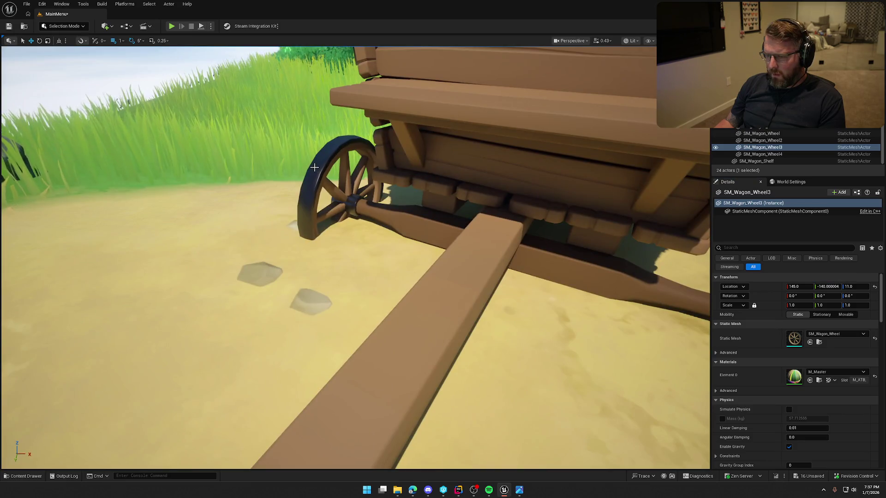
{"action": "left_click", "coordinate": [383, 196]}
{"action": "left_click_drag", "start_coordinate": [383, 197], "coordinate": [435, 209]}
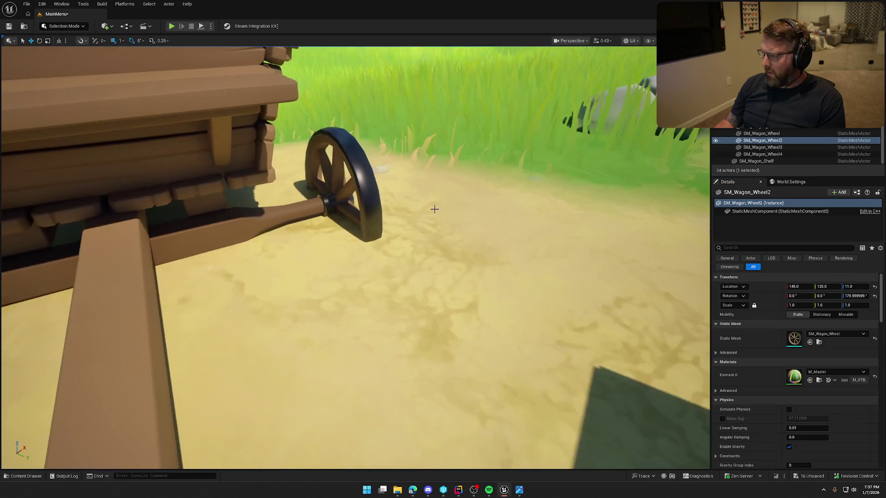
{"action": "left_click", "coordinate": [365, 165]}
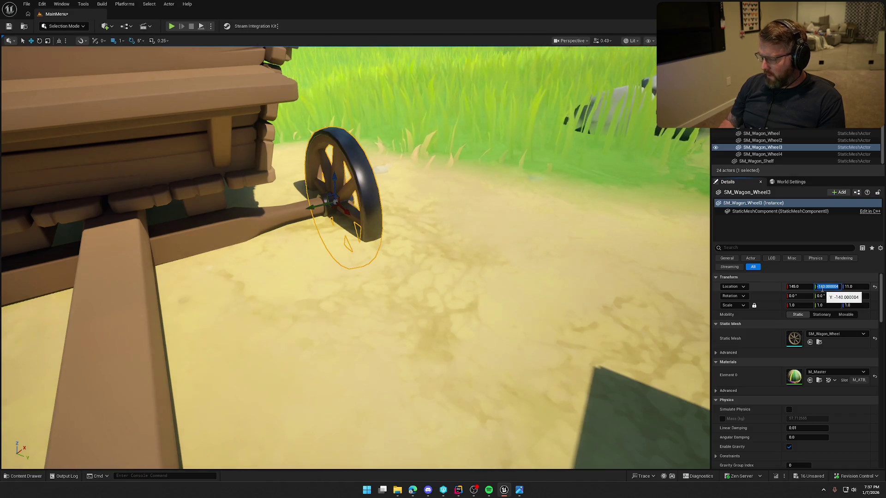
{"action": "type", "text": "25"}
{"action": "key", "text": "Return"}
- Inspect the remaining wheels against the axle ends from behind and the side
{"action": "mouse_move", "coordinate": [508, 208]}
{"action": "left_mouse_down"}
{"action": "mouse_move", "coordinate": [415, 217]}
{"action": "mouse_move", "coordinate": [405, 196]}
{"action": "left_mouse_up"}
{"action": "left_click", "coordinate": [405, 193]}
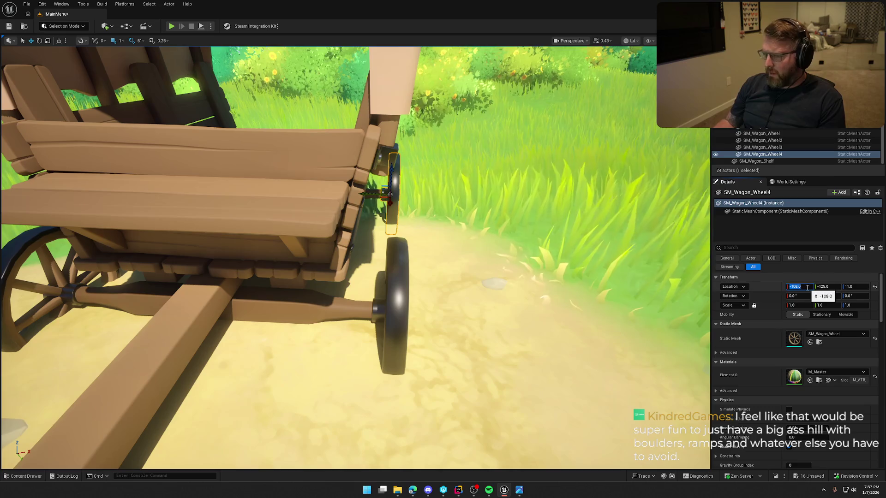
{"action": "mouse_move", "coordinate": [389, 194]}
{"action": "left_mouse_down"}
{"action": "mouse_move", "coordinate": [373, 198]}
{"action": "mouse_move", "coordinate": [364, 175]}
{"action": "mouse_move", "coordinate": [332, 203]}
{"action": "mouse_move", "coordinate": [415, 211]}
{"action": "left_mouse_up"}
{"action": "left_click", "coordinate": [391, 228]}
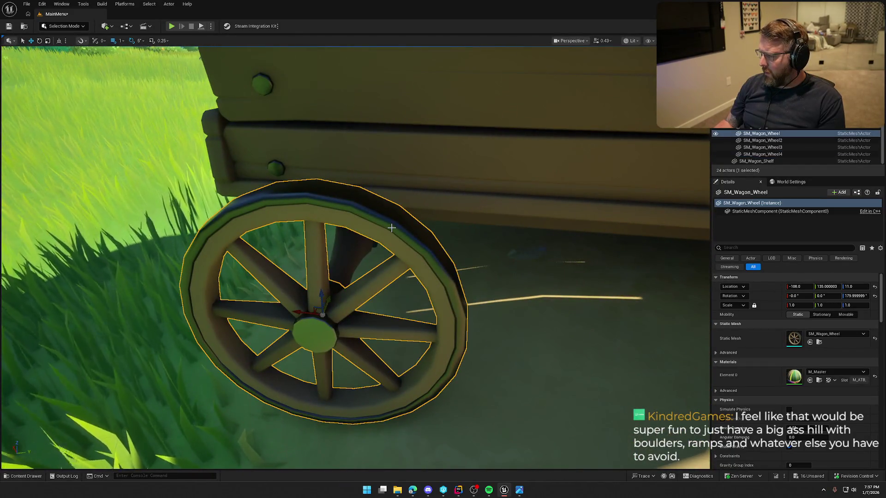
{"action": "mouse_move", "coordinate": [538, 277]}
{"action": "left_mouse_down"}
{"action": "mouse_move", "coordinate": [416, 286]}
{"action": "mouse_move", "coordinate": [411, 232]}
{"action": "mouse_move", "coordinate": [323, 240]}
{"action": "left_mouse_up"}
{"action": "left_click", "coordinate": [439, 270]}
{"action": "left_click_drag", "start_coordinate": [248, 264], "coordinate": [185, 265]}
- Set SM_Wagon_Wheel's Location Y to 125 and zoom out on the assembled wagon
{"action": "left_click", "coordinate": [301, 265]}
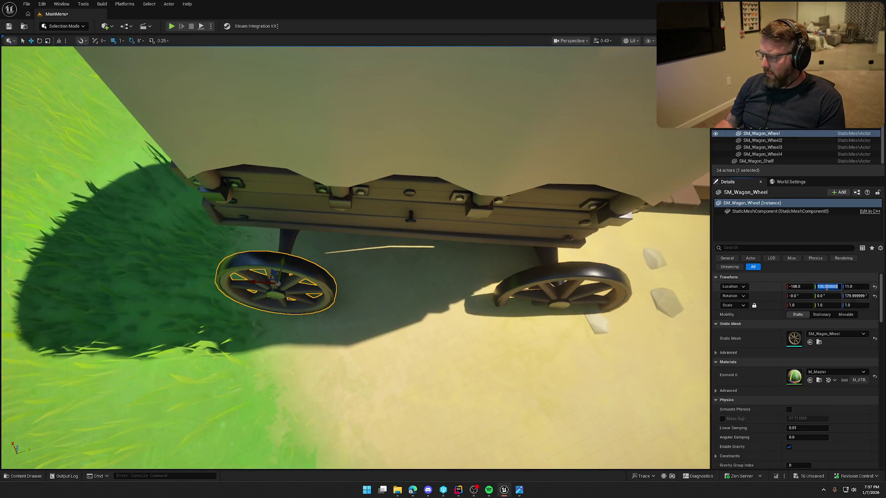
{"action": "type", "text": "125"}
{"action": "key", "text": "Return"}
{"action": "scroll", "coordinate": [298, 280], "scroll_direction": "down", "scroll_amount": 10}
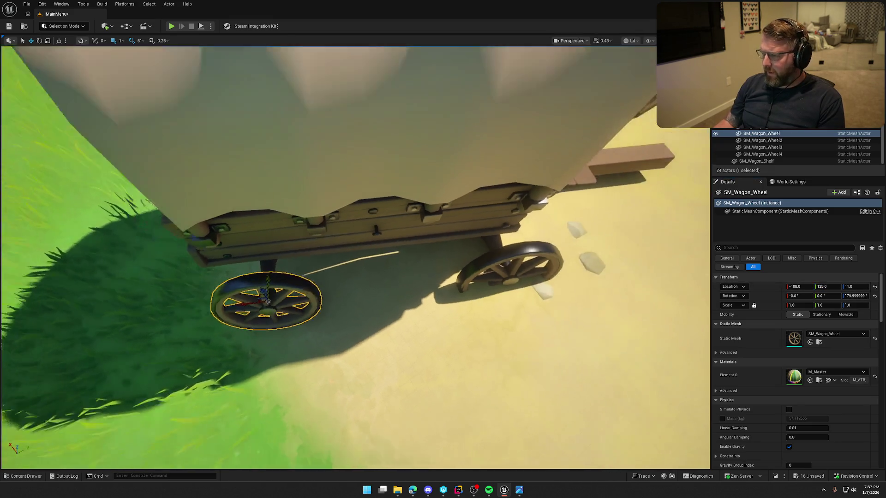
{"action": "key", "text": "Escape"}
{"action": "scroll", "coordinate": [407, 320], "scroll_direction": "down", "scroll_amount": 3}
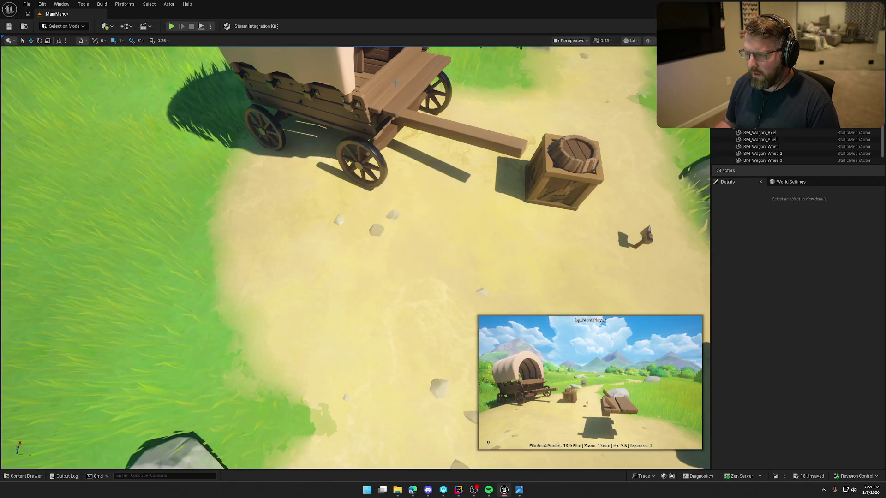
- Rotate the wagon hull level and snap it down onto the terrain
{"action": "key", "text": "e"}
{"action": "left_click_drag", "start_coordinate": [332, 73], "coordinate": [240, 77]}
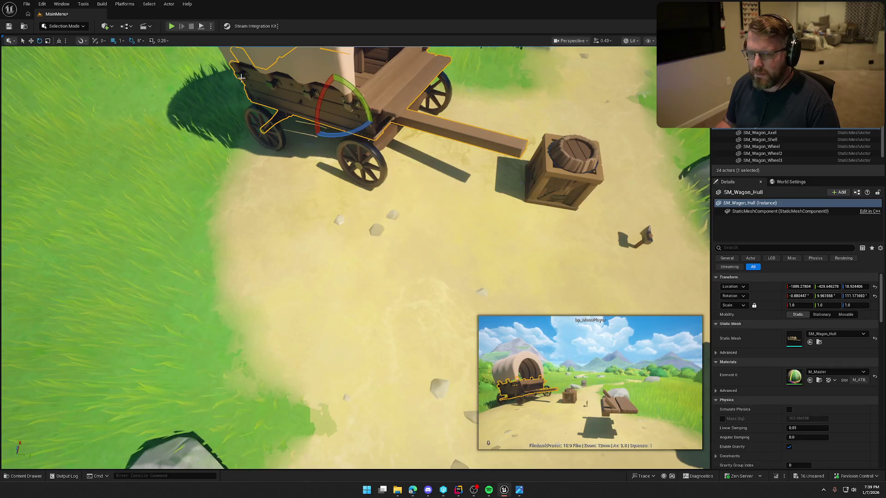
{"action": "mouse_move", "coordinate": [317, 103]}
{"action": "left_mouse_down"}
{"action": "mouse_move", "coordinate": [372, 124]}
{"action": "mouse_move", "coordinate": [336, 91]}
{"action": "left_mouse_up"}
{"action": "key", "text": "w"}
{"action": "key", "text": "Escape"}
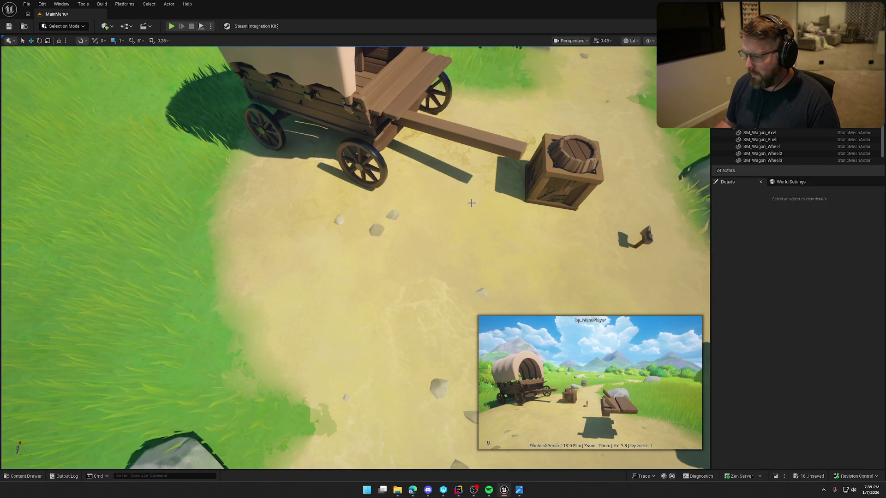
{"action": "scroll", "coordinate": [355, 258], "scroll_direction": "down", "scroll_amount": 10}
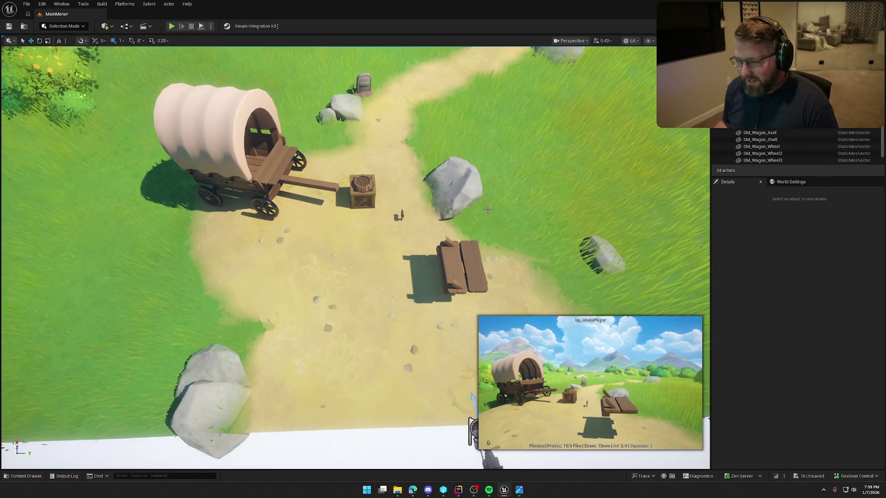
- Turn SM_Wagon_Shelf along the wagon, parent it to the wagon, and reset its location and rotation
{"action": "left_click", "coordinate": [465, 270]}
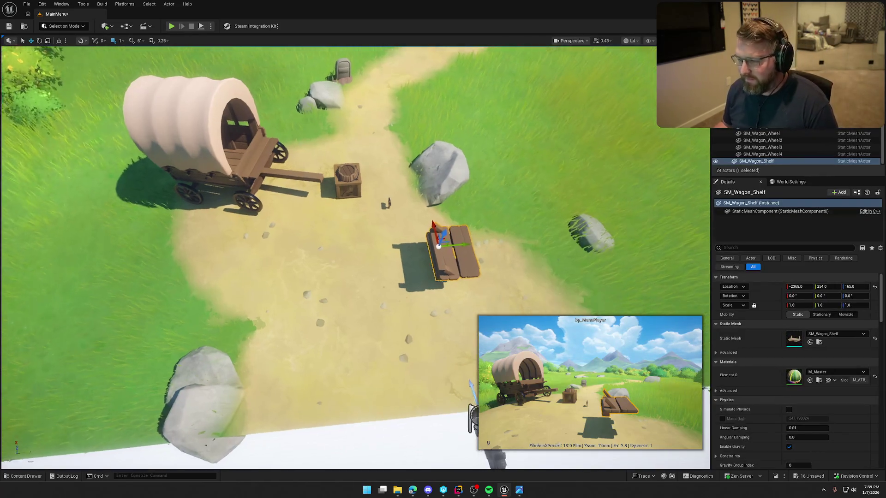
{"action": "key", "text": "e"}
{"action": "left_click_drag", "start_coordinate": [433, 202], "coordinate": [480, 244]}
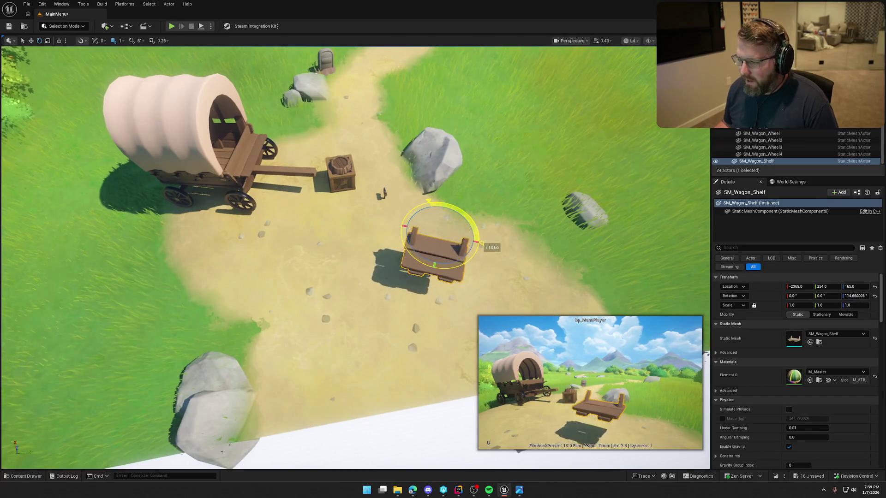
{"action": "key", "text": "w"}
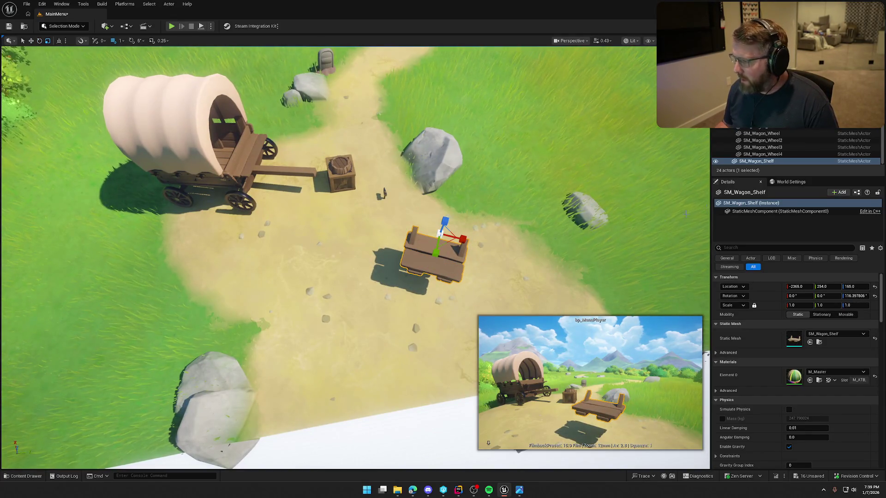
{"action": "left_click_drag", "start_coordinate": [761, 161], "coordinate": [761, 113]}
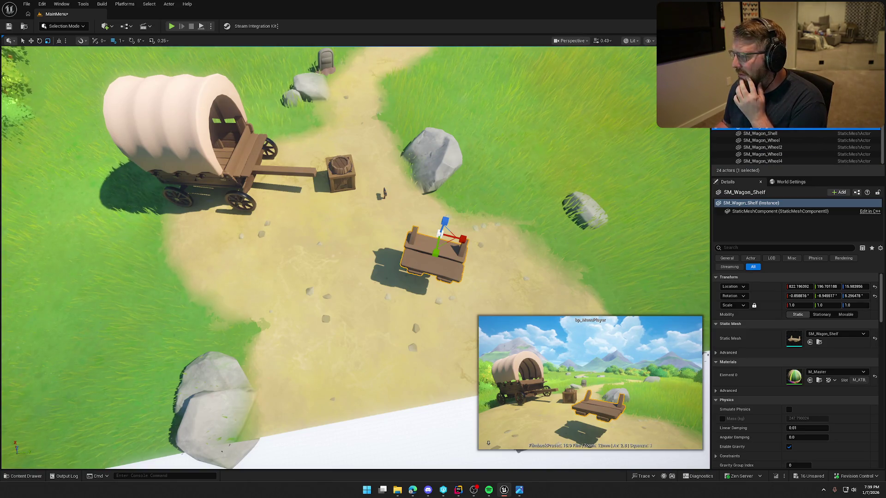
{"action": "left_click", "coordinate": [875, 287]}
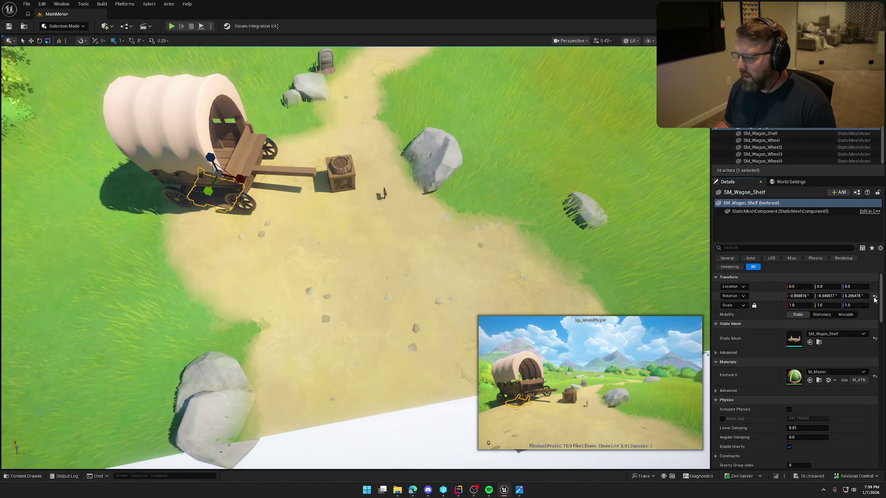
{"action": "left_click", "coordinate": [875, 296]}
{"action": "key", "text": "f"}
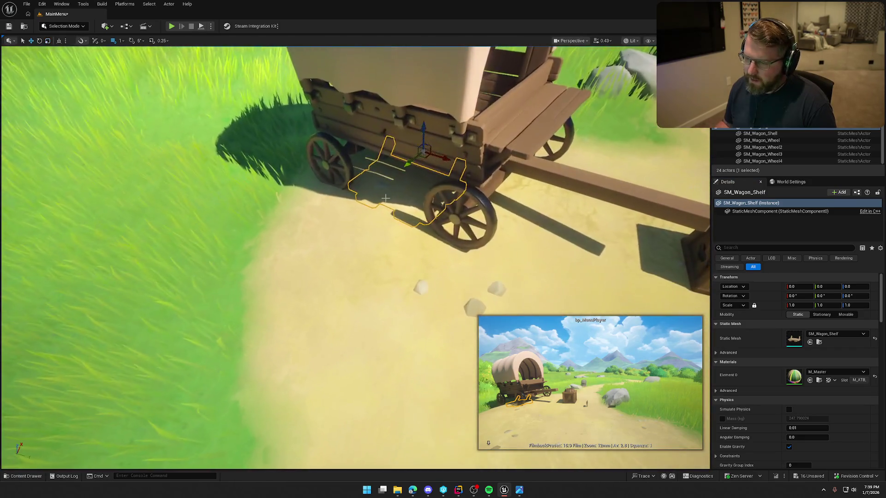
- Move the shelf out onto the wagon's side at about 18, 102, 94
{"action": "mouse_move", "coordinate": [407, 163]}
{"action": "left_mouse_down"}
{"action": "mouse_move", "coordinate": [376, 189]}
{"action": "mouse_move", "coordinate": [390, 115]}
{"action": "left_mouse_up"}
{"action": "key", "text": "f"}
{"action": "mouse_move", "coordinate": [422, 151]}
{"action": "left_mouse_down", "text": "alt"}
{"action": "mouse_move", "coordinate": [357, 199]}
{"action": "mouse_move", "coordinate": [350, 195]}
{"action": "mouse_move", "coordinate": [365, 194]}
{"action": "mouse_move", "coordinate": [359, 160]}
{"action": "left_mouse_up", "text": "alt"}
{"action": "key", "text": "f"}
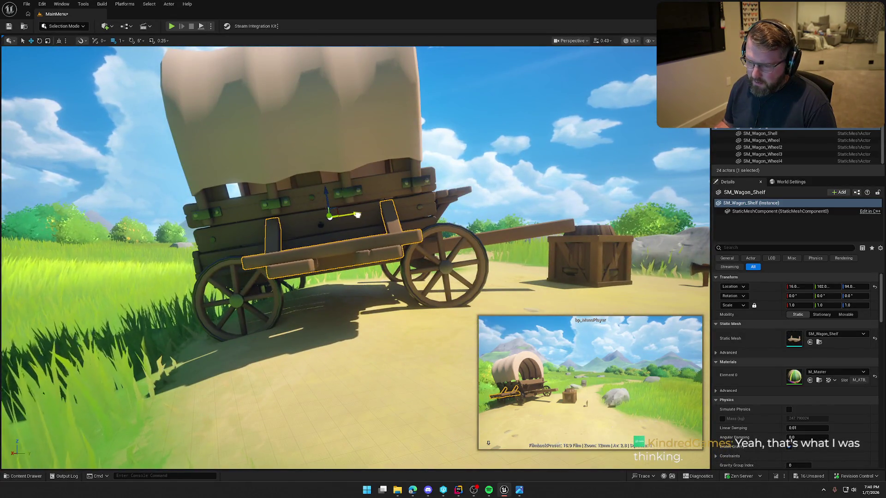
{"action": "left_click_drag", "start_coordinate": [359, 215], "coordinate": [501, 301], "text": "alt"}
{"action": "key", "text": "Escape"}
{"action": "scroll", "coordinate": [390, 261], "scroll_direction": "up", "scroll_amount": 5}
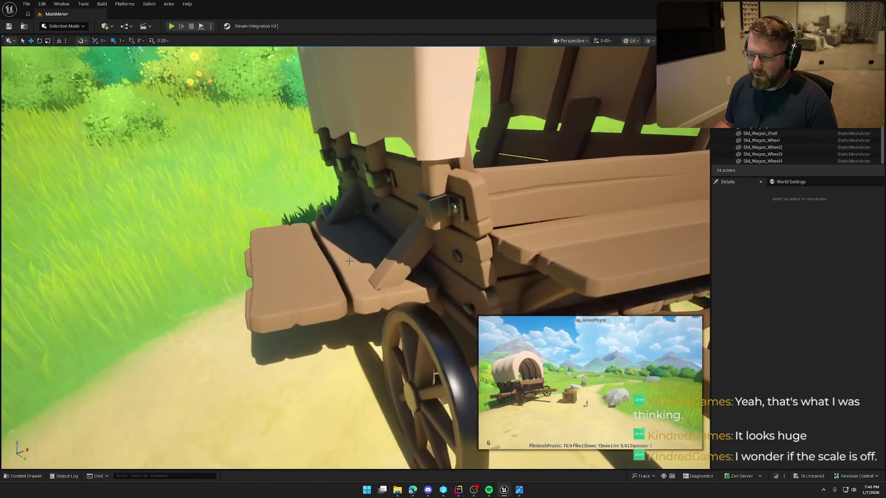
- Set the wagon shelf's Scale Y to 0.6
{"action": "left_click", "coordinate": [390, 262]}
{"action": "left_click_drag", "start_coordinate": [390, 262], "coordinate": [444, 251], "text": "alt"}
{"action": "key", "text": "e"}
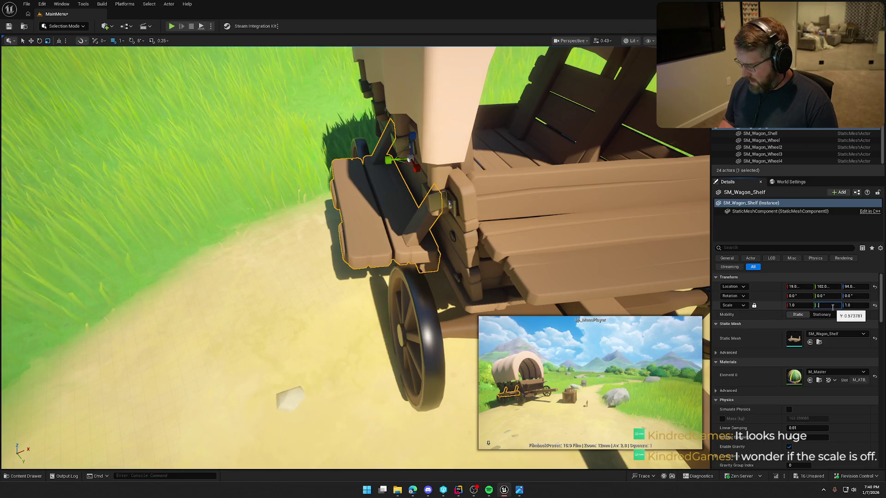
{"action": "type", "text": "0.6"}
{"action": "key", "text": "Return"}
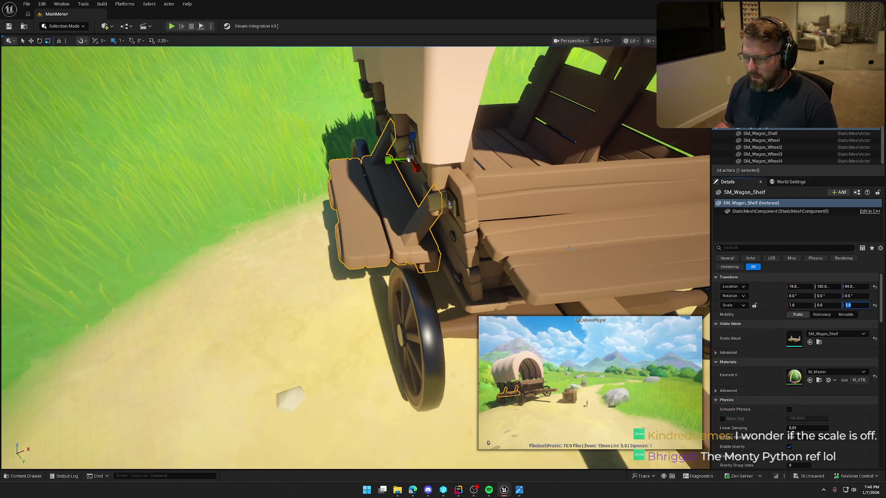
- Tilt the shelf a few degrees toward the wagon side
{"action": "left_click_drag", "start_coordinate": [513, 245], "coordinate": [466, 242]}
{"action": "key", "text": "e"}
{"action": "left_click_drag", "start_coordinate": [409, 157], "coordinate": [411, 135]}
{"action": "key", "text": "f"}
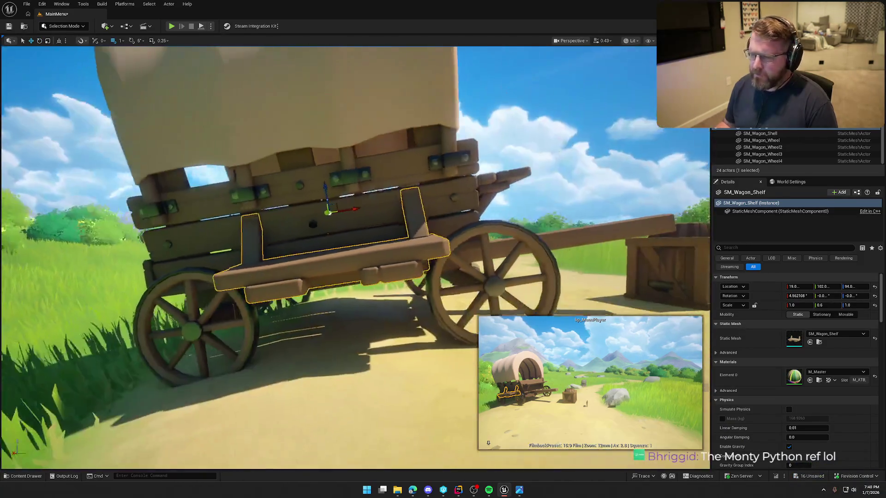
{"action": "key", "text": "w"}
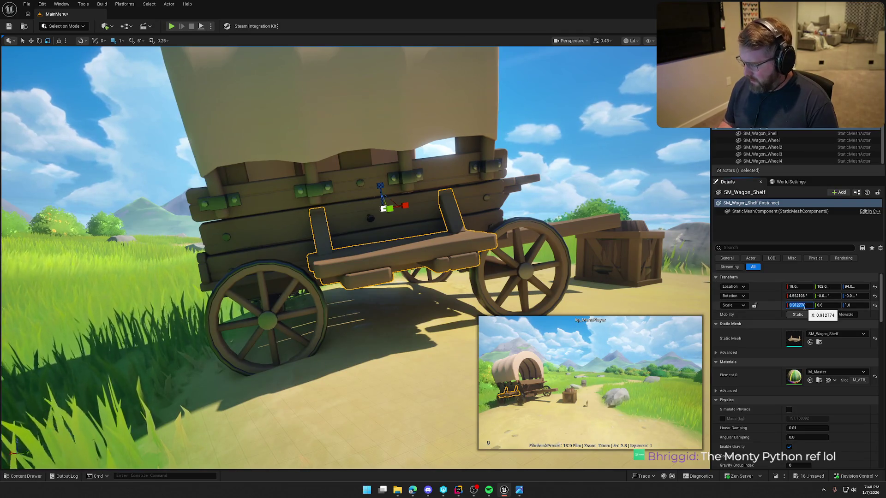
- Set the shelf's Scale X to 0.9 and fine-tune its tilt to about 4.56, -0.33, -0.03
{"action": "type", "text": ".9"}
{"action": "key", "text": "Return"}
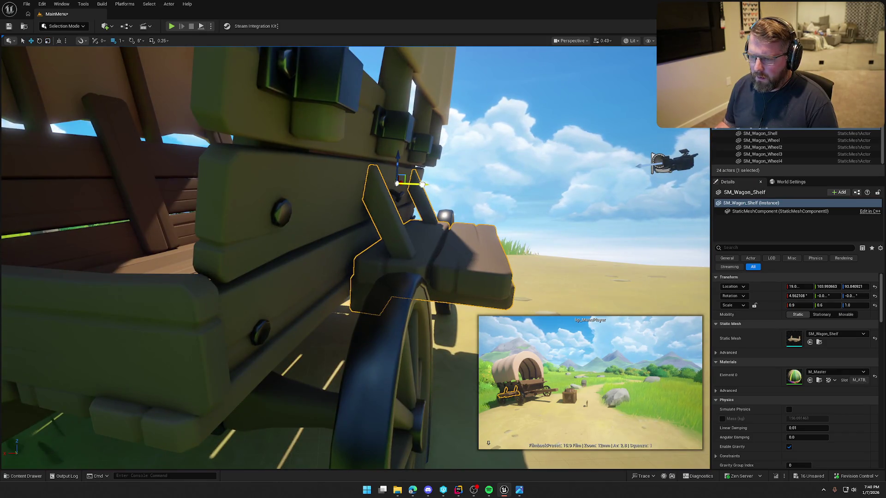
{"action": "key", "text": "Escape"}
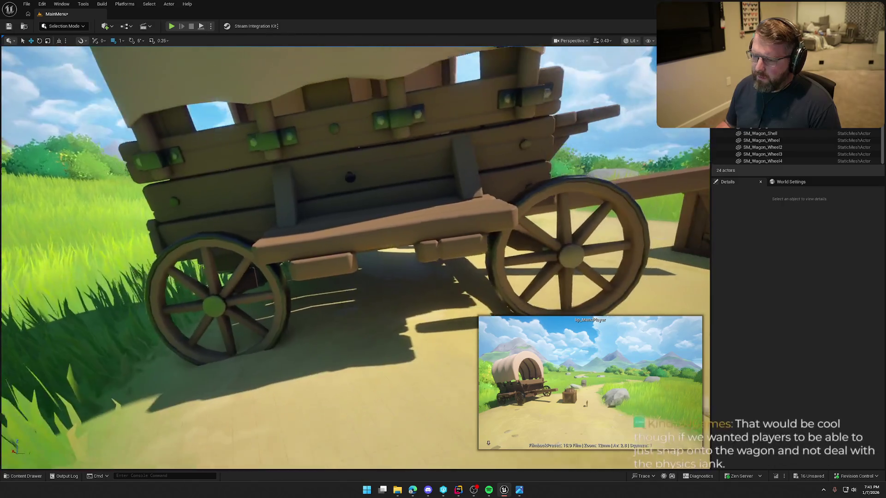
{"action": "left_click", "coordinate": [439, 203]}
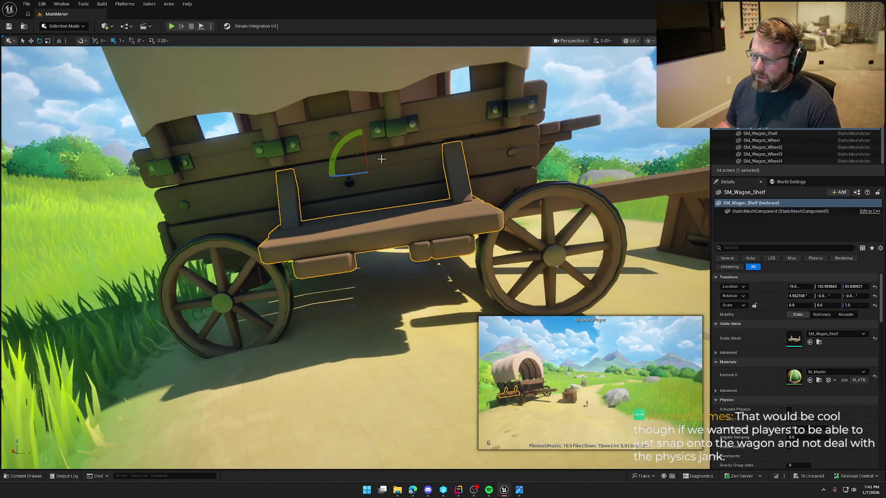
{"action": "left_click_drag", "start_coordinate": [344, 139], "coordinate": [344, 139]}
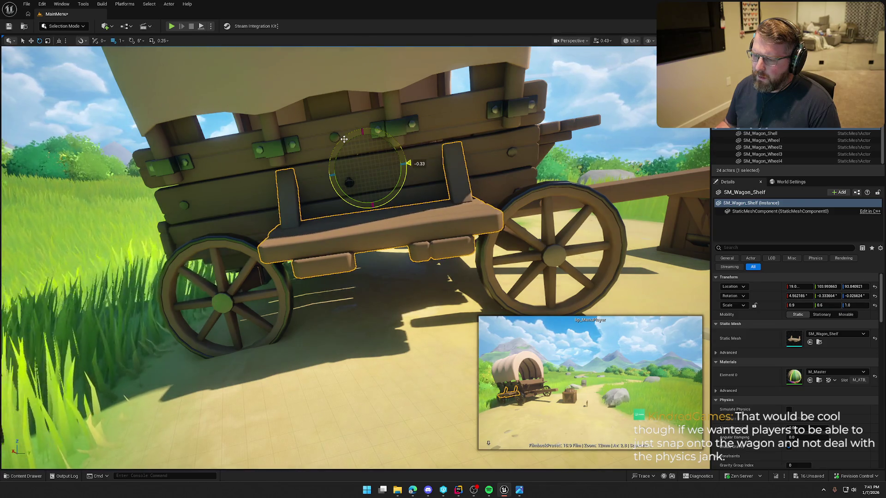
{"action": "key", "text": "Escape"}
{"action": "scroll", "coordinate": [482, 193], "scroll_direction": "down", "scroll_amount": 6}
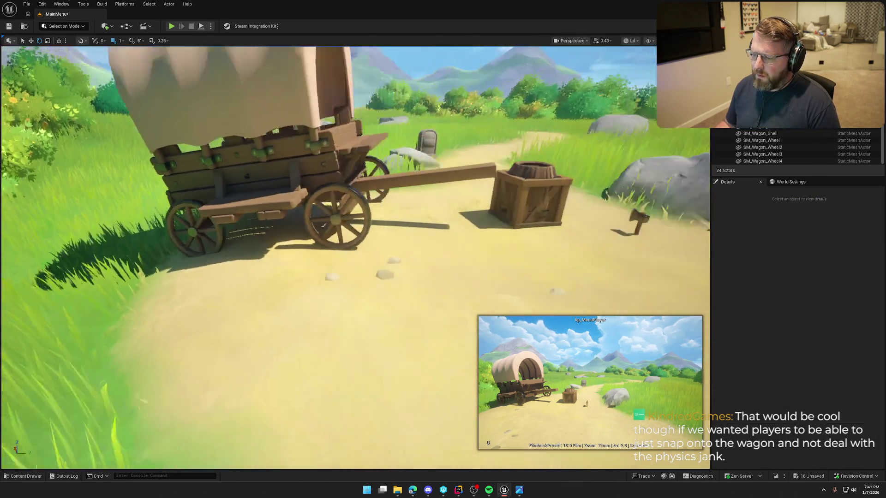
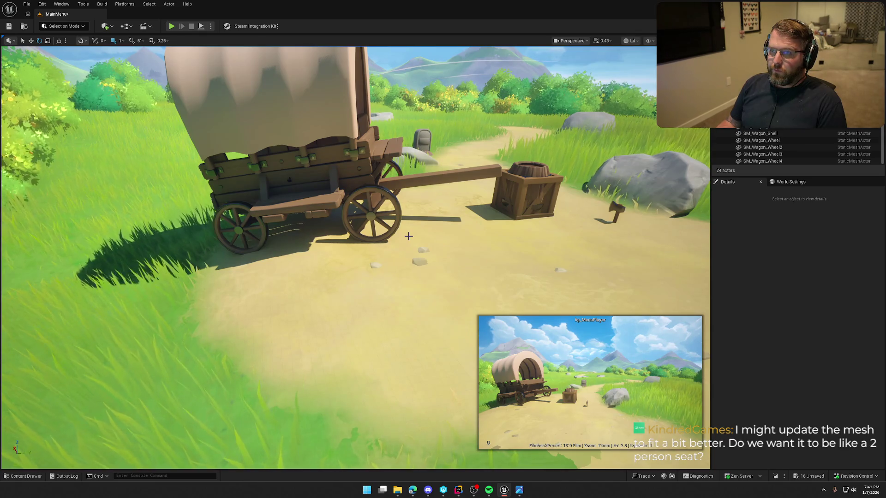
- Raise SM_Wagon_Hull slightly to about Location Z 27.8 so the bed sits higher
{"action": "left_click_drag", "start_coordinate": [409, 237], "coordinate": [359, 179]}
{"action": "mouse_move", "coordinate": [382, 290]}
{"action": "left_mouse_down"}
{"action": "mouse_move", "coordinate": [360, 284]}
{"action": "mouse_move", "coordinate": [381, 289]}
{"action": "left_mouse_up"}
{"action": "left_click", "coordinate": [429, 167]}
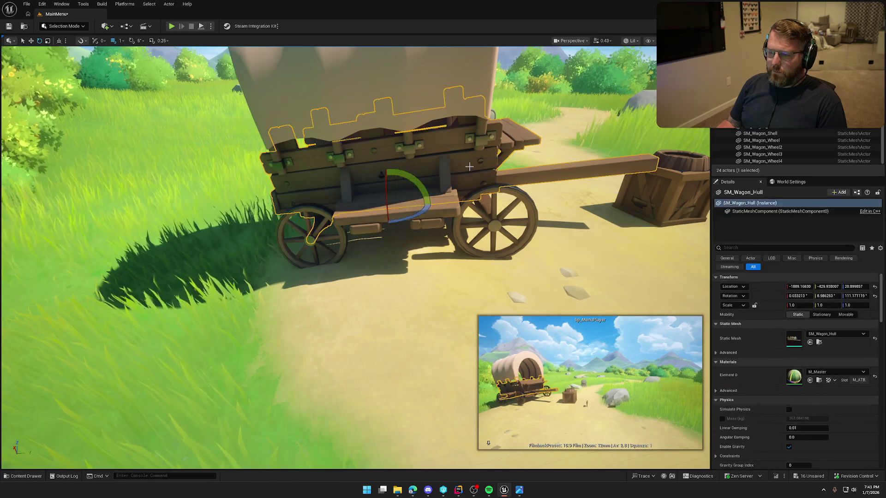
{"action": "left_click_drag", "start_coordinate": [388, 185], "coordinate": [418, 183]}
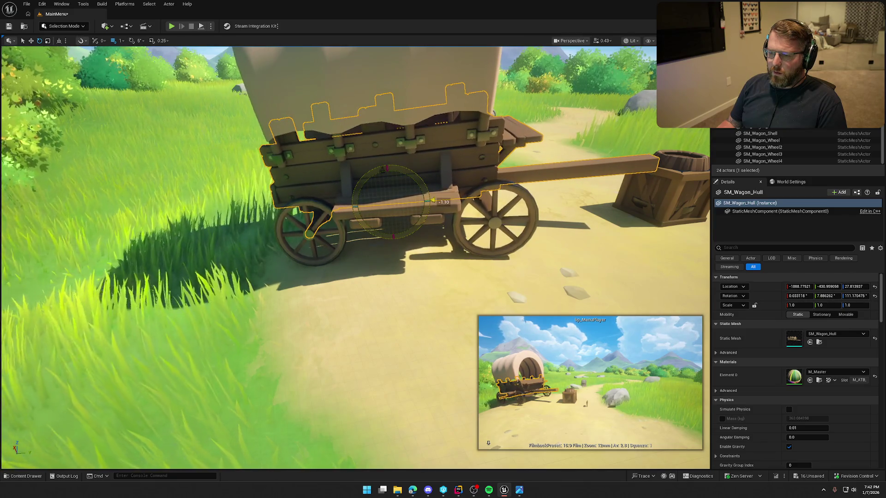
{"action": "left_click", "coordinate": [464, 233]}
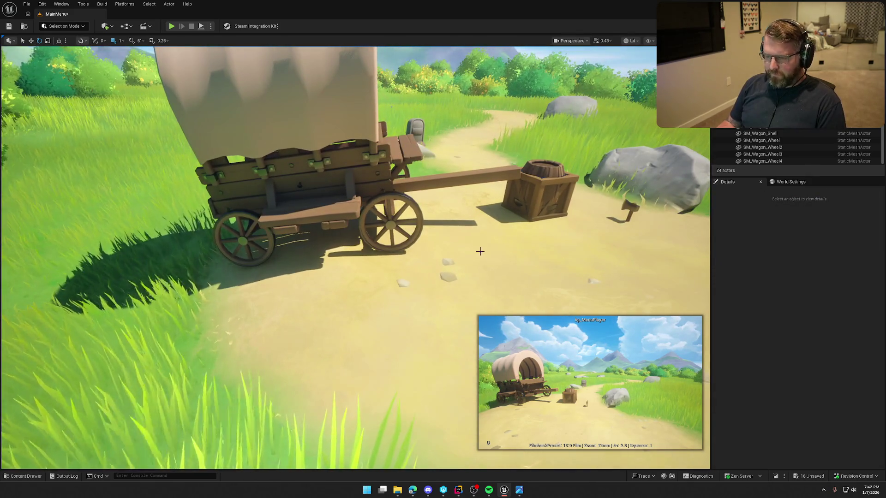
- Orbit the view under and around the wagon to check the raised bed
{"action": "left_click_drag", "start_coordinate": [464, 233], "coordinate": [414, 234]}
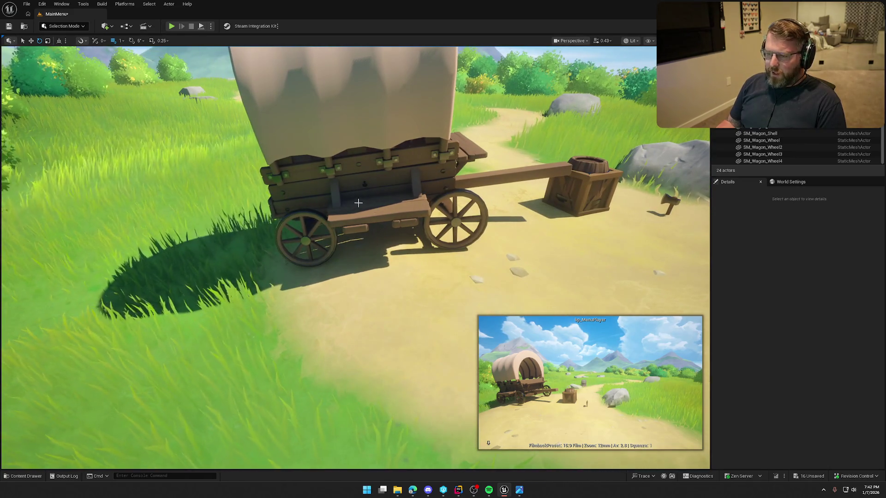
{"action": "key", "text": "w"}
{"action": "left_click_drag", "start_coordinate": [396, 196], "coordinate": [395, 157]}
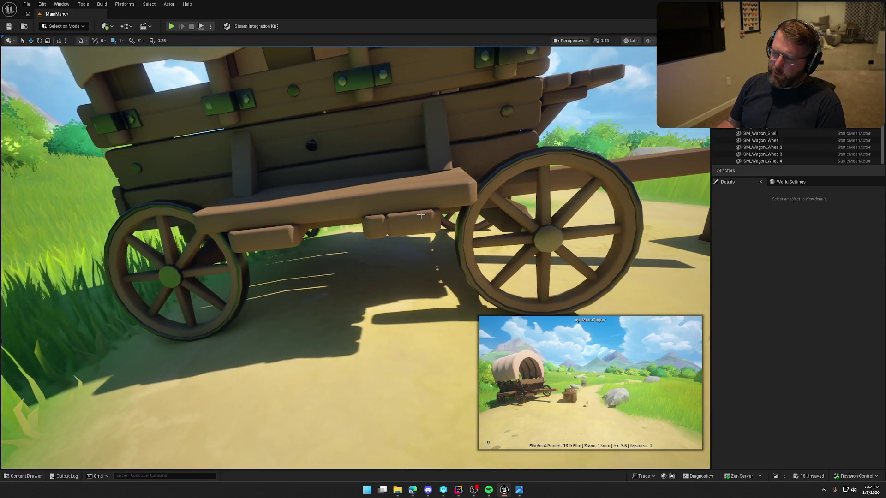
{"action": "mouse_move", "coordinate": [392, 202]}
{"action": "left_mouse_down"}
{"action": "mouse_move", "coordinate": [390, 224]}
{"action": "mouse_move", "coordinate": [343, 224]}
{"action": "mouse_move", "coordinate": [474, 221]}
{"action": "left_mouse_up"}
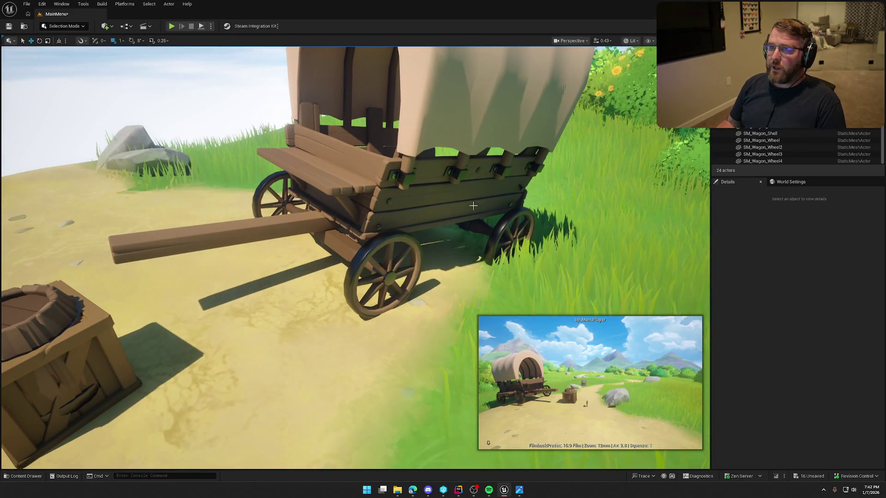
{"action": "mouse_move", "coordinate": [454, 203]}
{"action": "left_mouse_down"}
{"action": "mouse_move", "coordinate": [378, 203]}
{"action": "mouse_move", "coordinate": [454, 204]}
{"action": "left_mouse_up"}
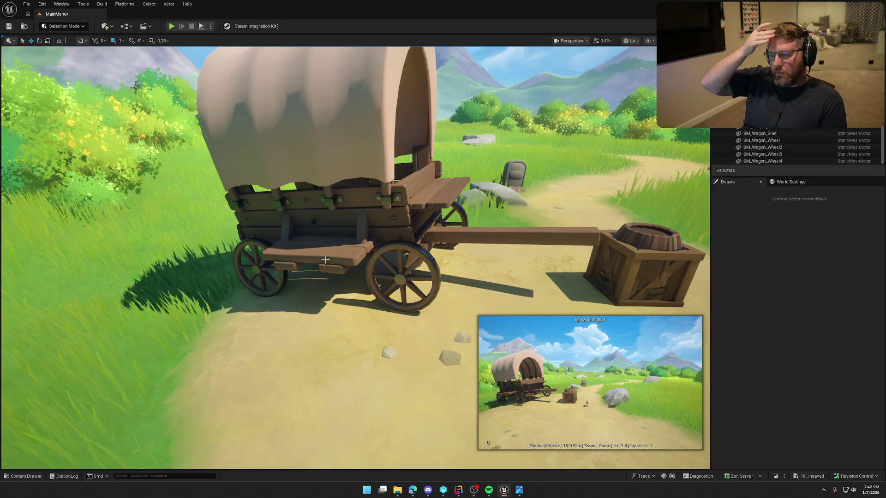
- Duplicate the wagon shelf and turn the copy 90 degrees
{"action": "mouse_move", "coordinate": [418, 287]}
{"action": "left_mouse_down"}
{"action": "mouse_move", "coordinate": [444, 208]}
{"action": "mouse_move", "coordinate": [502, 197]}
{"action": "mouse_move", "coordinate": [339, 274]}
{"action": "left_mouse_up"}
{"action": "left_click", "coordinate": [445, 209]}
{"action": "key", "text": "e"}
{"action": "key", "text": "ctrl+z"}
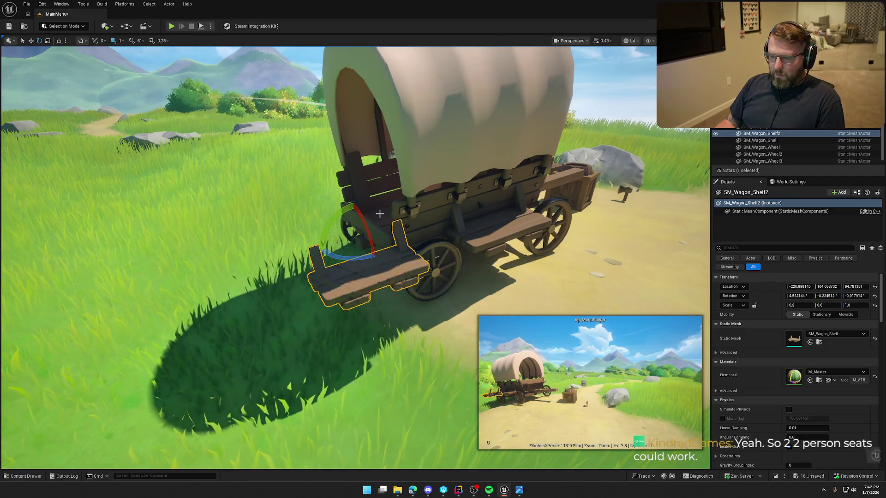
{"action": "mouse_move", "coordinate": [350, 256]}
{"action": "left_mouse_down"}
{"action": "mouse_move", "coordinate": [376, 261]}
{"action": "mouse_move", "coordinate": [484, 189]}
{"action": "mouse_move", "coordinate": [425, 170]}
{"action": "left_mouse_up"}
{"action": "key", "text": "r"}
{"action": "key", "text": "w"}
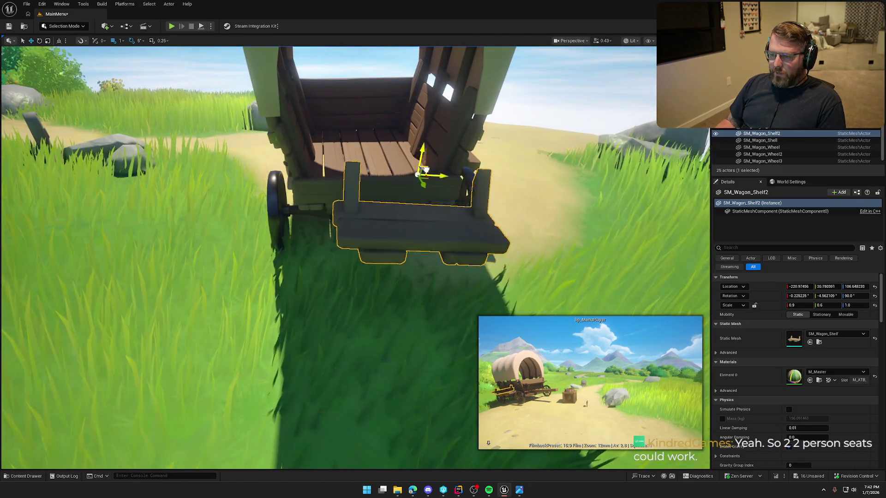
- Set the shelf copy's Rotation X and Y to 0 so it sits level
{"action": "left_click", "coordinate": [796, 295]}
{"action": "type", "text": "0"}
{"action": "key", "text": "Tab"}
{"action": "type", "text": "0"}
{"action": "key", "text": "Return"}
- Lower the shelf copy to step height at the wagon's rear and deselect it
{"action": "left_click_drag", "start_coordinate": [369, 323], "coordinate": [300, 319]}
{"action": "left_click_drag", "start_coordinate": [473, 149], "coordinate": [475, 157]}
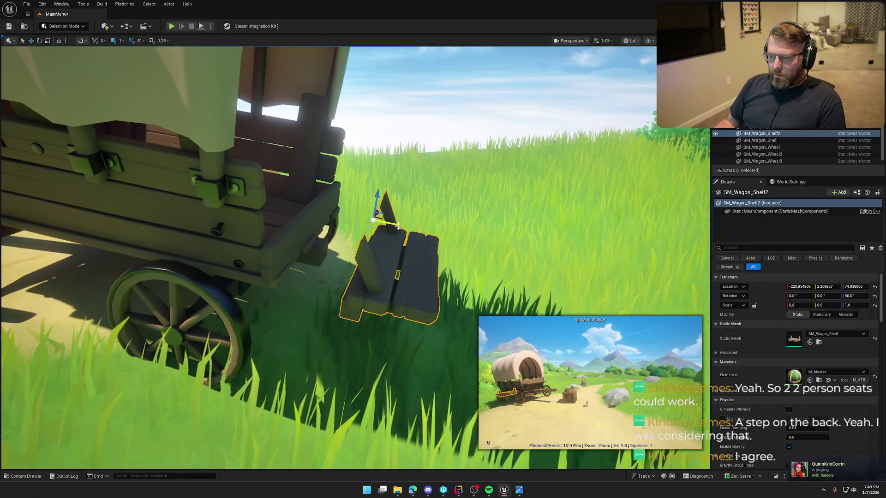
{"action": "mouse_move", "coordinate": [316, 205]}
{"action": "left_mouse_down"}
{"action": "mouse_move", "coordinate": [323, 230]}
{"action": "mouse_move", "coordinate": [267, 231]}
{"action": "left_mouse_up"}
{"action": "mouse_move", "coordinate": [378, 246]}
{"action": "left_mouse_down"}
{"action": "mouse_move", "coordinate": [364, 245]}
{"action": "mouse_move", "coordinate": [377, 247]}
{"action": "mouse_move", "coordinate": [365, 259]}
{"action": "mouse_move", "coordinate": [288, 259]}
{"action": "mouse_move", "coordinate": [397, 246]}
{"action": "left_mouse_up"}
{"action": "key", "text": "Escape"}
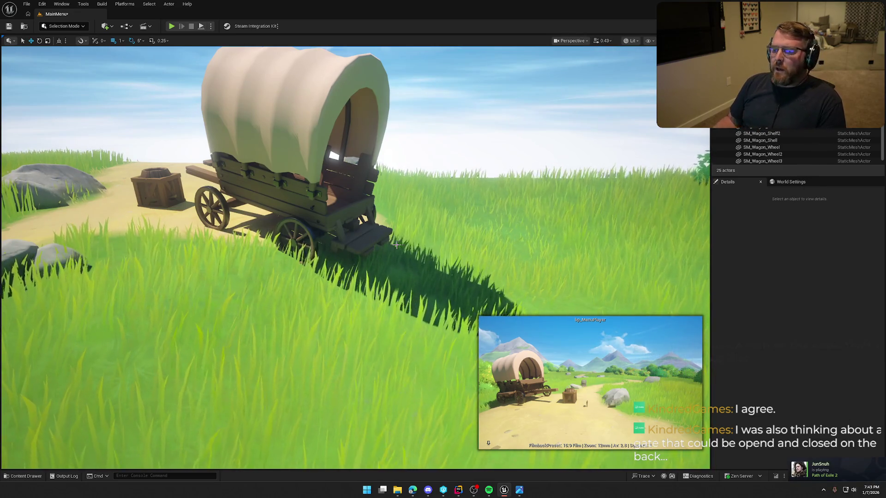
{"action": "mouse_move", "coordinate": [369, 180]}
{"action": "left_mouse_down"}
{"action": "mouse_move", "coordinate": [290, 184]}
{"action": "mouse_move", "coordinate": [390, 232]}
{"action": "left_mouse_up"}
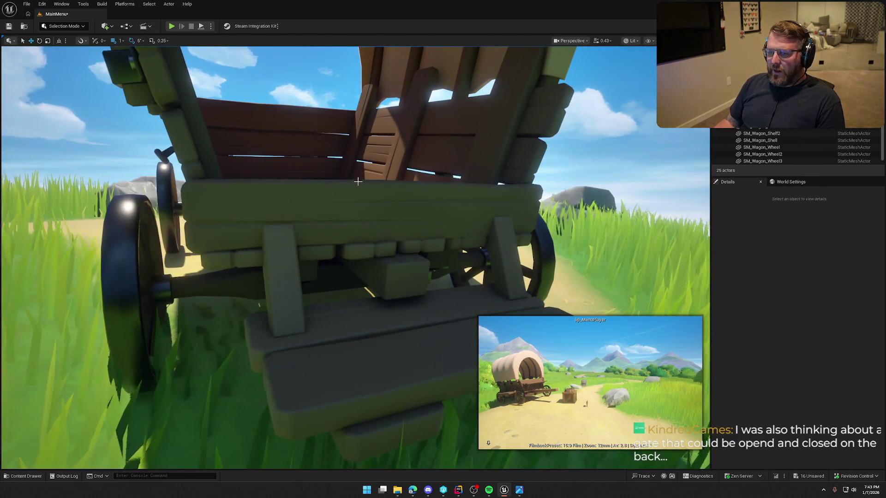
{"action": "left_click", "coordinate": [215, 195]}
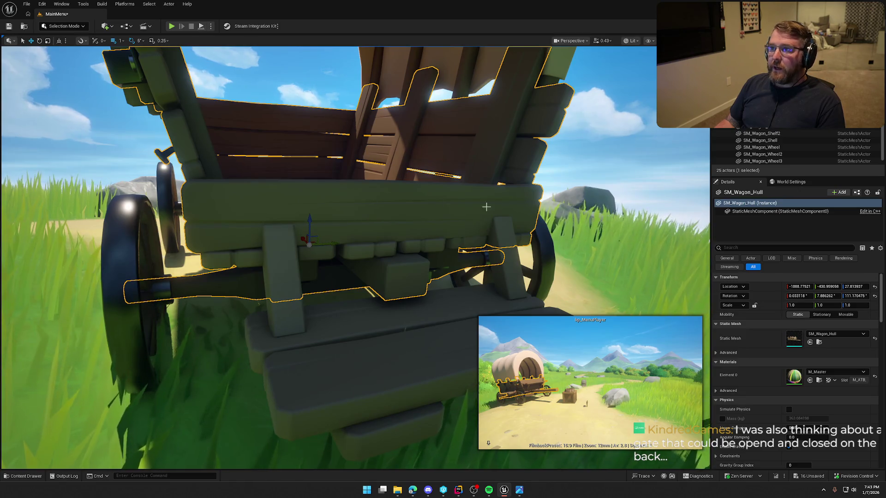
{"action": "key", "text": "Escape"}
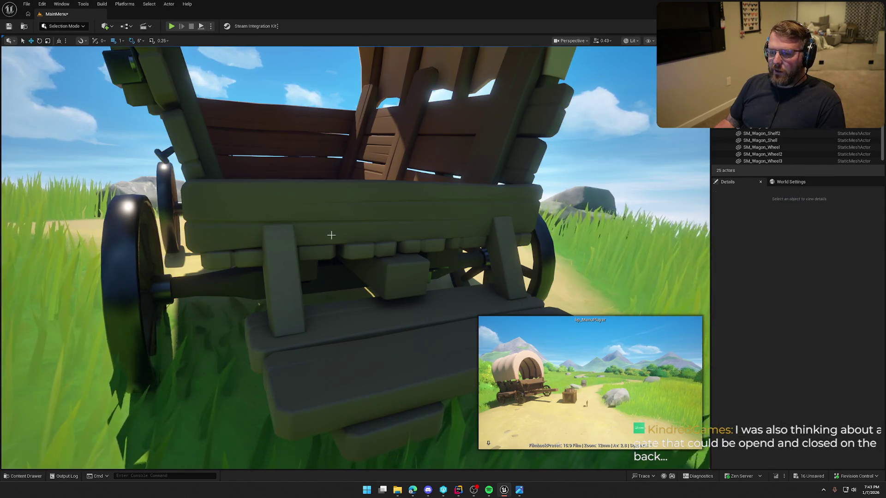
{"action": "mouse_move", "coordinate": [381, 230]}
{"action": "left_mouse_down"}
{"action": "mouse_move", "coordinate": [424, 235]}
{"action": "mouse_move", "coordinate": [421, 261]}
{"action": "mouse_move", "coordinate": [406, 270]}
{"action": "mouse_move", "coordinate": [388, 261]}
{"action": "mouse_move", "coordinate": [400, 261]}
{"action": "left_mouse_up"}
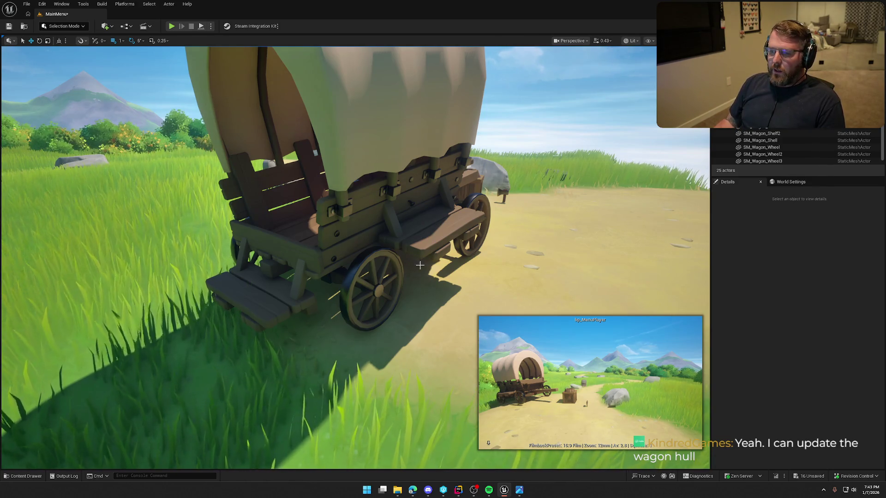
{"action": "mouse_move", "coordinate": [402, 267]}
{"action": "left_mouse_down"}
{"action": "mouse_move", "coordinate": [376, 264]}
{"action": "mouse_move", "coordinate": [498, 263]}
{"action": "left_mouse_up"}
{"action": "left_click_drag", "start_coordinate": [323, 142], "coordinate": [332, 142]}
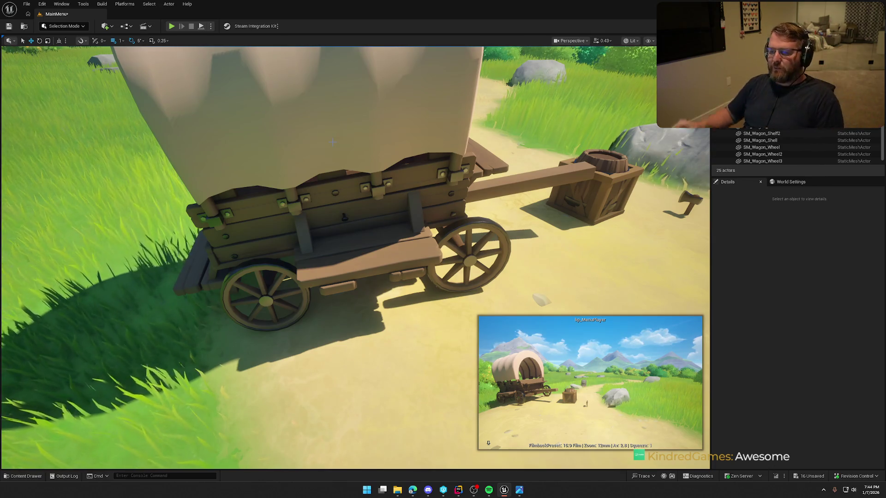
{"action": "mouse_move", "coordinate": [261, 128]}
{"action": "left_mouse_down"}
{"action": "mouse_move", "coordinate": [319, 166]}
{"action": "mouse_move", "coordinate": [397, 178]}
{"action": "mouse_move", "coordinate": [322, 273]}
{"action": "mouse_move", "coordinate": [300, 273]}
{"action": "mouse_move", "coordinate": [389, 269]}
{"action": "left_mouse_up"}
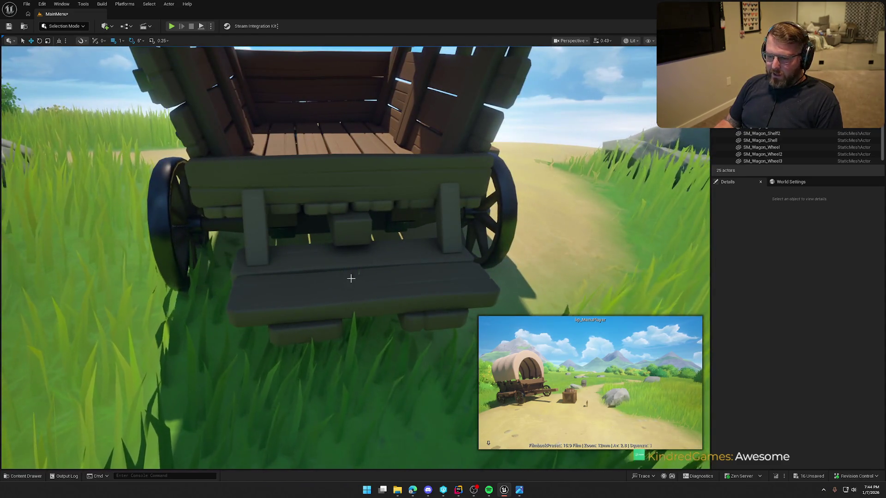
{"action": "left_click_drag", "start_coordinate": [314, 161], "coordinate": [313, 212]}
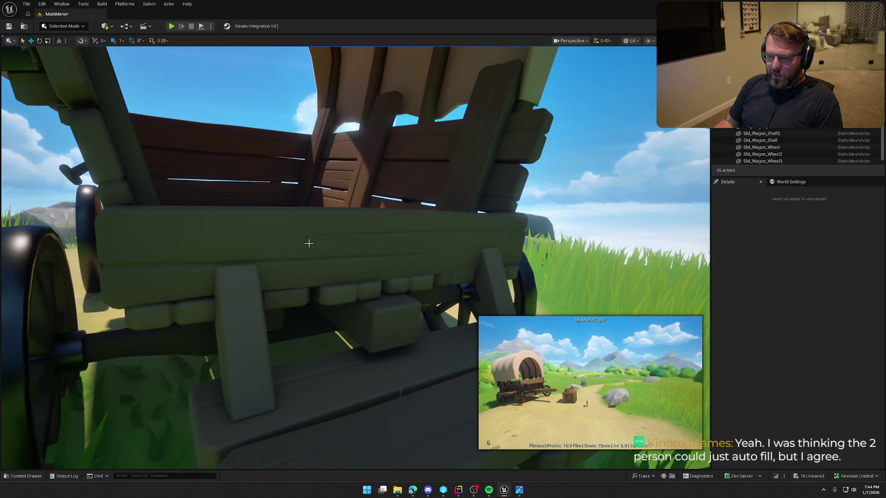
{"action": "left_click_drag", "start_coordinate": [331, 266], "coordinate": [531, 328]}
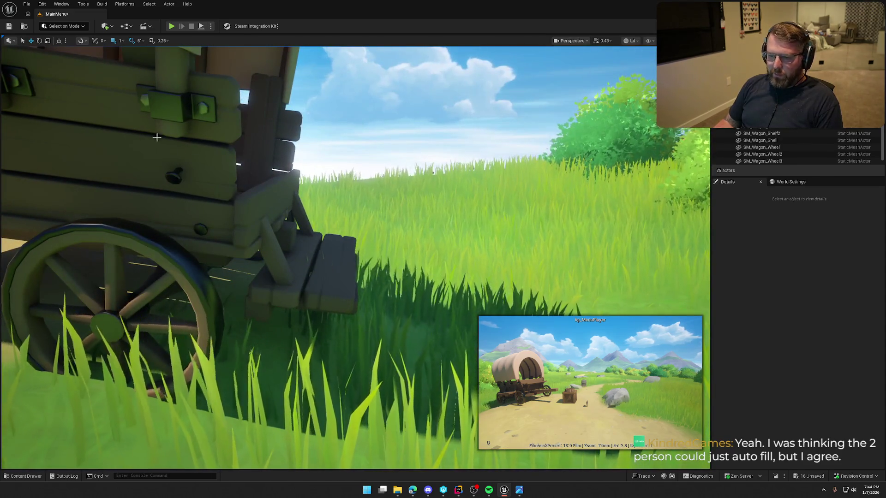
{"action": "mouse_move", "coordinate": [308, 206]}
{"action": "left_mouse_down"}
{"action": "mouse_move", "coordinate": [300, 236]}
{"action": "mouse_move", "coordinate": [324, 250]}
{"action": "left_mouse_up"}
{"action": "left_click_drag", "start_coordinate": [341, 193], "coordinate": [341, 194]}
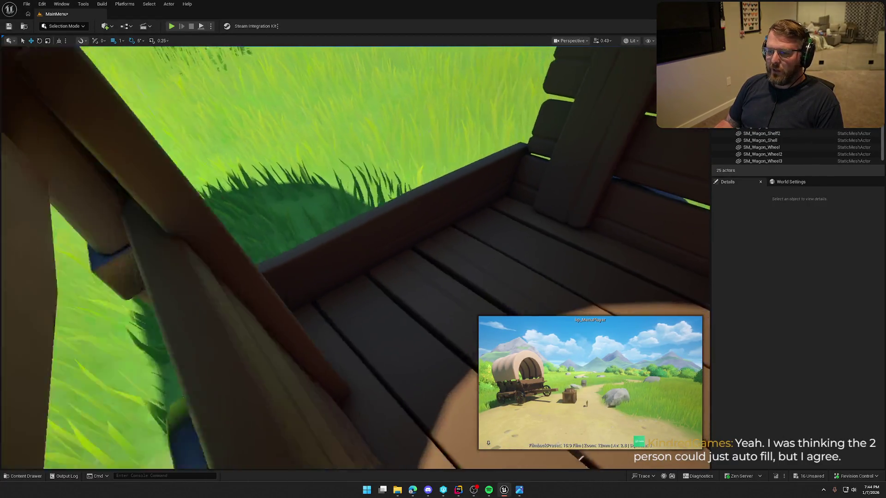
{"action": "left_click_drag", "start_coordinate": [340, 193], "coordinate": [362, 203]}
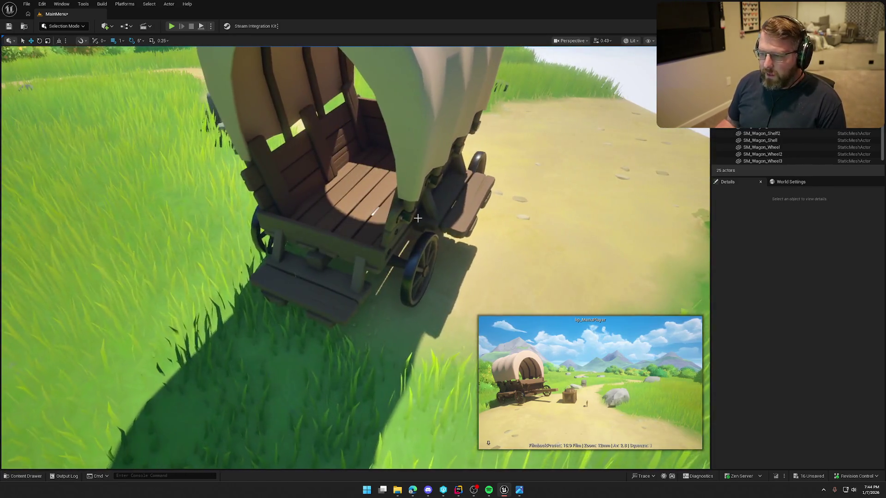
- Duplicate the wagon shelf with Ctrl+D and nudge the copy lower on the wagon's opposite side
{"action": "left_click", "coordinate": [448, 205]}
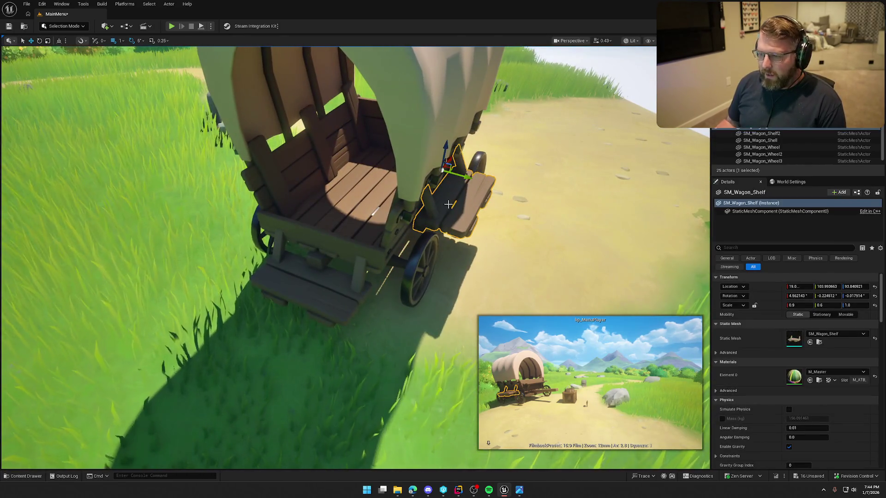
{"action": "key", "text": "ctrl+d"}
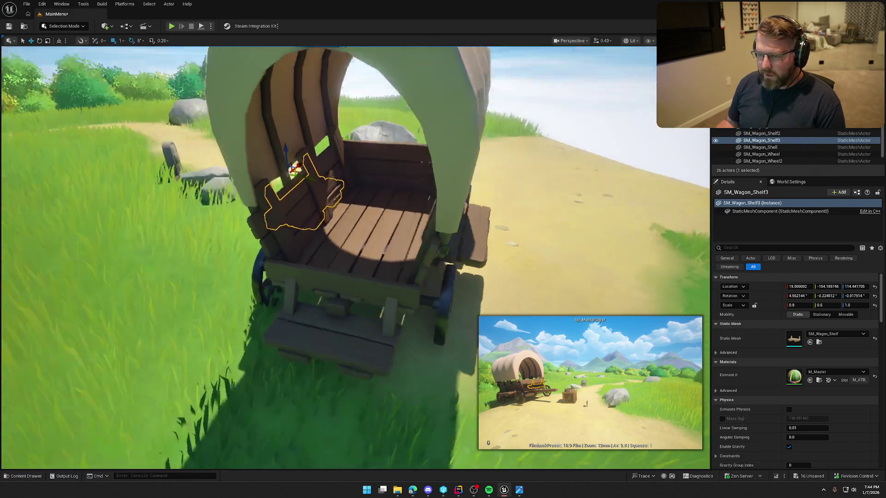
{"action": "mouse_move", "coordinate": [389, 145]}
{"action": "left_mouse_down"}
{"action": "mouse_move", "coordinate": [351, 152]}
{"action": "mouse_move", "coordinate": [389, 145]}
{"action": "left_mouse_up"}
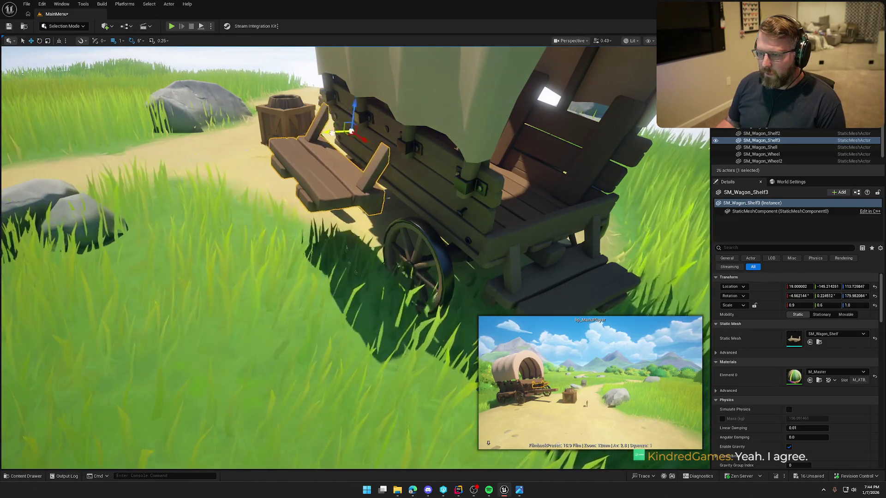
{"action": "left_click_drag", "start_coordinate": [358, 132], "coordinate": [358, 123]}
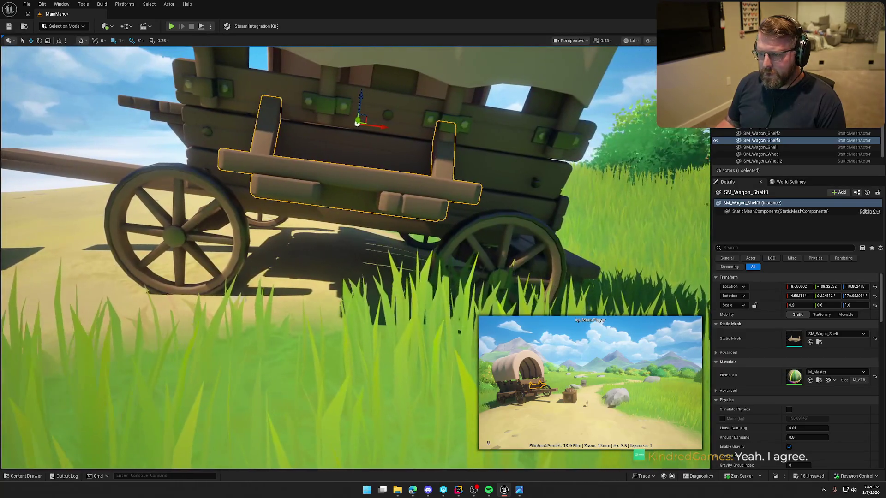
{"action": "key", "text": "d"}
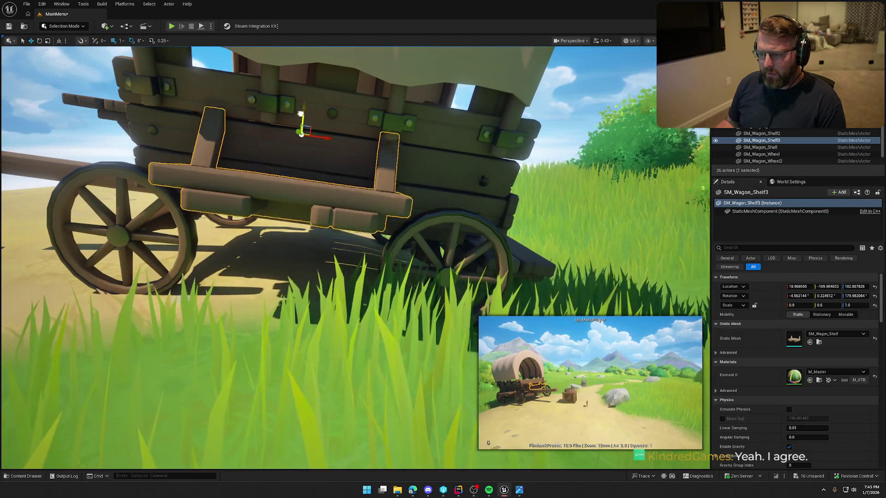
{"action": "mouse_move", "coordinate": [296, 133]}
{"action": "left_mouse_down"}
{"action": "mouse_move", "coordinate": [326, 162]}
{"action": "mouse_move", "coordinate": [408, 175]}
{"action": "left_mouse_up"}
{"action": "key", "text": "Escape"}
{"action": "left_click", "coordinate": [408, 175]}
{"action": "key", "text": "Escape"}
{"action": "mouse_move", "coordinate": [417, 141]}
{"action": "left_mouse_down"}
{"action": "mouse_move", "coordinate": [390, 145]}
{"action": "mouse_move", "coordinate": [390, 124]}
{"action": "left_mouse_up"}
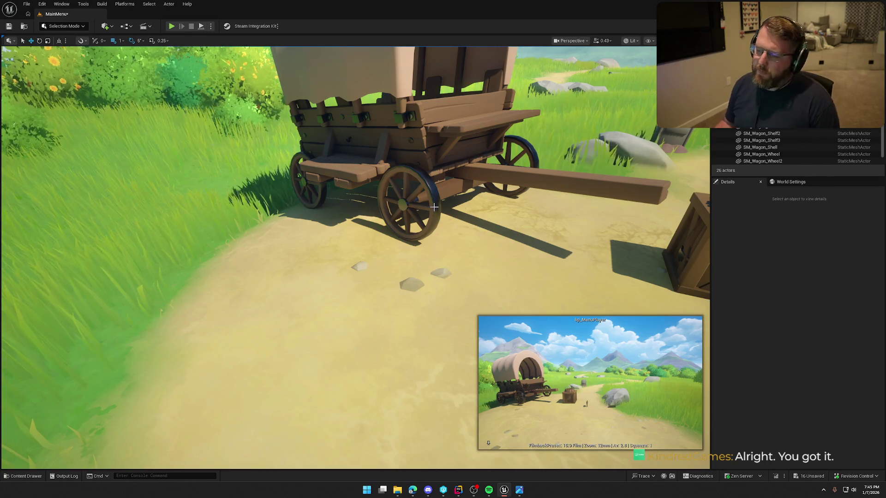
- From a low side view, select SM_Wagon_Wheel beside the rear step
{"action": "left_click_drag", "start_coordinate": [452, 205], "coordinate": [452, 206]}
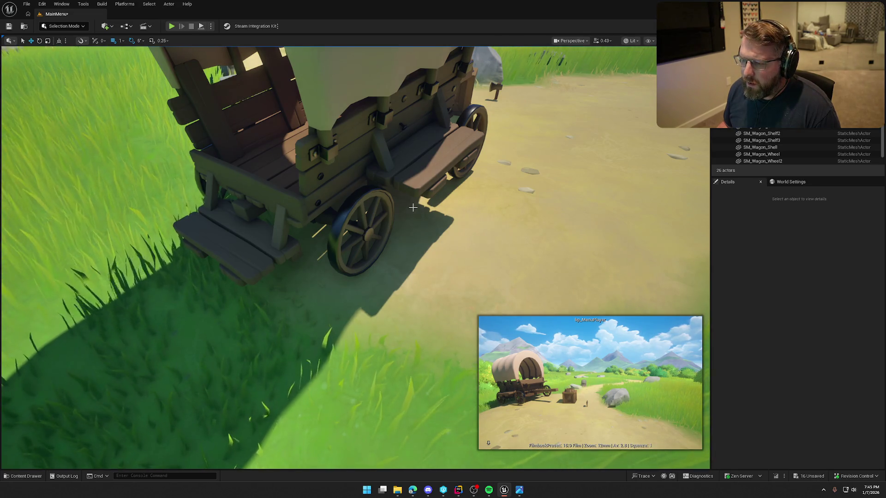
{"action": "left_click", "coordinate": [360, 205]}
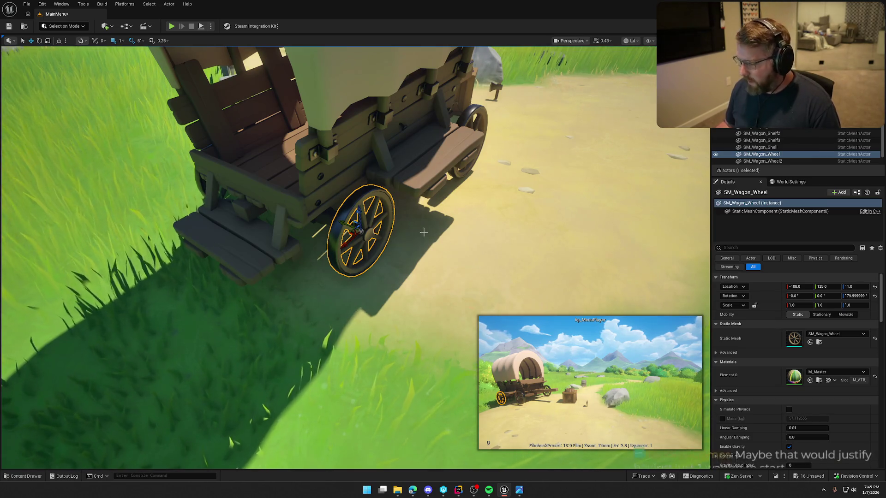
- Hide the rear wagon wheel and select the closed barrel
{"action": "left_click_drag", "start_coordinate": [433, 272], "coordinate": [464, 255]}
{"action": "key", "text": "h"}
{"action": "key", "text": "ctrl+space"}
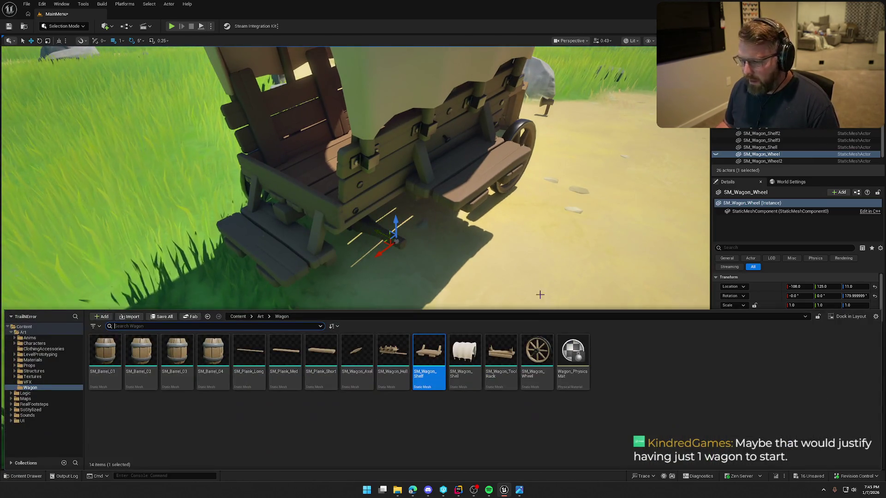
{"action": "mouse_move", "coordinate": [380, 310]}
{"action": "left_mouse_down"}
{"action": "mouse_move", "coordinate": [432, 184]}
{"action": "mouse_move", "coordinate": [452, 194]}
{"action": "mouse_move", "coordinate": [480, 168]}
{"action": "mouse_move", "coordinate": [323, 134]}
{"action": "left_mouse_up"}
{"action": "left_click", "coordinate": [433, 184]}
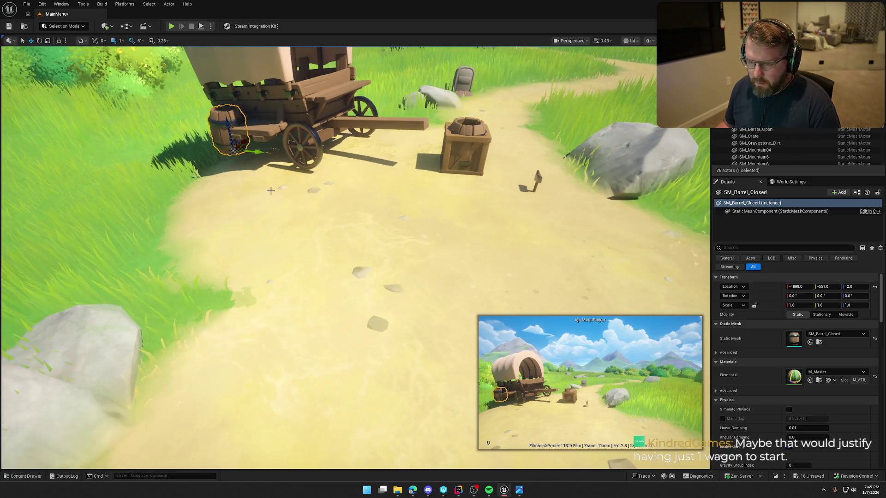
{"action": "key", "text": "f"}
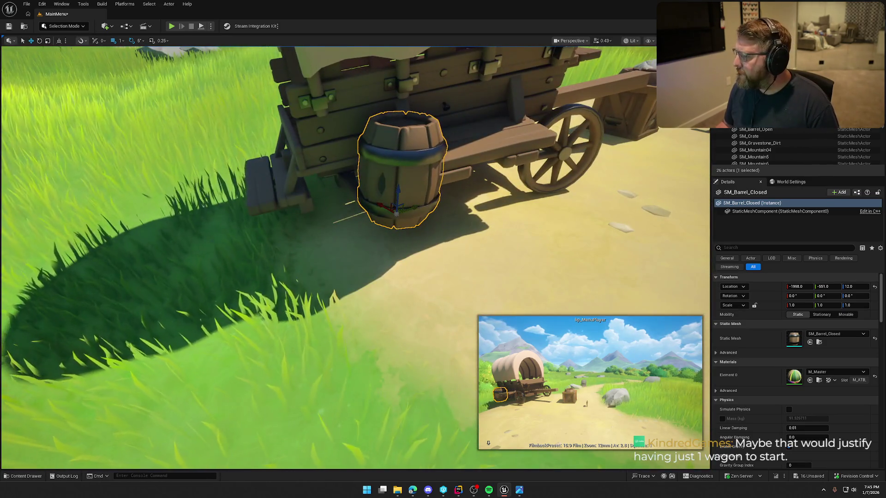
{"action": "scroll", "coordinate": [793, 147], "scroll_direction": "down", "scroll_amount": 2}
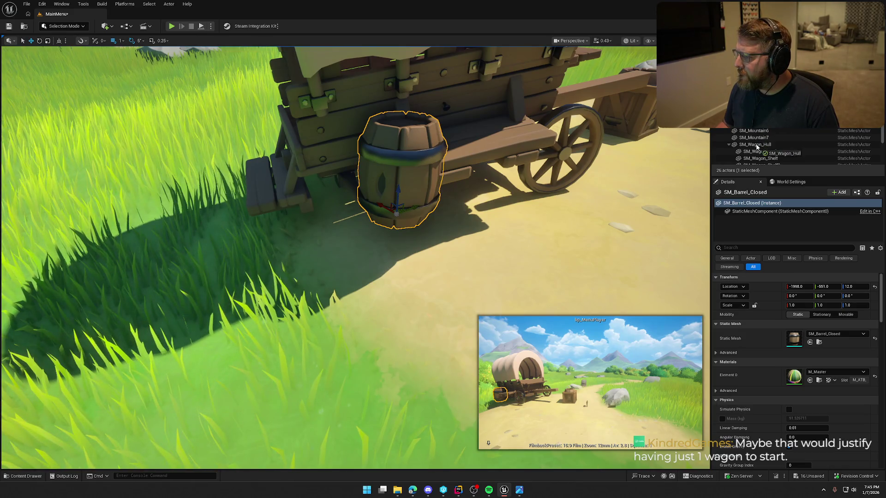
- Parent the barrel to SM_Wagon_Hull, reset its location and rotation, and slide it under the rear
{"action": "left_click_drag", "start_coordinate": [756, 146], "coordinate": [756, 145]}
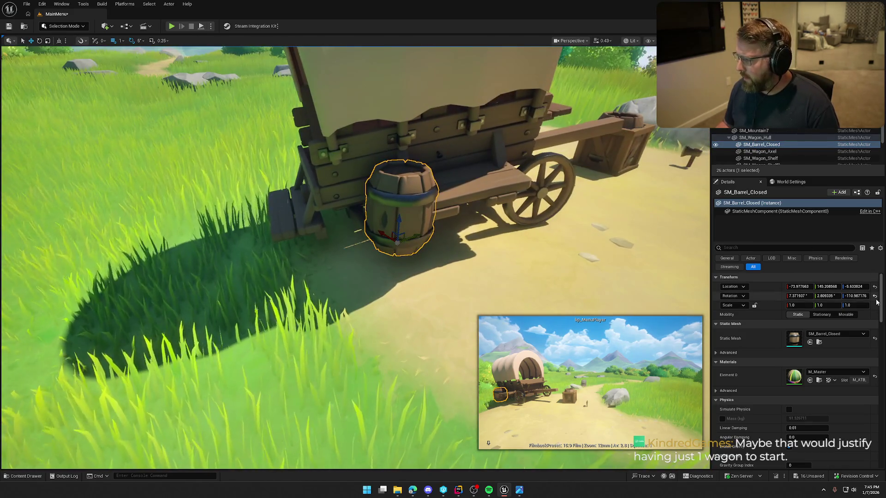
{"action": "left_click", "coordinate": [875, 295]}
{"action": "left_click", "coordinate": [874, 286]}
{"action": "left_click_drag", "start_coordinate": [424, 188], "coordinate": [377, 257]}
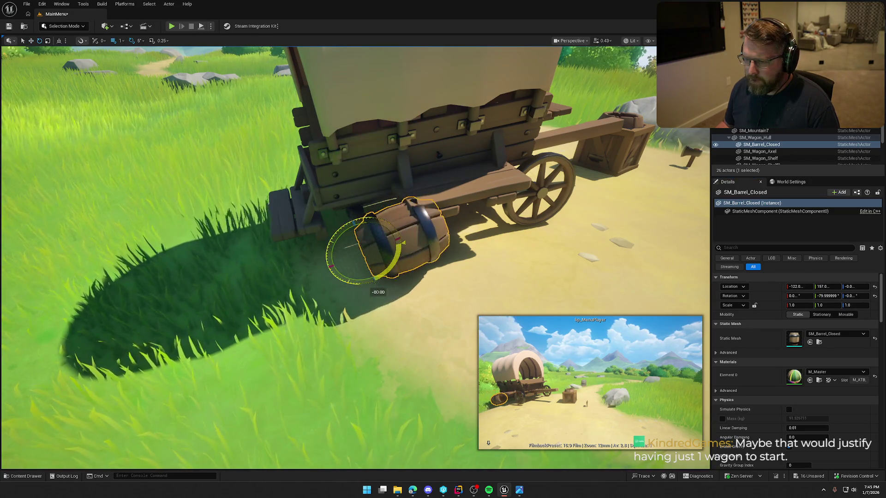
{"action": "mouse_move", "coordinate": [394, 245]}
{"action": "left_mouse_down"}
{"action": "mouse_move", "coordinate": [335, 261]}
{"action": "mouse_move", "coordinate": [328, 250]}
{"action": "mouse_move", "coordinate": [371, 252]}
{"action": "mouse_move", "coordinate": [358, 247]}
{"action": "left_mouse_up"}
{"action": "key", "text": "Escape"}
{"action": "left_click_drag", "start_coordinate": [296, 236], "coordinate": [279, 235]}
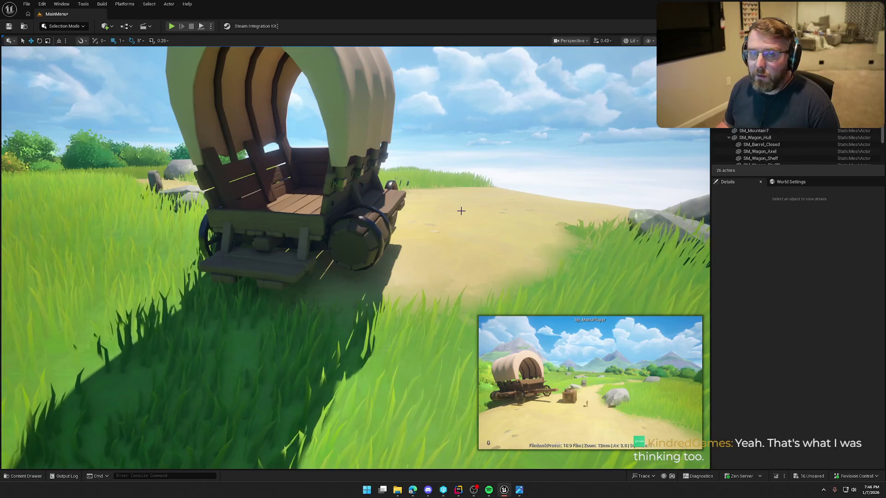
{"action": "mouse_move", "coordinate": [460, 208]}
{"action": "left_mouse_down"}
{"action": "mouse_move", "coordinate": [454, 194]}
{"action": "mouse_move", "coordinate": [431, 196]}
{"action": "mouse_move", "coordinate": [478, 207]}
{"action": "left_mouse_up"}
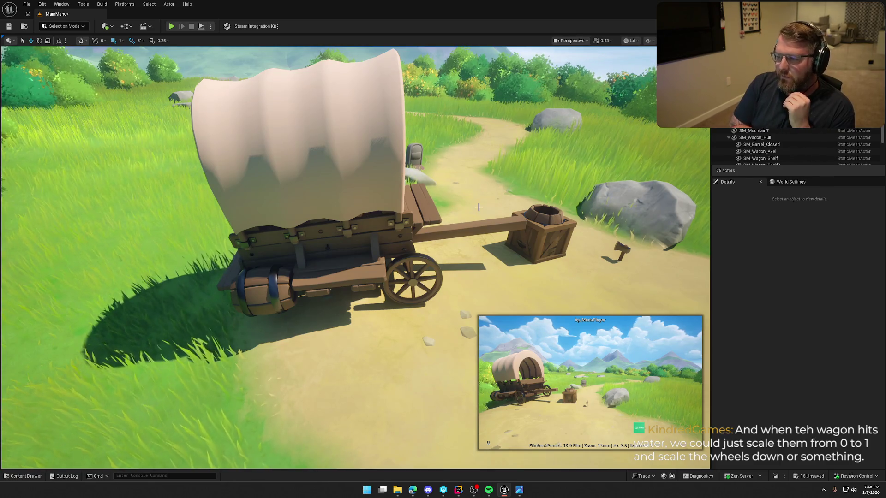
{"action": "left_click_drag", "start_coordinate": [343, 341], "coordinate": [343, 340]}
{"action": "left_click_drag", "start_coordinate": [348, 308], "coordinate": [348, 308]}
{"action": "left_click", "coordinate": [277, 208]}
- Slide the sideways barrel out and back in along Y to tuck it under the rear corner
{"action": "left_click_drag", "start_coordinate": [277, 207], "coordinate": [277, 208]}
{"action": "left_click_drag", "start_coordinate": [366, 199], "coordinate": [366, 199]}
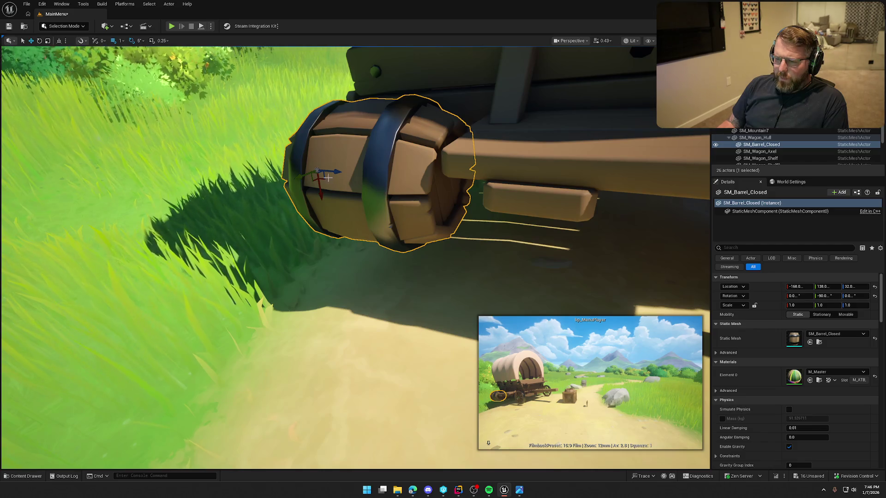
{"action": "left_click_drag", "start_coordinate": [296, 177], "coordinate": [436, 277]}
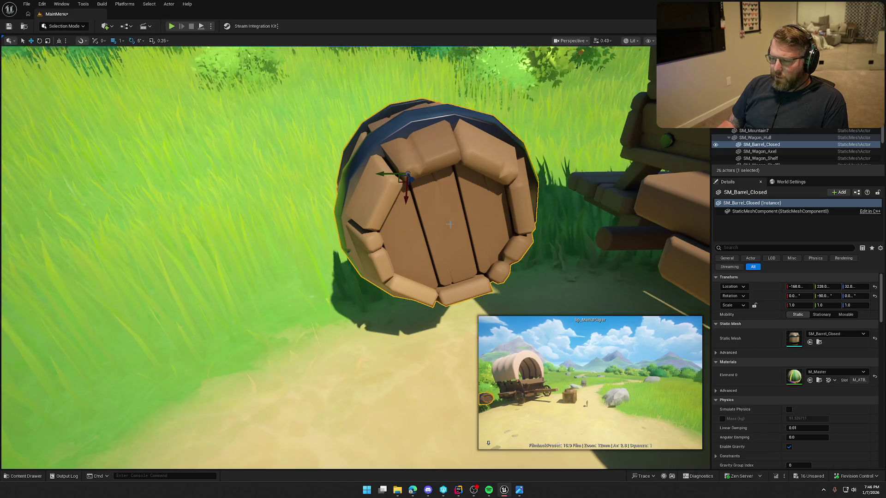
{"action": "left_click_drag", "start_coordinate": [453, 212], "coordinate": [430, 212]}
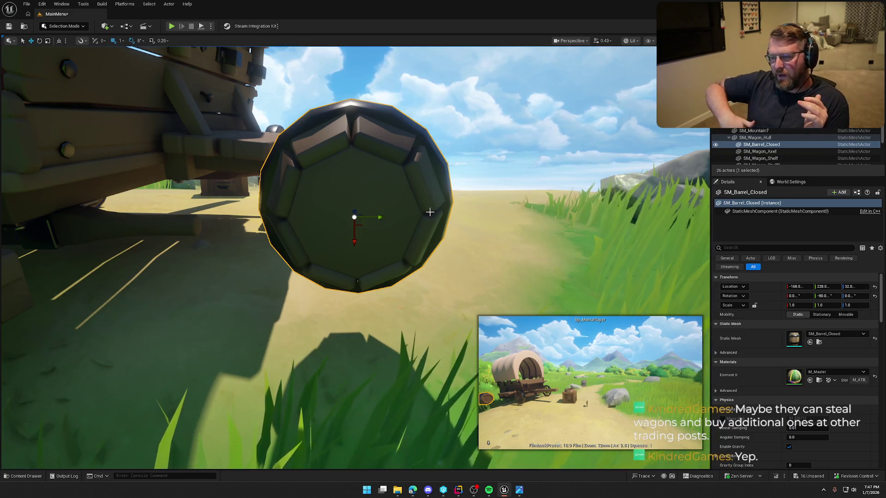
{"action": "left_click_drag", "start_coordinate": [380, 216], "coordinate": [175, 228]}
{"action": "key", "text": "f"}
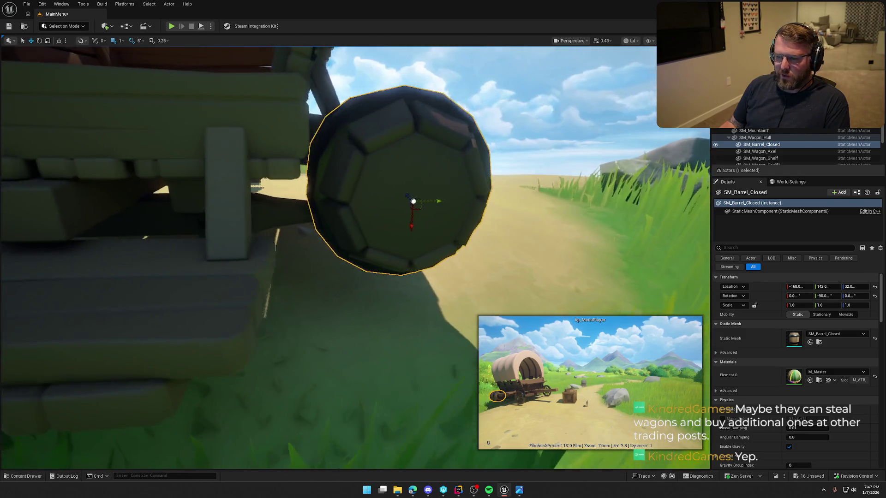
{"action": "key", "text": "Escape"}
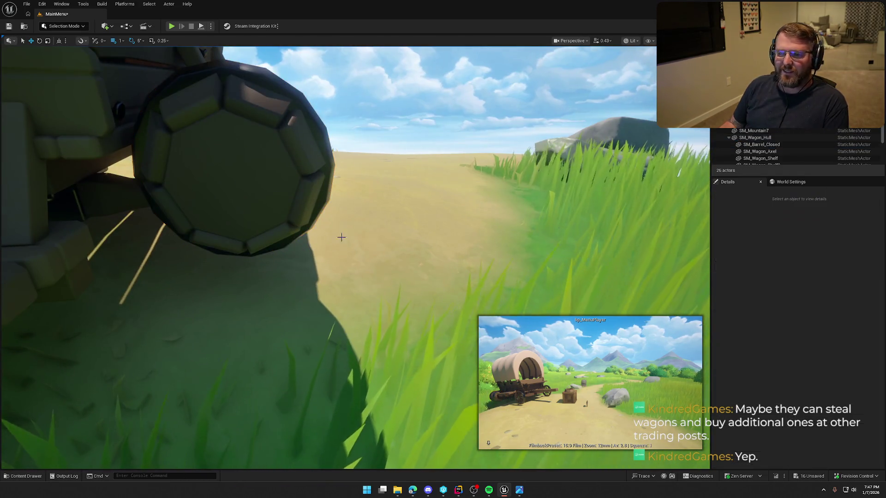
- Reselect the barrel and inspect its fit from around the wagon before deselecting
{"action": "left_click_drag", "start_coordinate": [343, 227], "coordinate": [373, 252]}
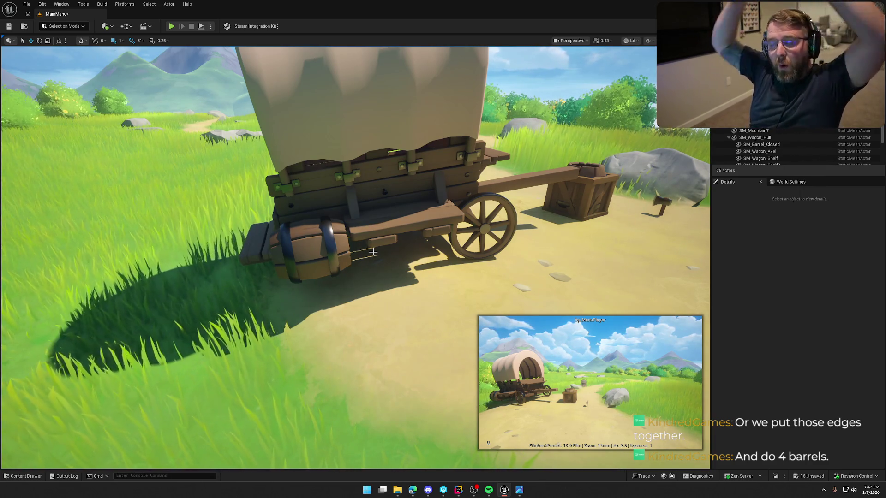
{"action": "left_click", "coordinate": [329, 244]}
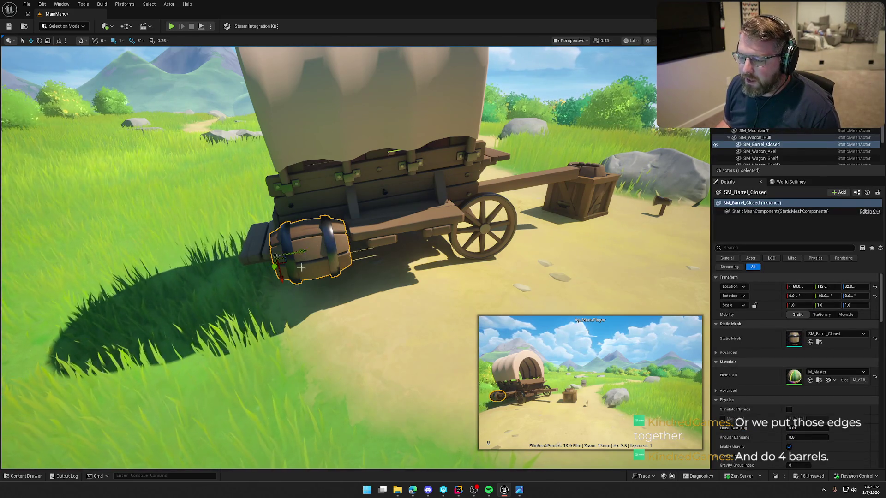
{"action": "left_click_drag", "start_coordinate": [299, 258], "coordinate": [346, 258]}
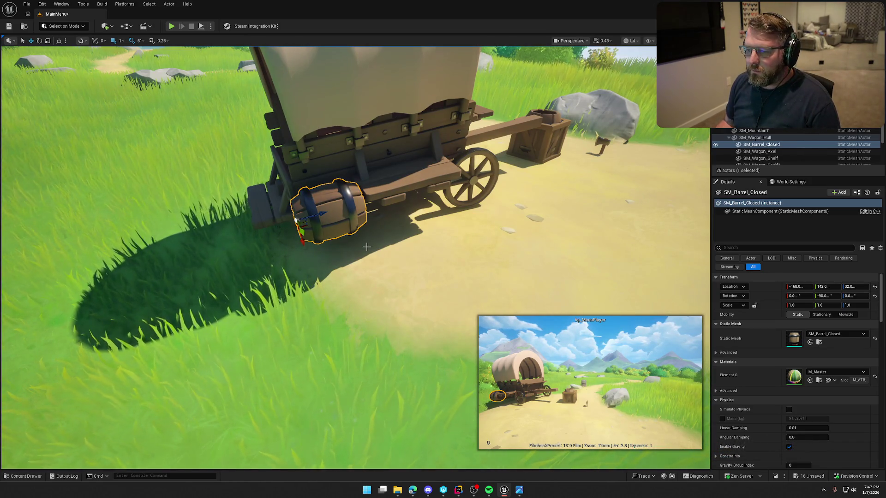
{"action": "left_click_drag", "start_coordinate": [389, 241], "coordinate": [359, 197]}
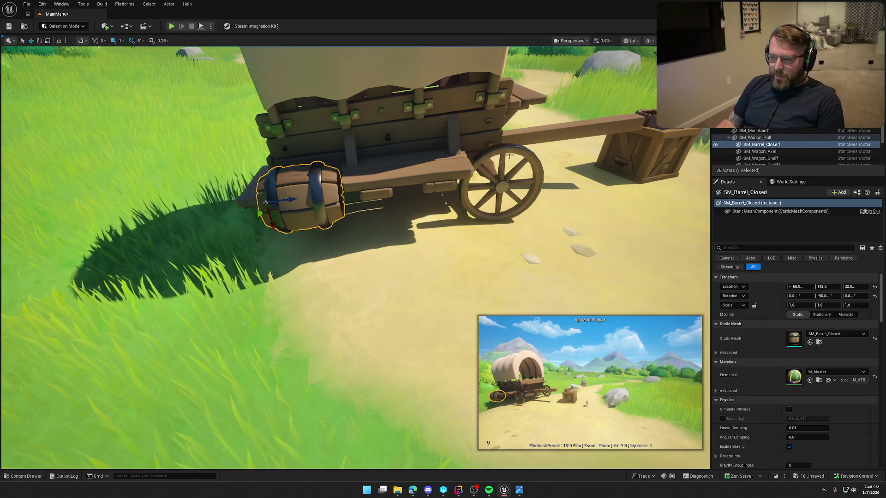
{"action": "left_click_drag", "start_coordinate": [509, 155], "coordinate": [413, 235]}
{"action": "left_click", "coordinate": [413, 234]}
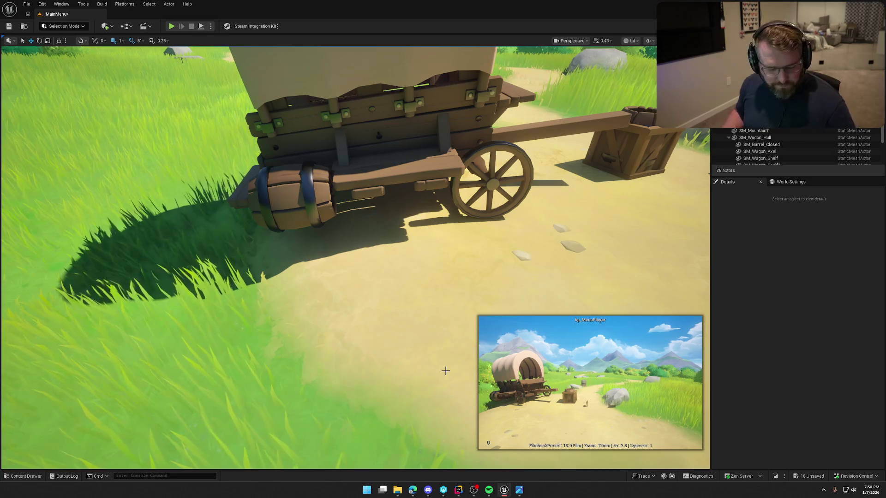
- Undo the barrel edits back to upright and restore the hidden rear wheel
{"action": "left_click_drag", "start_coordinate": [339, 212], "coordinate": [338, 212]}
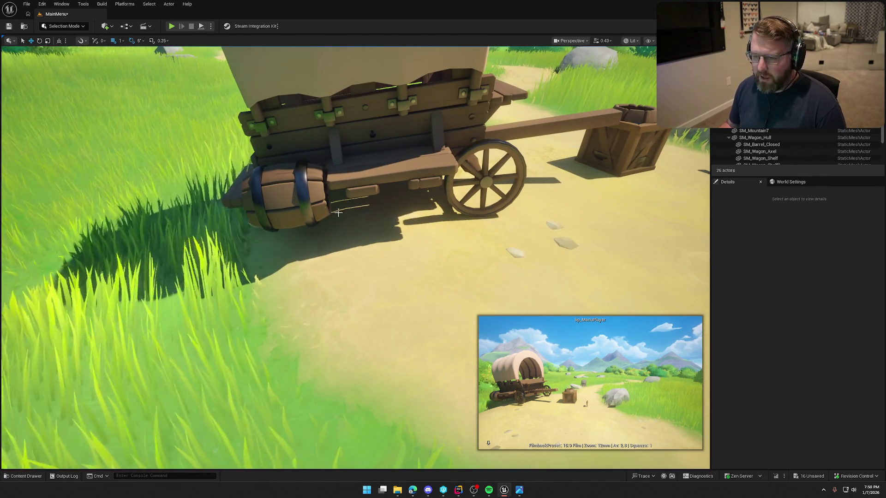
{"action": "left_click", "coordinate": [323, 208]}
{"action": "key", "text": "End"}
{"action": "key", "text": "ctrl+z"}
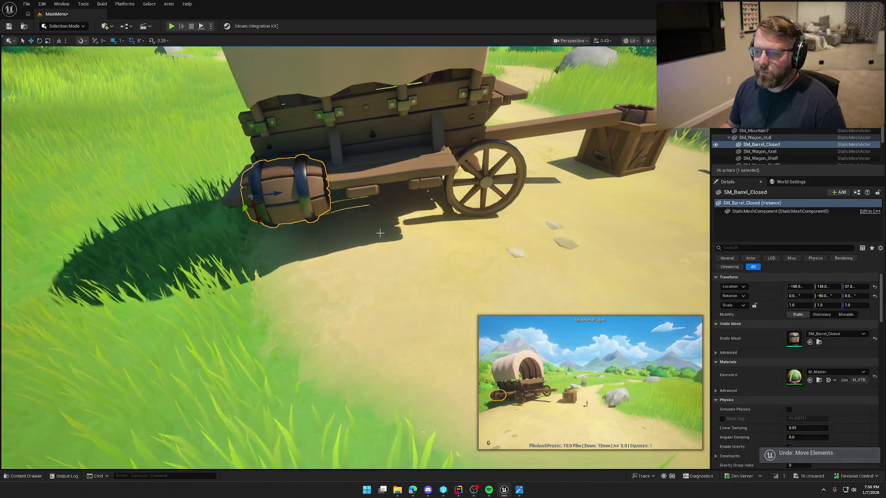
{"action": "key", "text": "ctrl+z"}
{"action": "key", "text": "ctrl+z"}
{"action": "key", "text": "ctrl+z"}
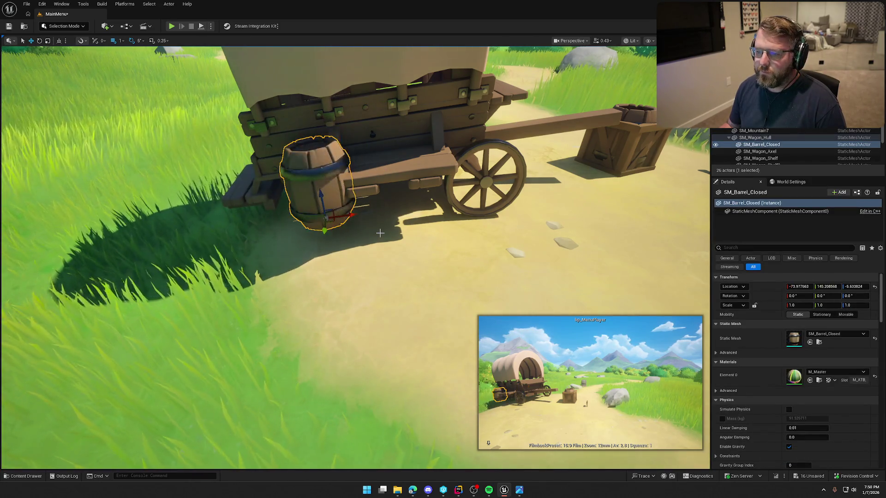
{"action": "key", "text": "ctrl+z"}
{"action": "key", "text": "ctrl+z"}
{"action": "key", "text": "ctrl+z"}
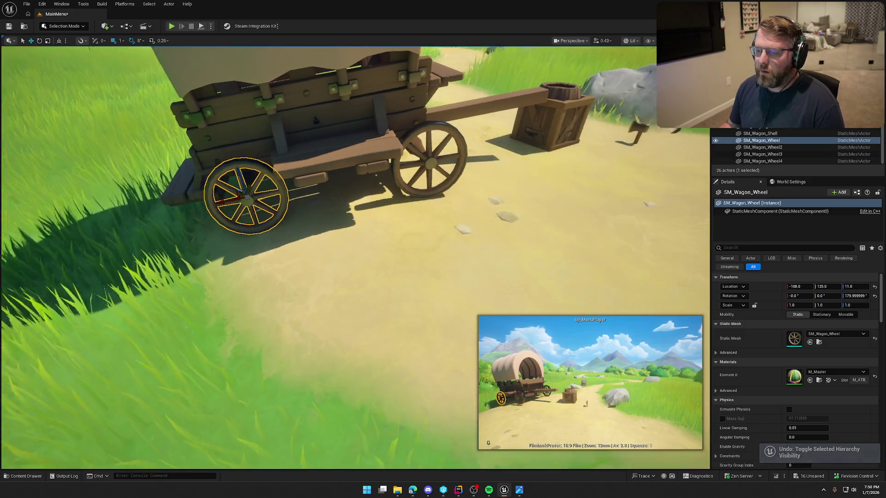
{"action": "key", "text": "ctrl+z"}
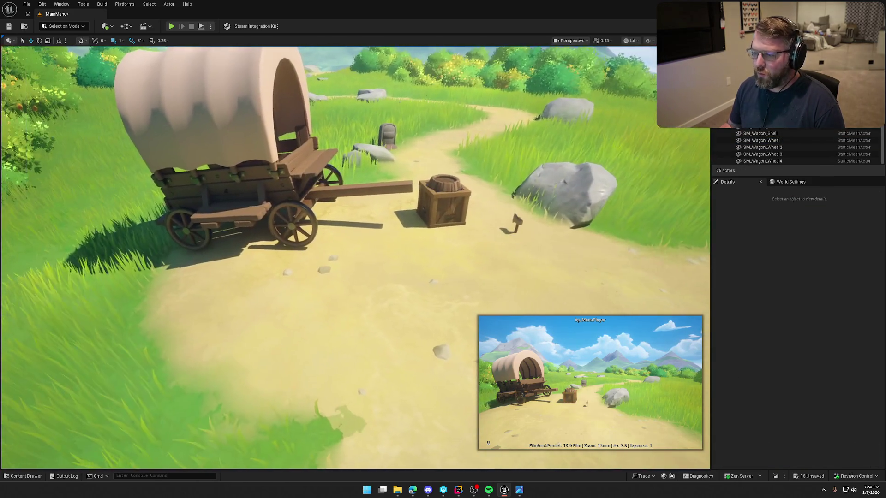
- Move the crate off the barrel and lower it onto the grass with surface snapping (Y -639, Z -72)
{"action": "left_click", "coordinate": [436, 208]}
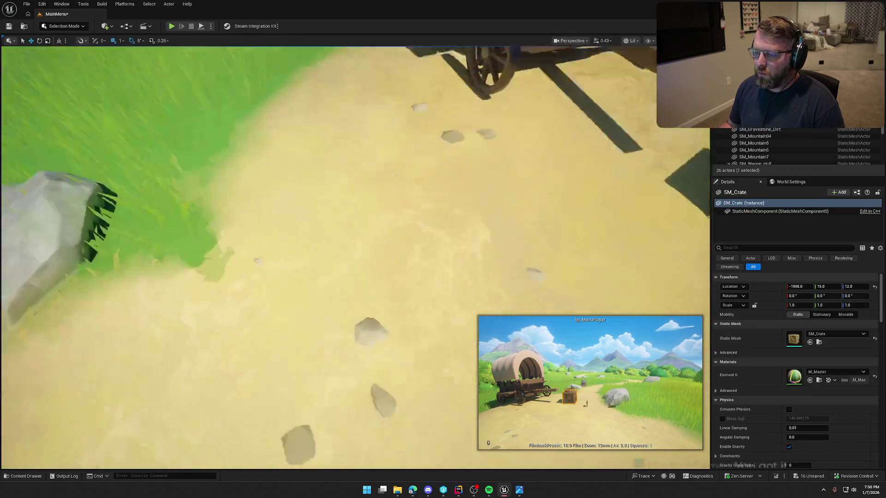
{"action": "mouse_move", "coordinate": [512, 197]}
{"action": "left_mouse_down"}
{"action": "mouse_move", "coordinate": [306, 158]}
{"action": "mouse_move", "coordinate": [239, 111]}
{"action": "left_mouse_up"}
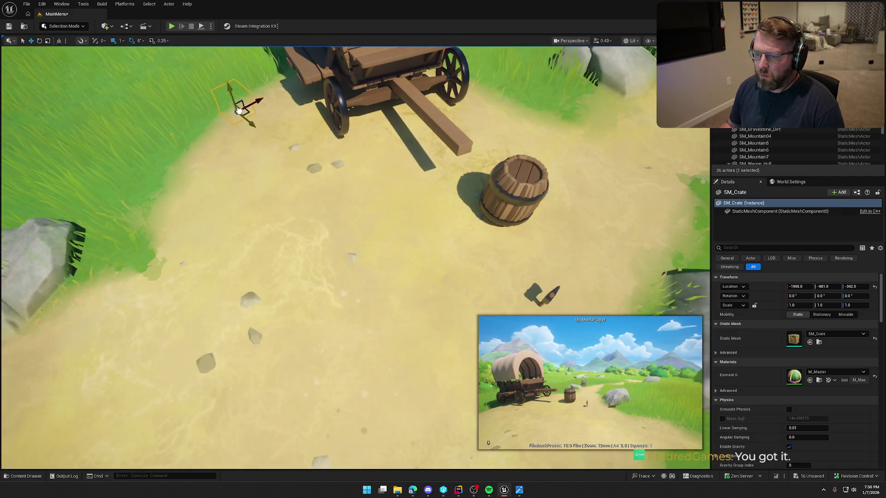
{"action": "key", "text": "ctrl+z"}
{"action": "mouse_move", "coordinate": [505, 203]}
{"action": "left_mouse_down"}
{"action": "mouse_move", "coordinate": [420, 235]}
{"action": "mouse_move", "coordinate": [418, 251]}
{"action": "mouse_move", "coordinate": [462, 189]}
{"action": "mouse_move", "coordinate": [397, 240]}
{"action": "mouse_move", "coordinate": [377, 148]}
{"action": "mouse_move", "coordinate": [158, 137]}
{"action": "left_mouse_up"}
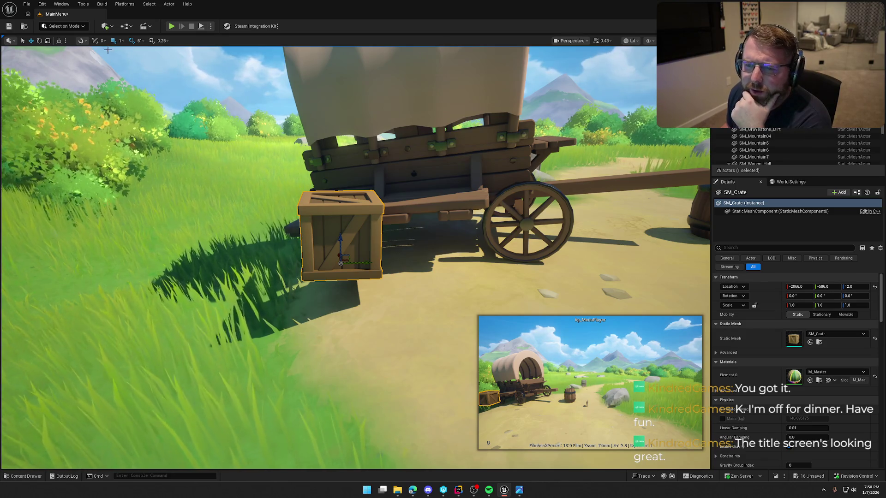
{"action": "left_click", "coordinate": [95, 41]}
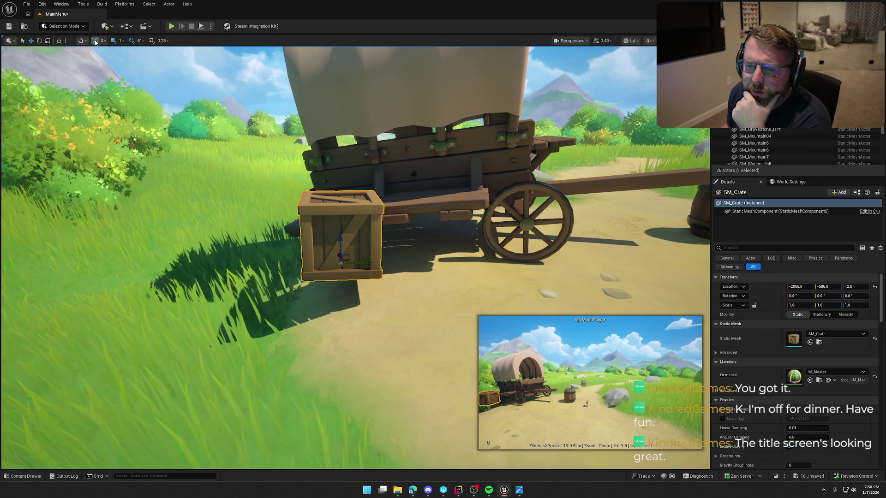
{"action": "mouse_move", "coordinate": [362, 263]}
{"action": "left_mouse_down"}
{"action": "mouse_move", "coordinate": [363, 320]}
{"action": "mouse_move", "coordinate": [287, 320]}
{"action": "mouse_move", "coordinate": [392, 321]}
{"action": "mouse_move", "coordinate": [322, 320]}
{"action": "left_mouse_up"}
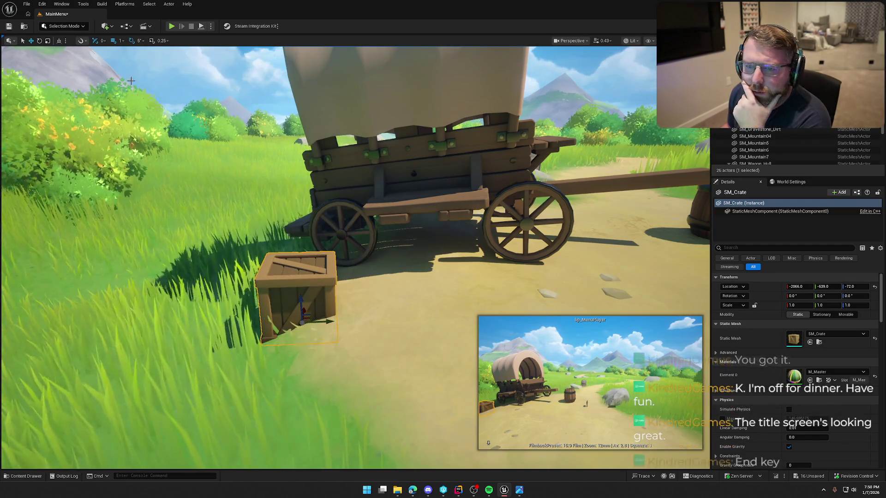
{"action": "left_click", "coordinate": [103, 41]}
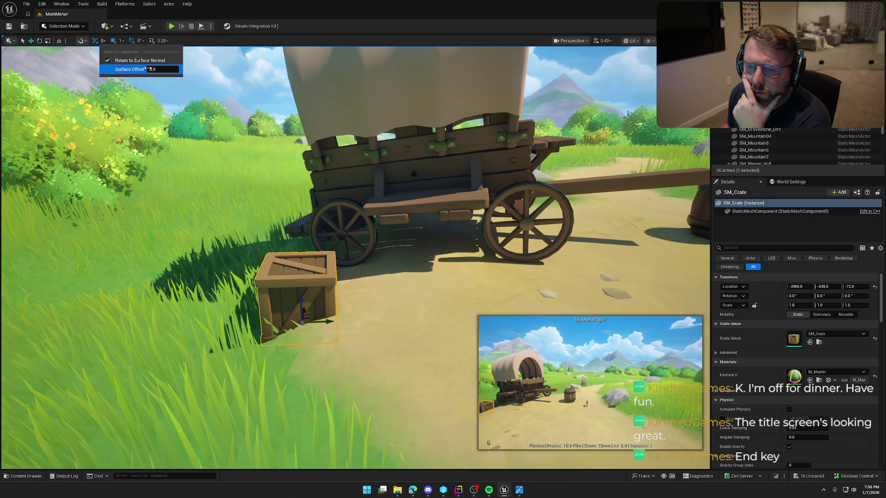
- Check the Surface Snapping options and lift the crate to Z -45 so it rests on the ground
{"action": "left_click", "coordinate": [81, 41]}
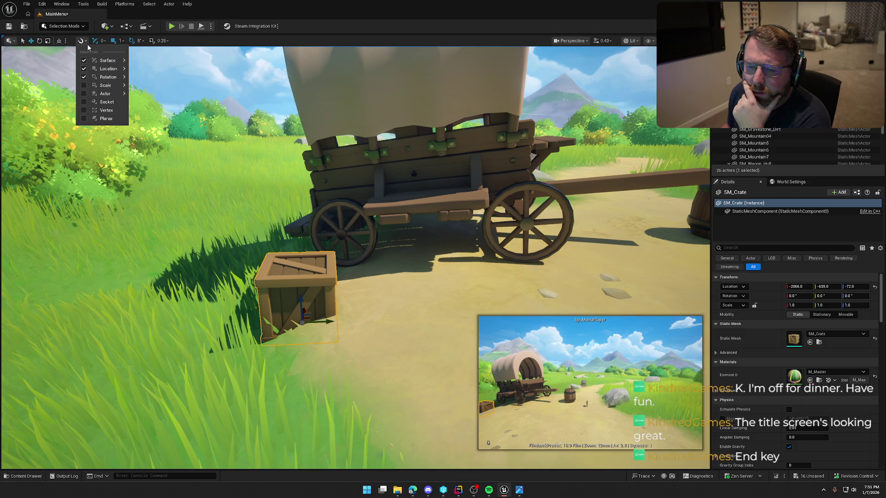
{"action": "mouse_move", "coordinate": [118, 63]}
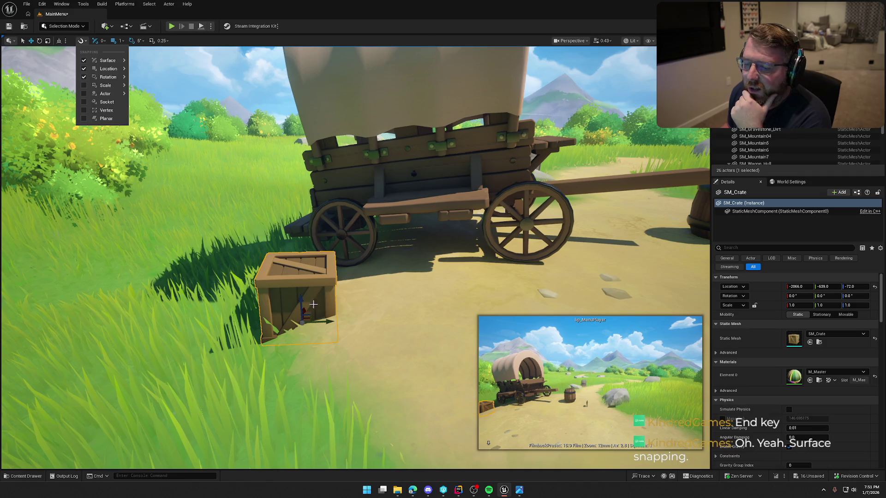
{"action": "mouse_move", "coordinate": [300, 300]}
{"action": "left_mouse_down"}
{"action": "mouse_move", "coordinate": [301, 283]}
{"action": "mouse_move", "coordinate": [462, 295]}
{"action": "mouse_move", "coordinate": [322, 312]}
{"action": "left_mouse_up"}
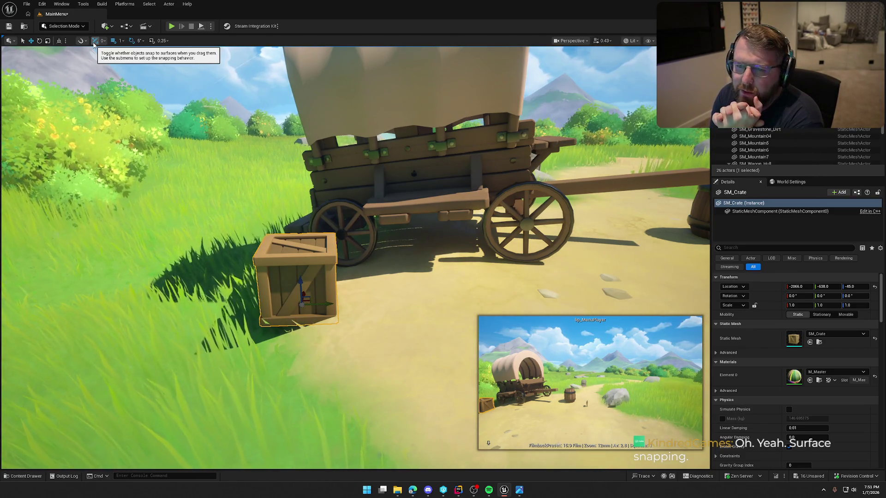
{"action": "left_click", "coordinate": [103, 40]}
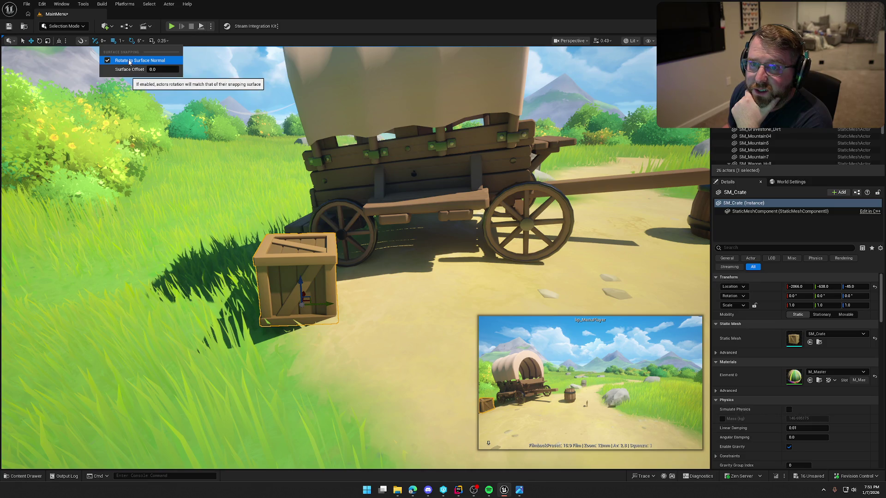
{"action": "mouse_move", "coordinate": [330, 261]}
{"action": "left_mouse_down"}
{"action": "mouse_move", "coordinate": [326, 240]}
{"action": "mouse_move", "coordinate": [329, 260]}
{"action": "mouse_move", "coordinate": [376, 314]}
{"action": "mouse_move", "coordinate": [385, 374]}
{"action": "left_mouse_up"}
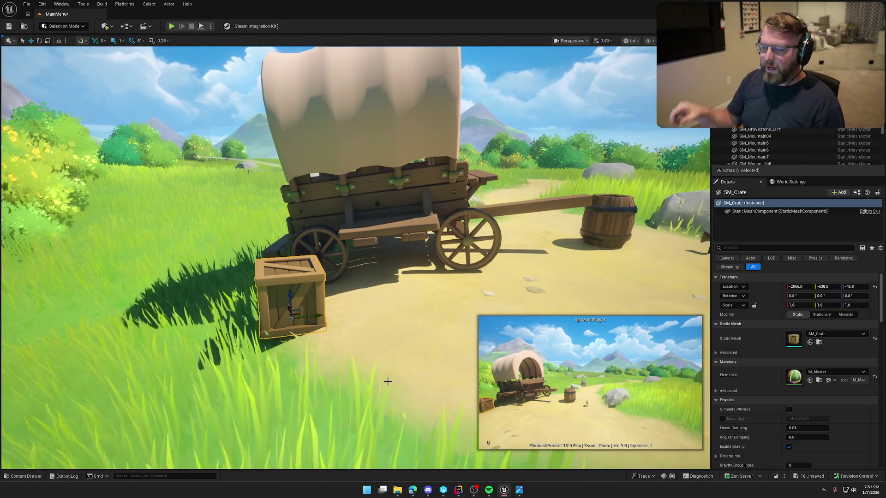
{"action": "mouse_move", "coordinate": [356, 320]}
{"action": "left_mouse_down"}
{"action": "mouse_move", "coordinate": [247, 296]}
{"action": "mouse_move", "coordinate": [215, 199]}
{"action": "mouse_move", "coordinate": [366, 293]}
{"action": "mouse_move", "coordinate": [429, 224]}
{"action": "mouse_move", "coordinate": [435, 254]}
{"action": "mouse_move", "coordinate": [386, 250]}
{"action": "mouse_move", "coordinate": [355, 295]}
{"action": "left_mouse_up"}
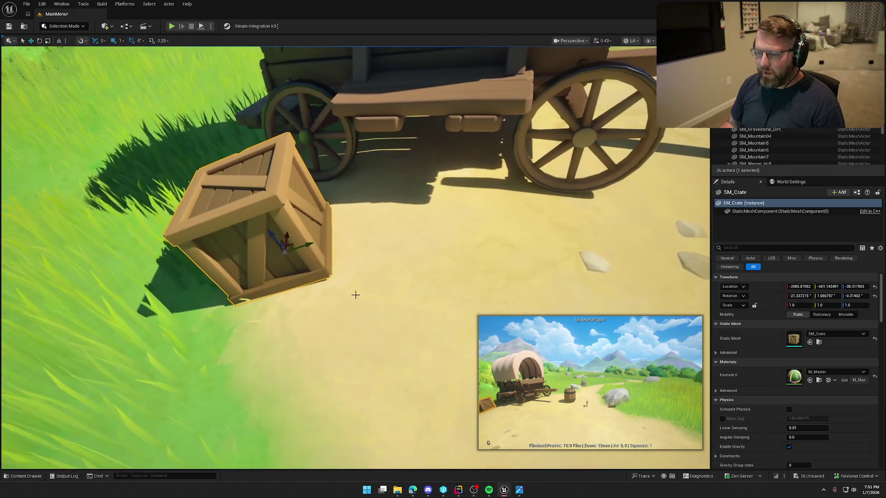
- Slide the crate against the wagon wheel so surface snapping tilts it to the ground, then deselect
{"action": "left_click_drag", "start_coordinate": [311, 247], "coordinate": [370, 233]}
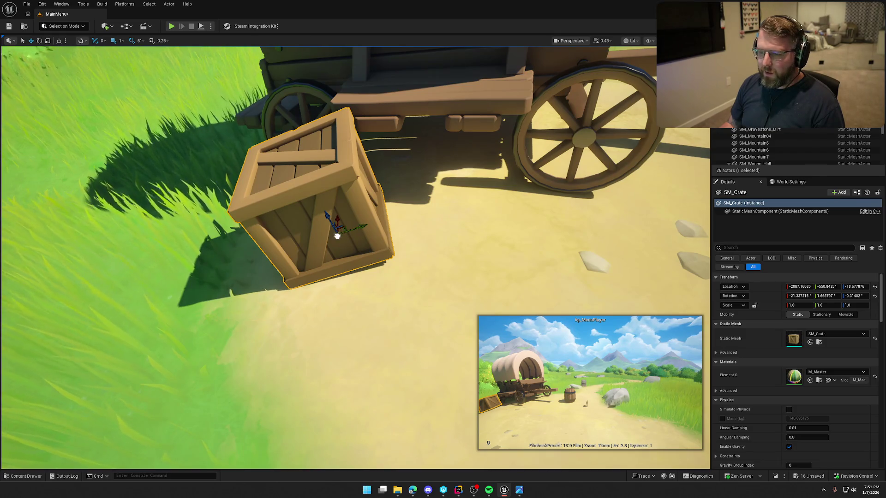
{"action": "mouse_move", "coordinate": [294, 253]}
{"action": "left_mouse_down"}
{"action": "mouse_move", "coordinate": [276, 300]}
{"action": "mouse_move", "coordinate": [301, 233]}
{"action": "mouse_move", "coordinate": [337, 255]}
{"action": "mouse_move", "coordinate": [302, 252]}
{"action": "left_mouse_up"}
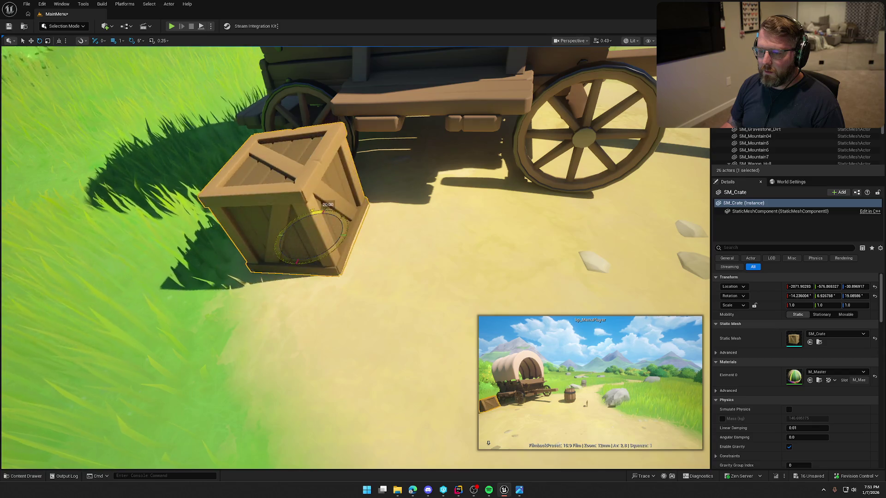
{"action": "key", "text": "Escape"}
{"action": "left_click_drag", "start_coordinate": [433, 287], "coordinate": [440, 275]}
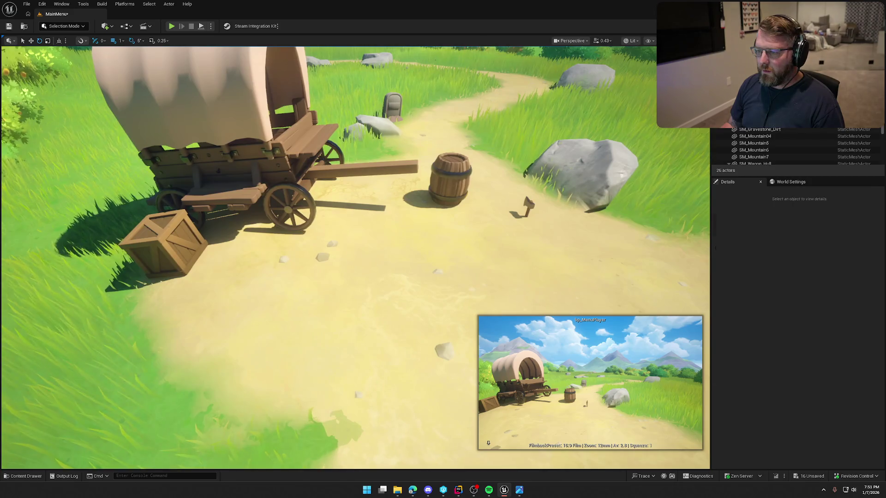
- Alt-drag a copy of the closed barrel onto the crate and keep it standing upright
{"action": "left_click", "coordinate": [448, 203]}
{"action": "mouse_move", "coordinate": [446, 200]}
{"action": "left_mouse_down"}
{"action": "mouse_move", "coordinate": [152, 237]}
{"action": "mouse_move", "coordinate": [172, 203]}
{"action": "left_mouse_up"}
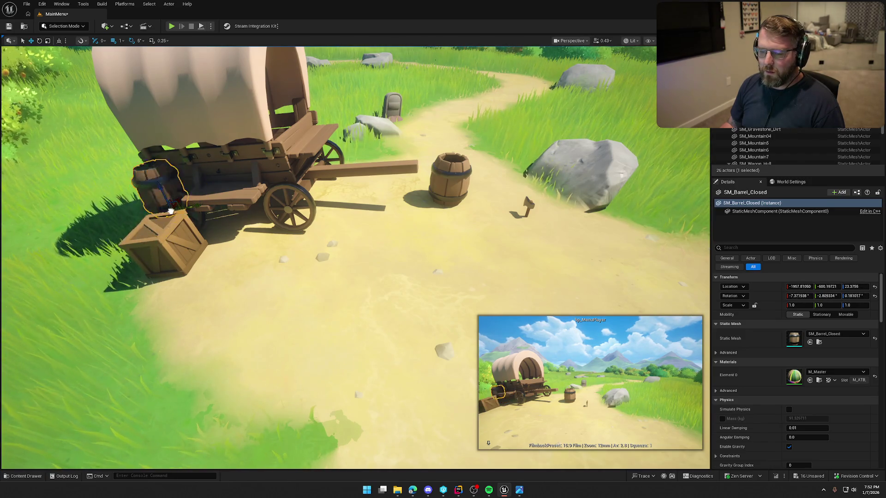
{"action": "key", "text": "f"}
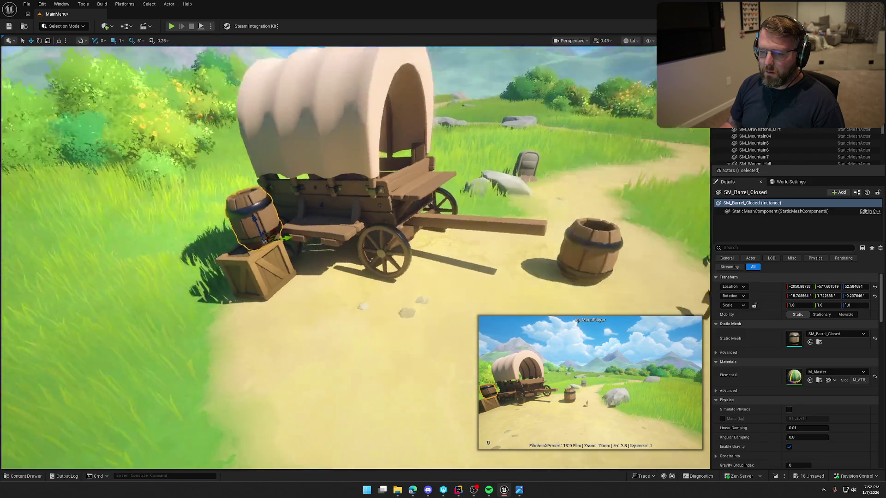
{"action": "mouse_move", "coordinate": [295, 323]}
{"action": "left_mouse_down"}
{"action": "mouse_move", "coordinate": [305, 323]}
{"action": "mouse_move", "coordinate": [276, 323]}
{"action": "mouse_move", "coordinate": [321, 305]}
{"action": "mouse_move", "coordinate": [298, 301]}
{"action": "mouse_move", "coordinate": [287, 283]}
{"action": "left_mouse_up"}
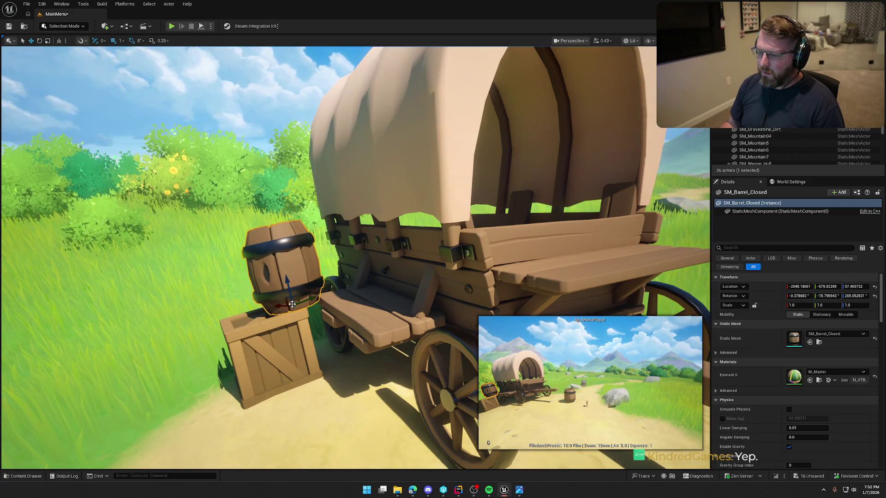
{"action": "left_click_drag", "start_coordinate": [278, 274], "coordinate": [302, 262]}
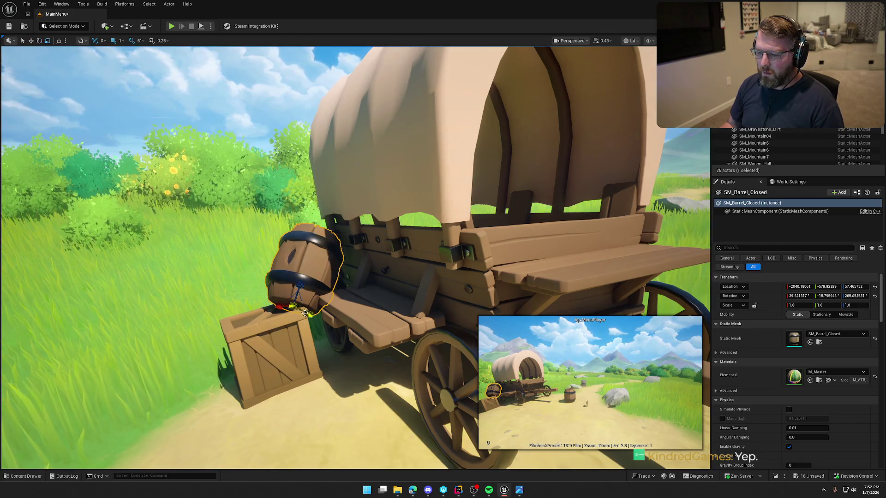
{"action": "key", "text": "ctrl+z"}
{"action": "key", "text": "ctrl+z"}
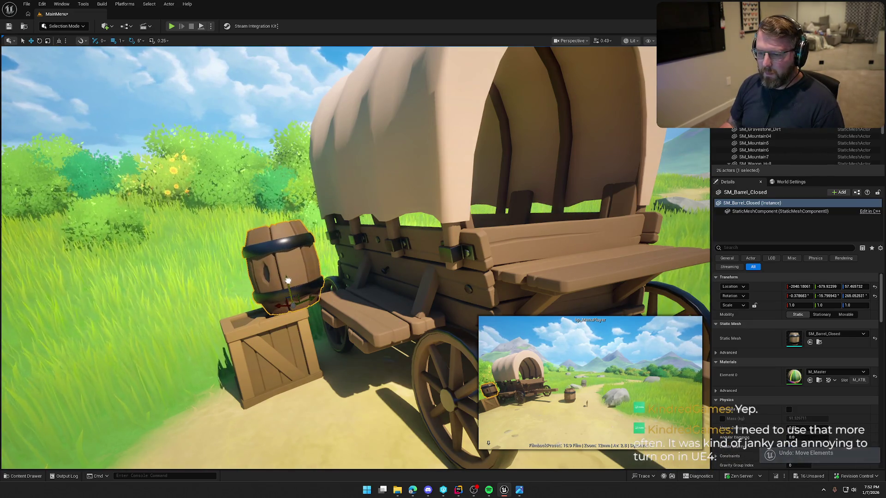
- Shift the barrel left on the crate, then select both the crate and barrel
{"action": "mouse_move", "coordinate": [313, 292]}
{"action": "left_mouse_down"}
{"action": "mouse_move", "coordinate": [248, 284]}
{"action": "mouse_move", "coordinate": [256, 273]}
{"action": "left_mouse_up"}
{"action": "scroll", "coordinate": [294, 292], "scroll_direction": "up", "scroll_amount": 3}
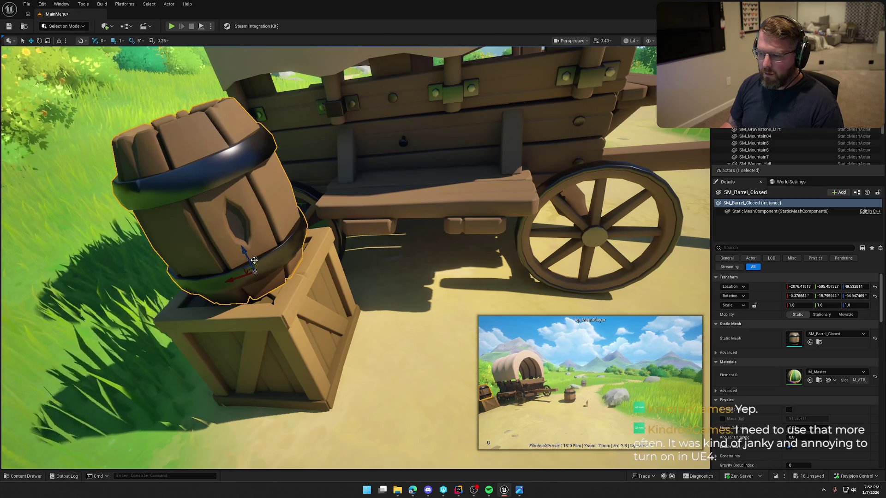
{"action": "key", "text": "Escape"}
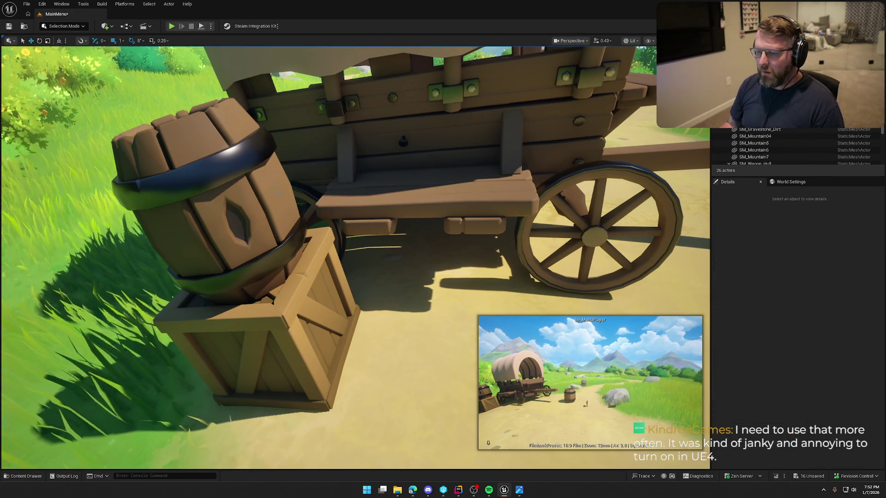
{"action": "scroll", "coordinate": [279, 193], "scroll_direction": "down", "scroll_amount": 10}
{"action": "left_click", "coordinate": [353, 233]}
{"action": "left_click", "coordinate": [329, 203], "text": "ctrl"}
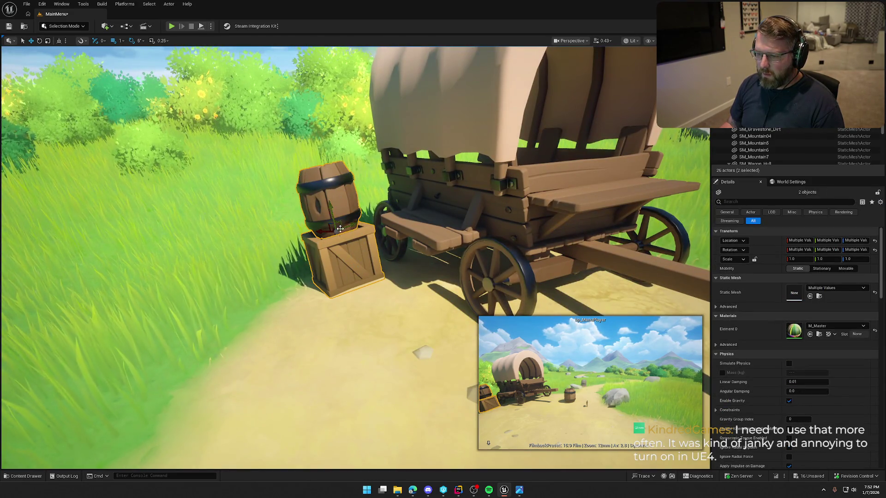
- Try moving the crate and barrel together toward the wagon, then undo the move
{"action": "left_click_drag", "start_coordinate": [337, 232], "coordinate": [362, 227]}
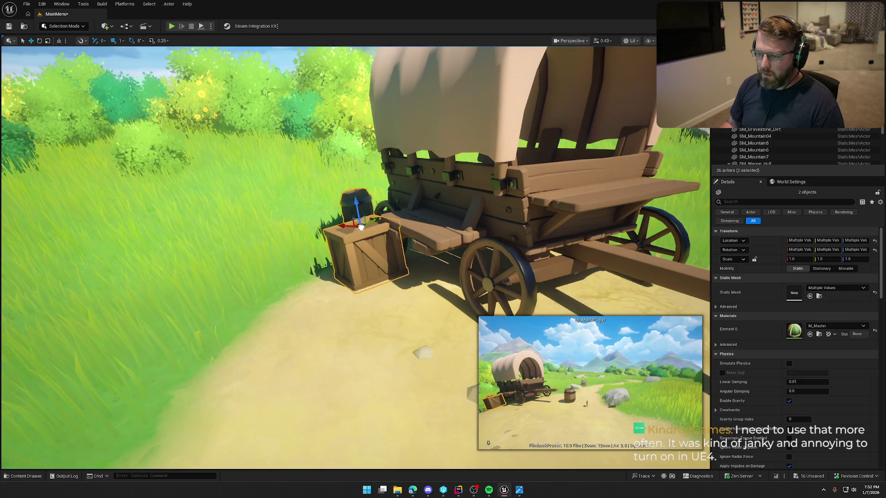
{"action": "scroll", "coordinate": [360, 227], "scroll_direction": "up", "scroll_amount": 5}
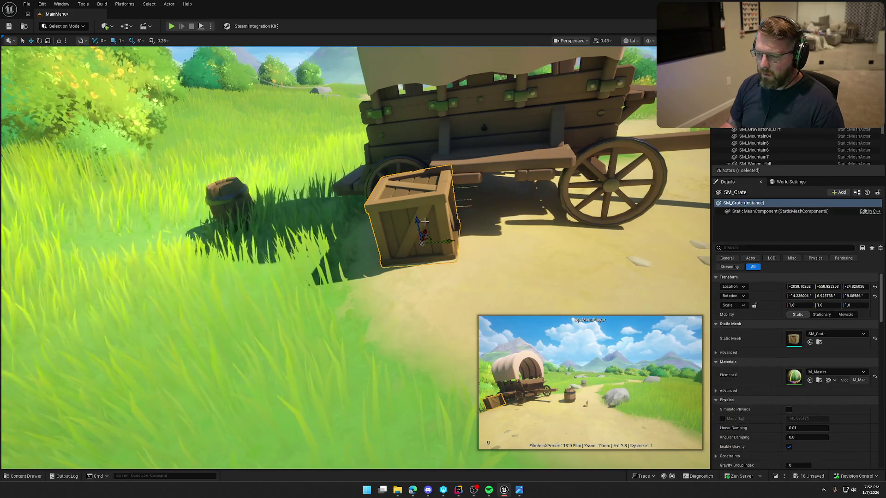
{"action": "key", "text": "ctrl+z"}
{"action": "mouse_move", "coordinate": [572, 266]}
{"action": "left_mouse_down"}
{"action": "mouse_move", "coordinate": [390, 238]}
{"action": "mouse_move", "coordinate": [305, 238]}
{"action": "mouse_move", "coordinate": [313, 237]}
{"action": "mouse_move", "coordinate": [307, 209]}
{"action": "mouse_move", "coordinate": [314, 236]}
{"action": "left_mouse_up"}
- Drop the closed barrel onto the sloped crate lid, tilted about -16 degrees
{"action": "left_click", "coordinate": [324, 265]}
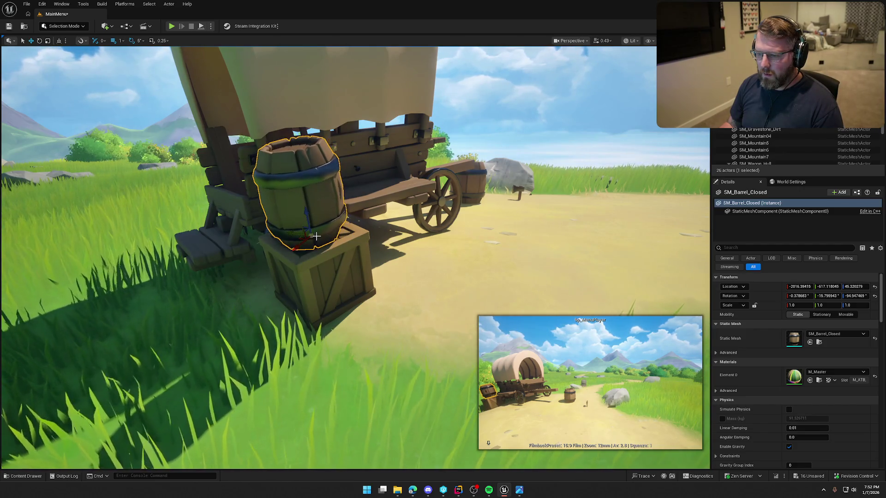
{"action": "key", "text": "Escape"}
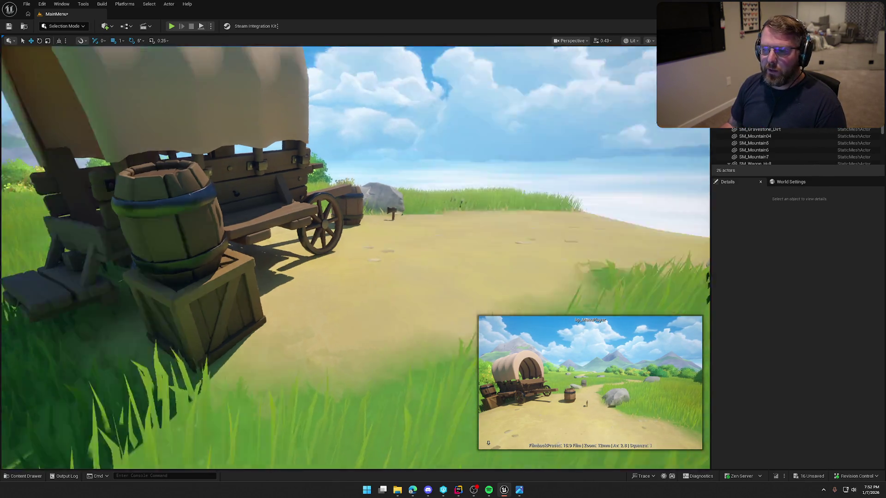
{"action": "mouse_move", "coordinate": [277, 185]}
{"action": "left_mouse_down"}
{"action": "mouse_move", "coordinate": [296, 175]}
{"action": "mouse_move", "coordinate": [304, 194]}
{"action": "left_mouse_up"}
{"action": "mouse_move", "coordinate": [370, 207]}
{"action": "left_mouse_down"}
{"action": "mouse_move", "coordinate": [378, 194]}
{"action": "mouse_move", "coordinate": [438, 184]}
{"action": "left_mouse_up"}
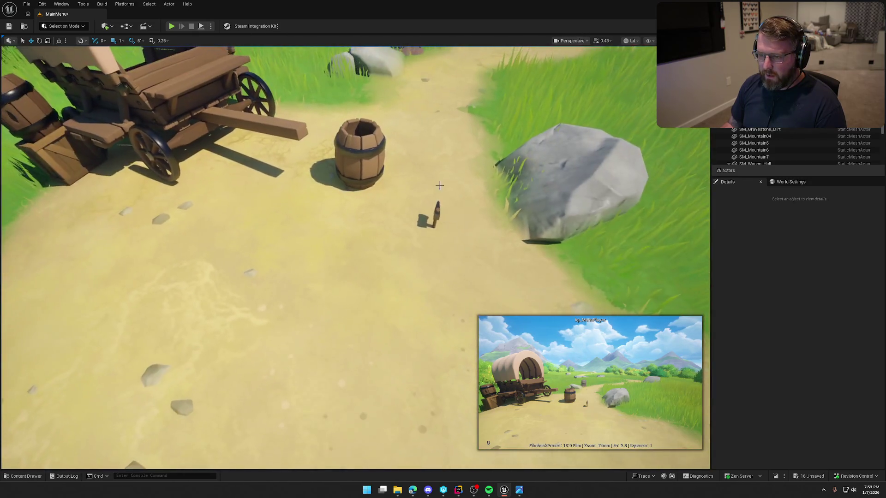
- Move the open barrel from the path against the crate, turned about 110 degrees
{"action": "left_click", "coordinate": [369, 187]}
{"action": "mouse_move", "coordinate": [358, 180]}
{"action": "left_mouse_down"}
{"action": "mouse_move", "coordinate": [217, 189]}
{"action": "mouse_move", "coordinate": [152, 215]}
{"action": "mouse_move", "coordinate": [142, 197]}
{"action": "left_mouse_up"}
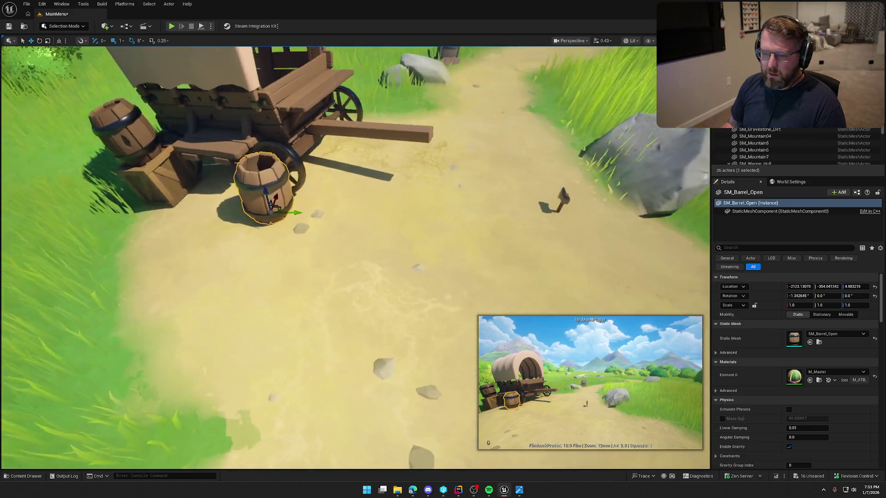
{"action": "key", "text": "e"}
{"action": "mouse_move", "coordinate": [314, 217]}
{"action": "left_mouse_down"}
{"action": "mouse_move", "coordinate": [291, 190]}
{"action": "mouse_move", "coordinate": [326, 223]}
{"action": "left_mouse_up"}
{"action": "key", "text": "w"}
{"action": "key", "text": "ctrl+z"}
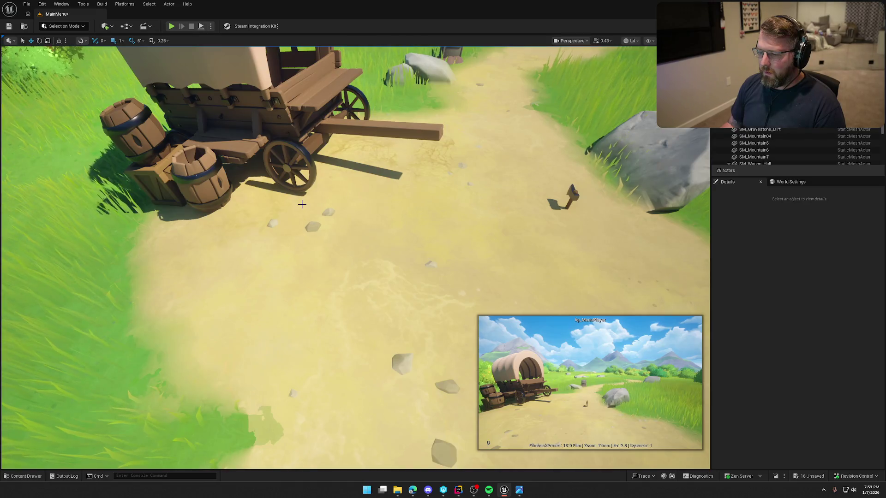
{"action": "mouse_move", "coordinate": [323, 221]}
{"action": "left_mouse_down"}
{"action": "mouse_move", "coordinate": [316, 251]}
{"action": "mouse_move", "coordinate": [286, 203]}
{"action": "mouse_move", "coordinate": [309, 231]}
{"action": "mouse_move", "coordinate": [293, 210]}
{"action": "left_mouse_up"}
{"action": "mouse_move", "coordinate": [370, 208]}
{"action": "left_mouse_down"}
{"action": "mouse_move", "coordinate": [369, 231]}
{"action": "mouse_move", "coordinate": [370, 208]}
{"action": "left_mouse_up"}
- Place the SK_Ox mesh from Characters > Animals > Ox beside the wagon, then delete it
{"action": "key", "text": "ctrl+space"}
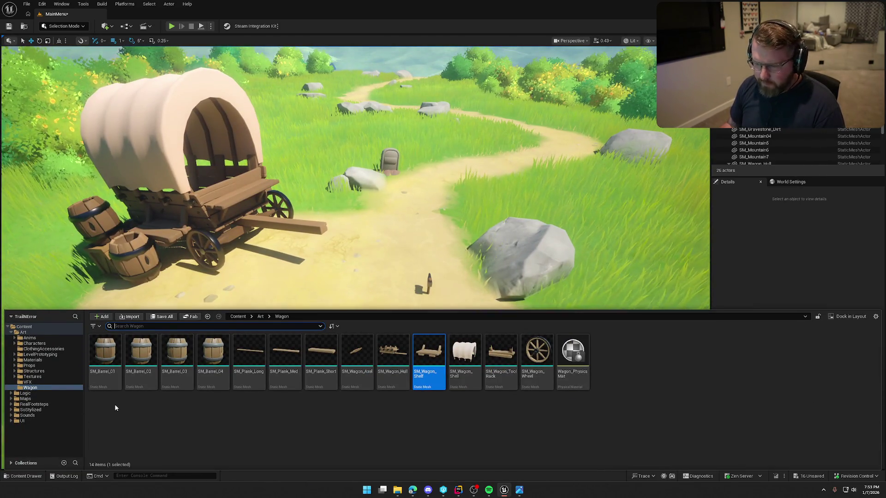
{"action": "left_click", "coordinate": [40, 344]}
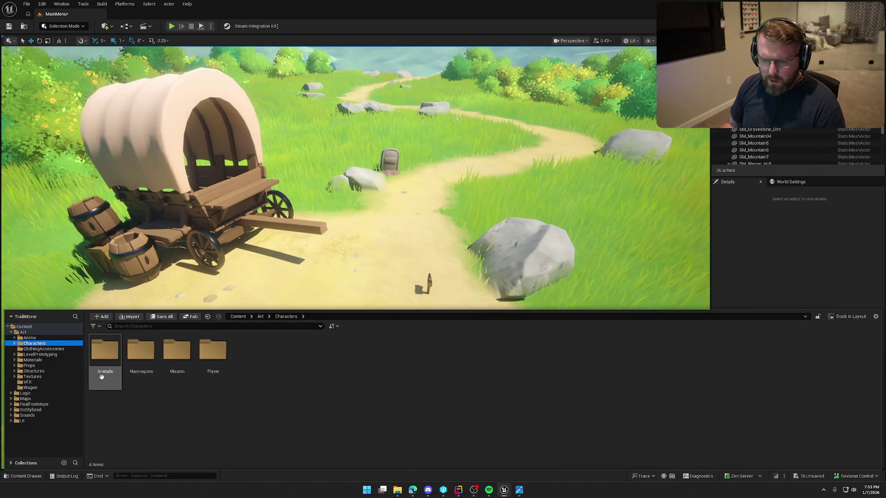
{"action": "double_click", "coordinate": [103, 351]}
{"action": "double_click", "coordinate": [139, 353]}
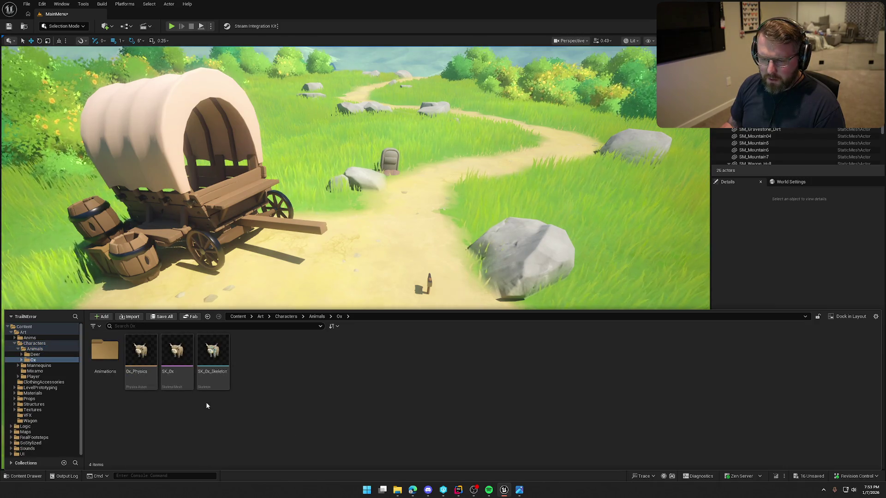
{"action": "mouse_move", "coordinate": [184, 359]}
{"action": "left_click_drag", "start_coordinate": [183, 359], "coordinate": [273, 291]}
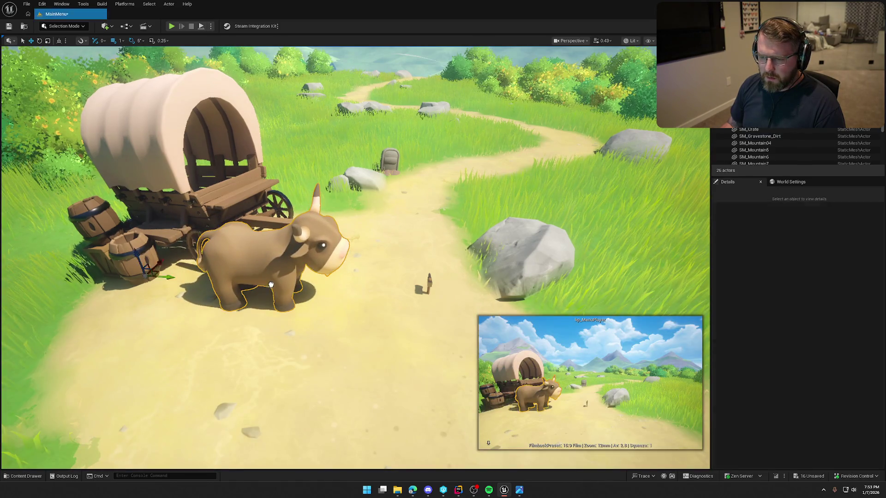
{"action": "key", "text": "Delete"}
- Place the idle-animated ox from the Ox Animations folder near the wagon
{"action": "key", "text": "ctrl+space"}
{"action": "double_click", "coordinate": [104, 351]}
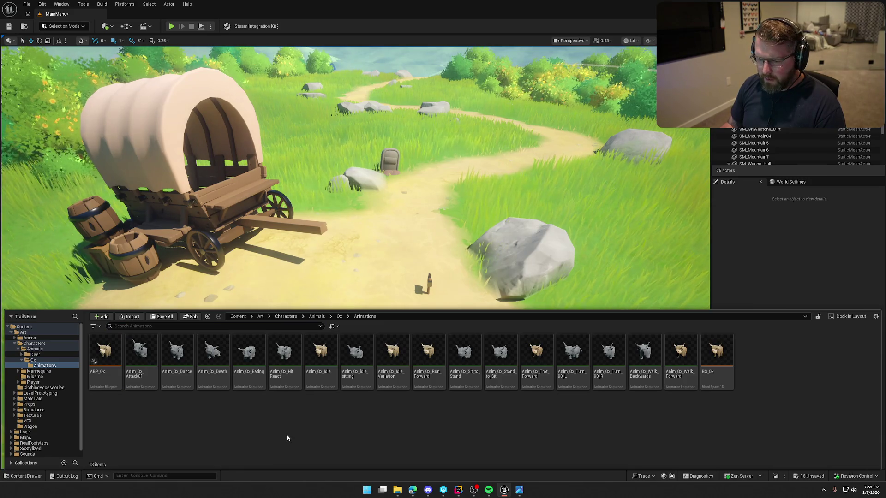
{"action": "left_click_drag", "start_coordinate": [321, 358], "coordinate": [270, 290]}
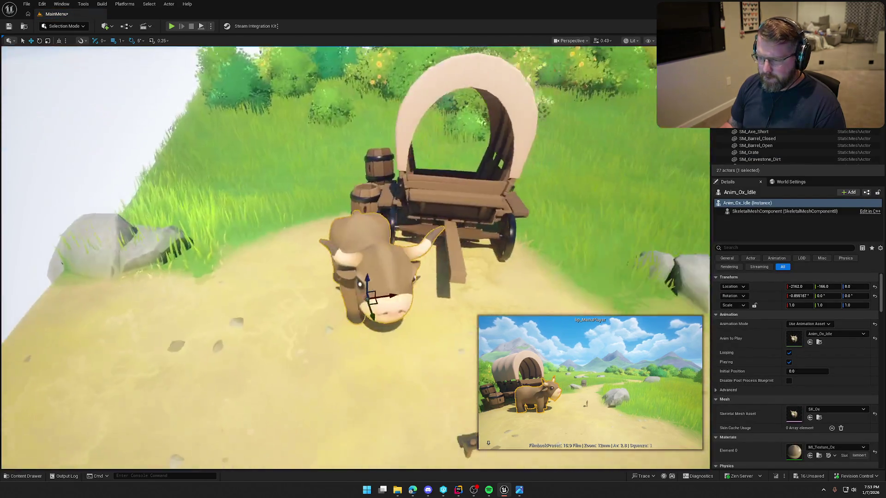
{"action": "left_click_drag", "start_coordinate": [426, 204], "coordinate": [426, 204]}
- Position the ox in front of the wagon beside the tongue, undoing stray moves
{"action": "left_click_drag", "start_coordinate": [282, 249], "coordinate": [360, 236]}
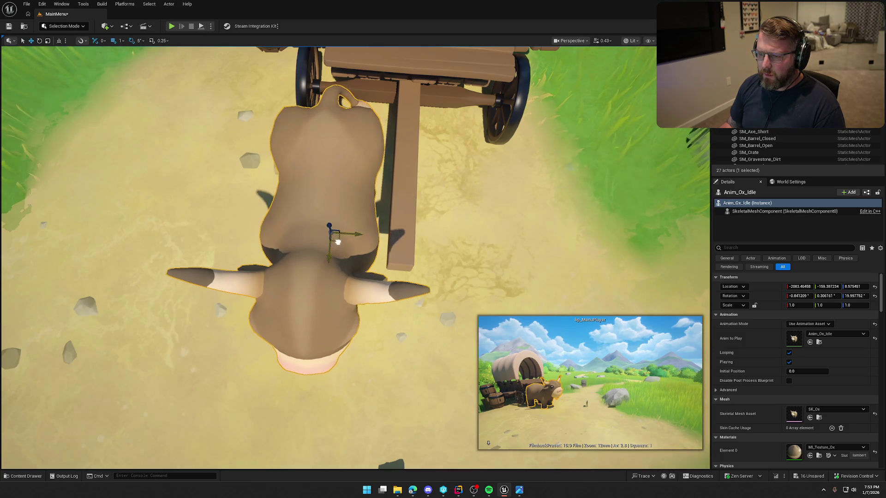
{"action": "mouse_move", "coordinate": [331, 249]}
{"action": "left_mouse_down"}
{"action": "mouse_move", "coordinate": [352, 241]}
{"action": "mouse_move", "coordinate": [442, 67]}
{"action": "left_mouse_up"}
{"action": "scroll", "coordinate": [442, 67], "scroll_direction": "down", "scroll_amount": 8}
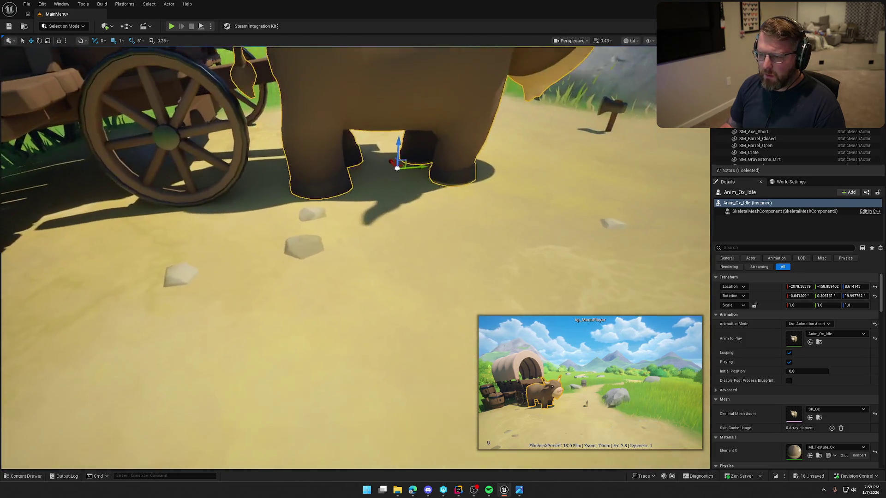
{"action": "mouse_move", "coordinate": [354, 210]}
{"action": "left_mouse_down"}
{"action": "mouse_move", "coordinate": [352, 191]}
{"action": "mouse_move", "coordinate": [356, 248]}
{"action": "mouse_move", "coordinate": [510, 194]}
{"action": "mouse_move", "coordinate": [383, 104]}
{"action": "mouse_move", "coordinate": [271, 119]}
{"action": "mouse_move", "coordinate": [368, 182]}
{"action": "mouse_move", "coordinate": [340, 214]}
{"action": "left_mouse_up"}
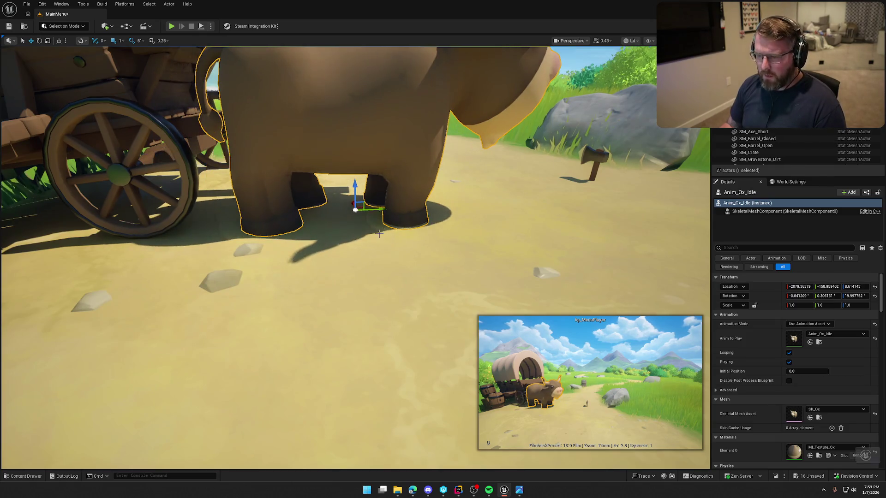
{"action": "key", "text": "ctrl+z"}
{"action": "key", "text": "f"}
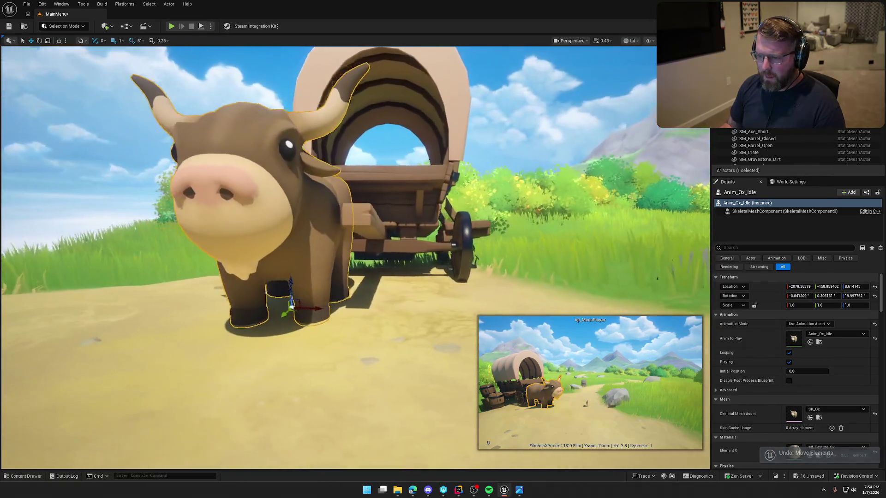
{"action": "mouse_move", "coordinate": [347, 308]}
{"action": "left_mouse_down"}
{"action": "mouse_move", "coordinate": [322, 277]}
{"action": "mouse_move", "coordinate": [415, 277]}
{"action": "mouse_move", "coordinate": [429, 315]}
{"action": "left_mouse_up"}
- Duplicate the ox beside itself and give the copy the Anim_Ox_Idle_Variation animation
{"action": "left_click_drag", "start_coordinate": [334, 296], "coordinate": [484, 313]}
{"action": "left_click", "coordinate": [840, 333]}
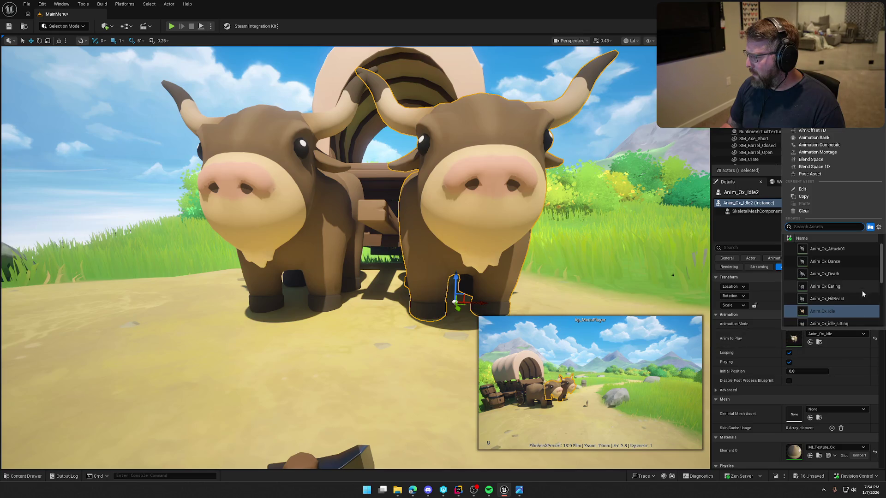
{"action": "scroll", "coordinate": [859, 293], "scroll_direction": "down", "scroll_amount": 2}
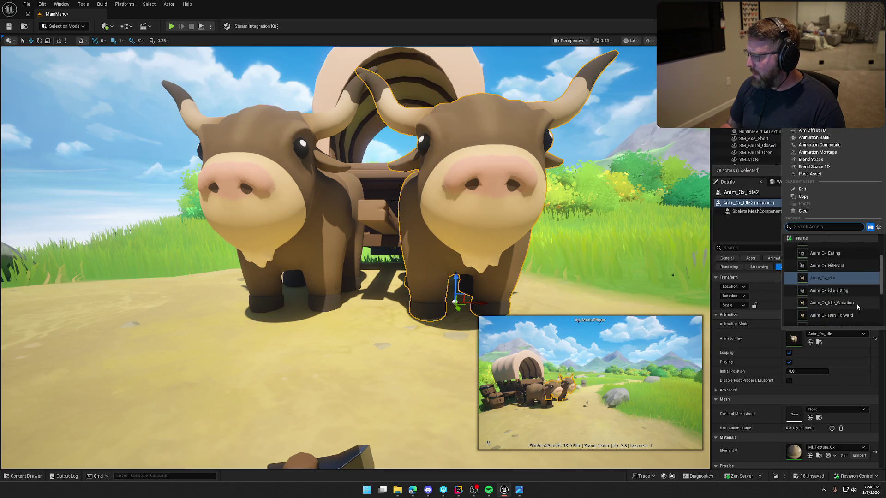
{"action": "left_click", "coordinate": [833, 303]}
{"action": "scroll", "coordinate": [442, 265], "scroll_direction": "down", "scroll_amount": 5}
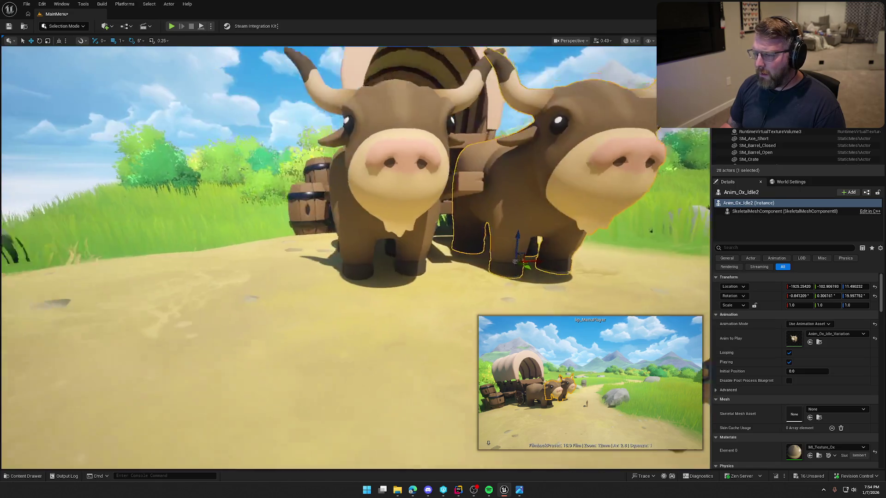
{"action": "left_click_drag", "start_coordinate": [474, 279], "coordinate": [473, 283]}
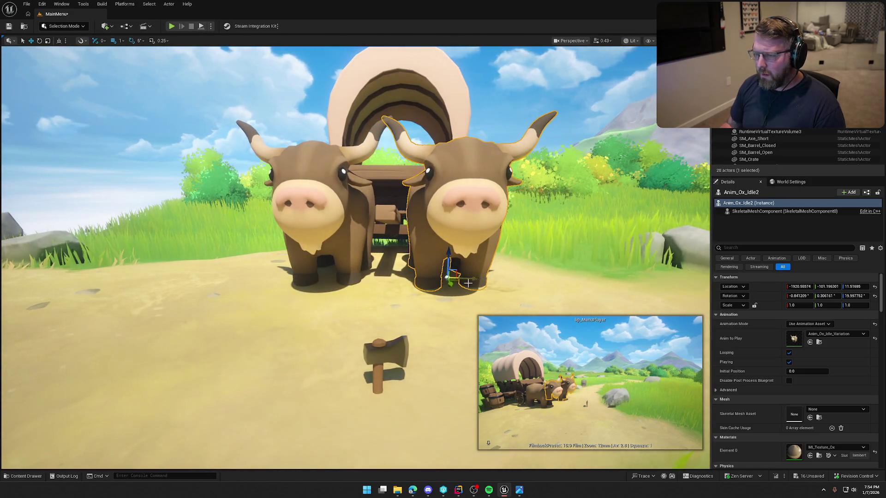
- Rotate the left ox about 10 degrees so the oxen stand paired
{"action": "left_click", "coordinate": [304, 221]}
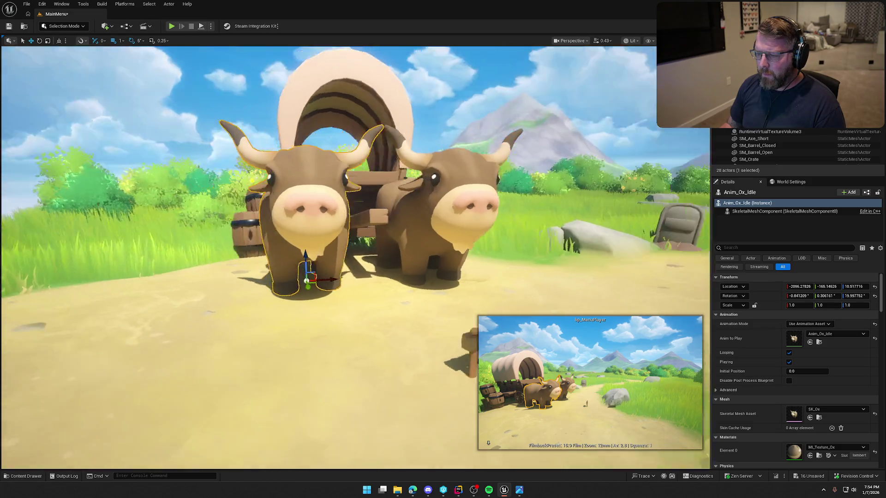
{"action": "mouse_move", "coordinate": [305, 221]}
{"action": "left_mouse_down"}
{"action": "mouse_move", "coordinate": [373, 273]}
{"action": "mouse_move", "coordinate": [365, 273]}
{"action": "left_mouse_up"}
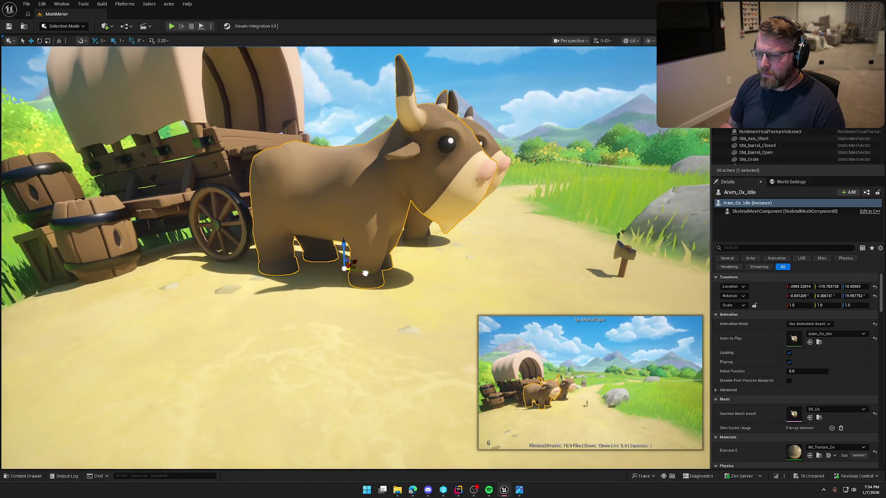
{"action": "key", "text": "Escape"}
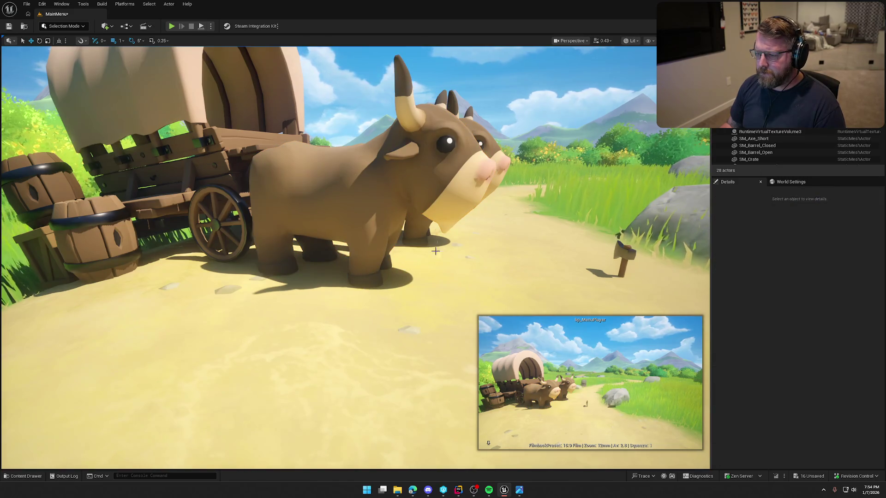
{"action": "mouse_move", "coordinate": [464, 232]}
{"action": "left_mouse_down"}
{"action": "mouse_move", "coordinate": [461, 259]}
{"action": "mouse_move", "coordinate": [462, 203]}
{"action": "mouse_move", "coordinate": [464, 277]}
{"action": "mouse_move", "coordinate": [425, 249]}
{"action": "left_mouse_up"}
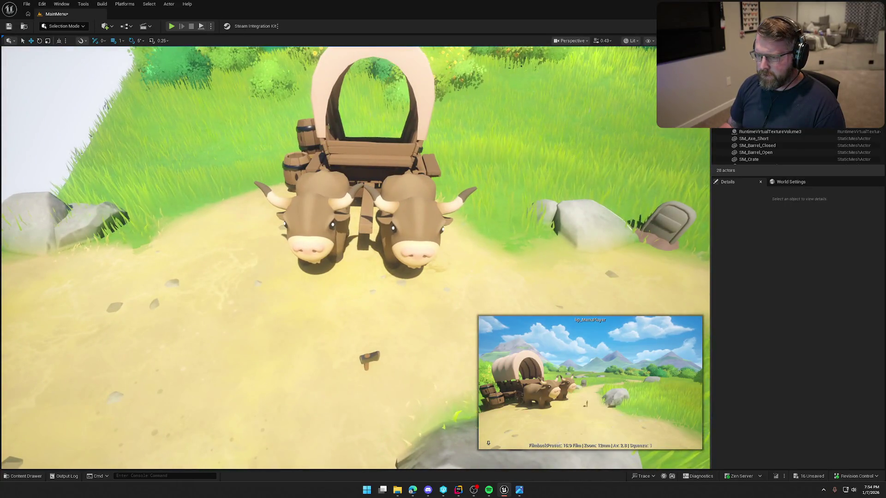
{"action": "left_click", "coordinate": [425, 250]}
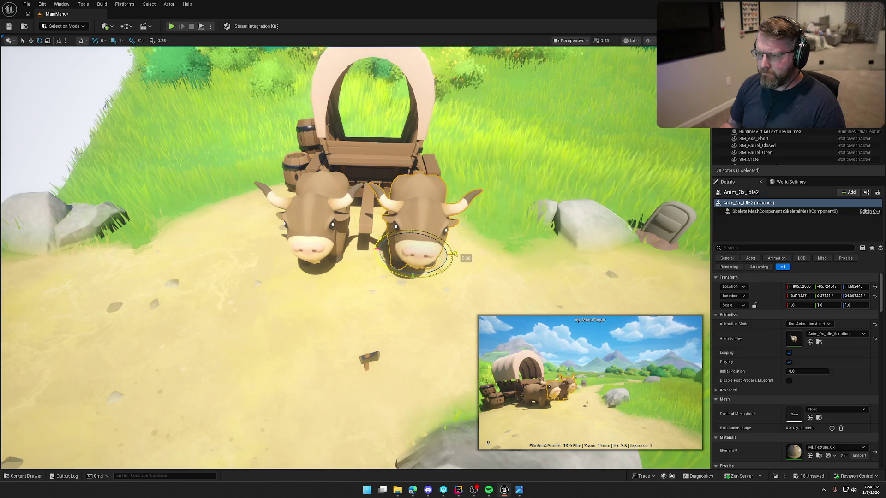
{"action": "left_click", "coordinate": [333, 251]}
{"action": "left_click_drag", "start_coordinate": [338, 271], "coordinate": [359, 251]}
{"action": "left_click", "coordinate": [430, 327]}
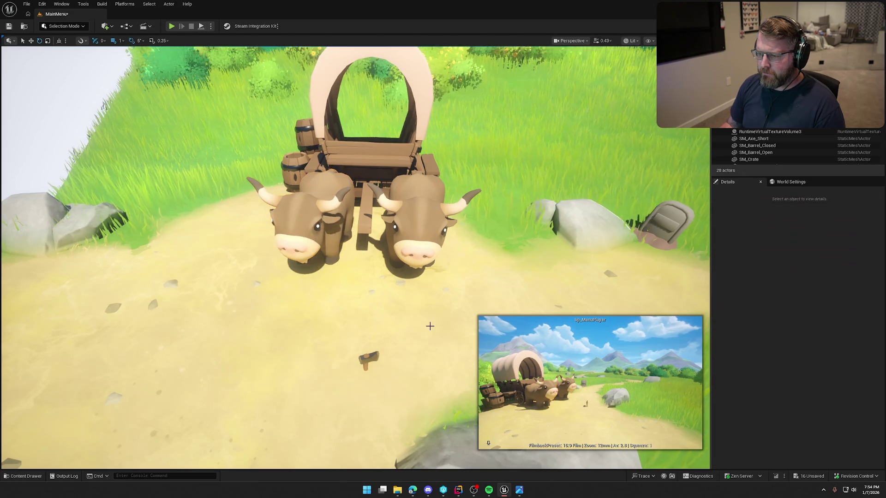
{"action": "left_click_drag", "start_coordinate": [461, 320], "coordinate": [383, 318]}
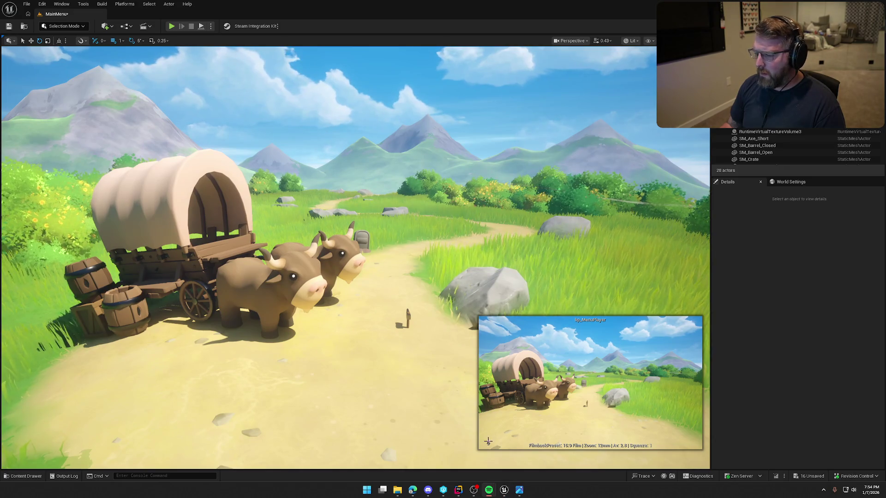
- Play-test, then switch the right ox to Anim_Ox_Idle with initial position 0.5
{"action": "left_click", "coordinate": [171, 27]}
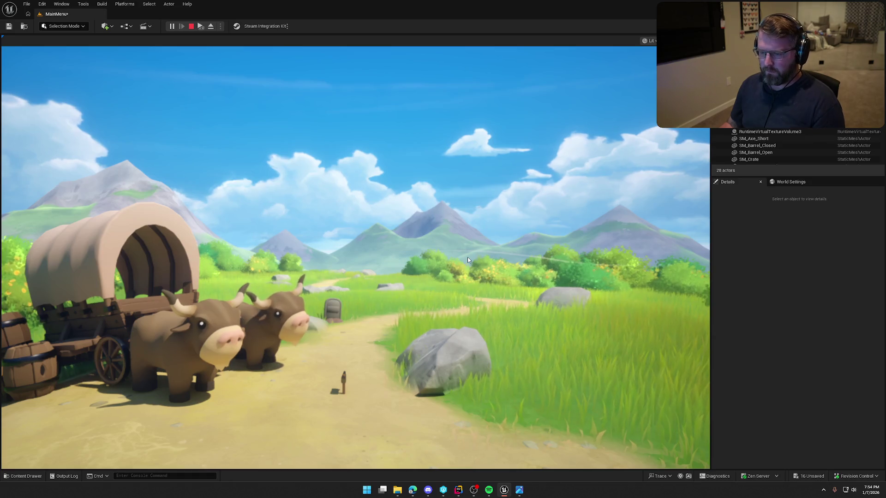
{"action": "key", "text": "Escape"}
{"action": "left_click", "coordinate": [284, 317]}
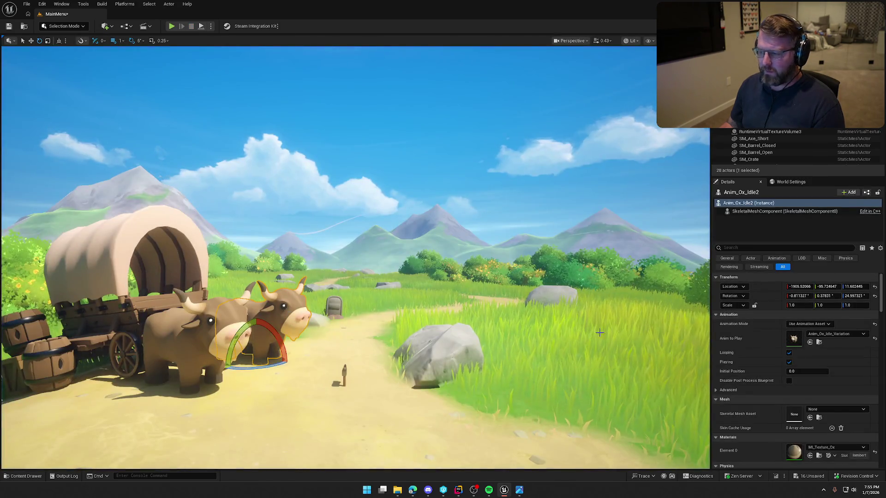
{"action": "left_click", "coordinate": [843, 337]}
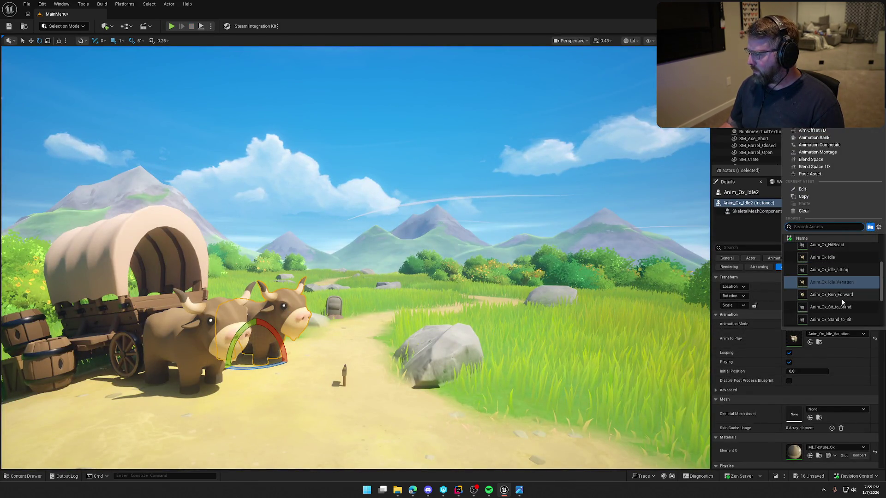
{"action": "left_click", "coordinate": [836, 260]}
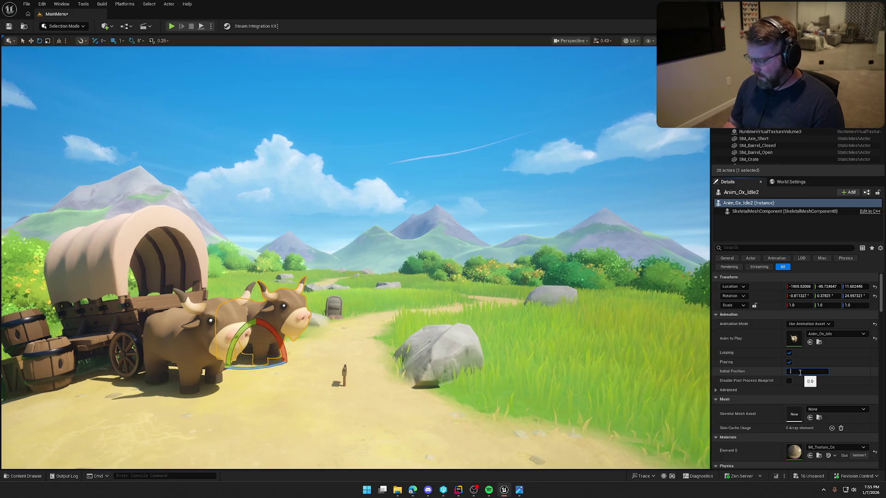
{"action": "left_click", "coordinate": [808, 371]}
{"action": "type", "text": "0.25"}
{"action": "left_click_drag", "start_coordinate": [332, 224], "coordinate": [305, 214]}
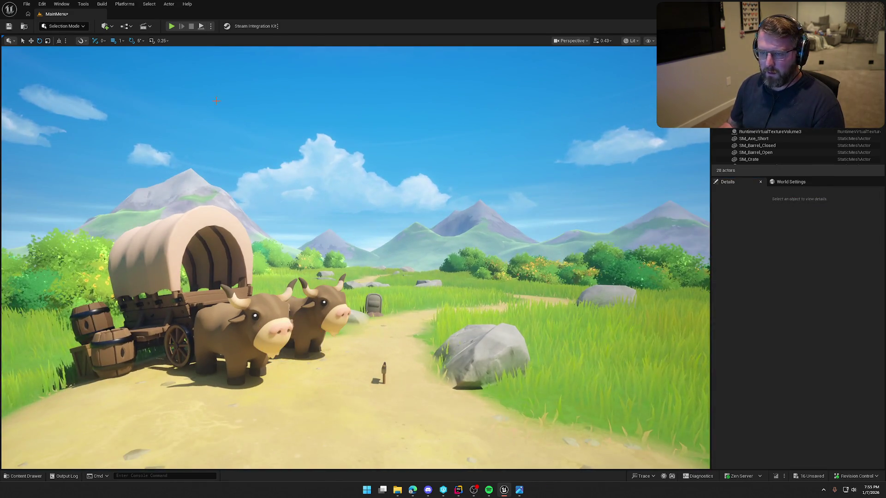
- Replay the scene, including fullscreen, to compare the oxen, then reopen the Ox animations
{"action": "left_click", "coordinate": [172, 27]}
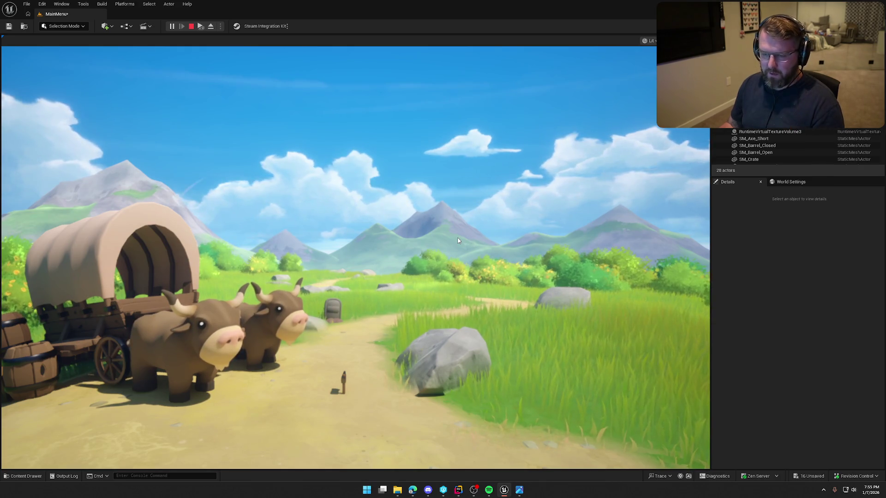
{"action": "key", "text": "Escape"}
{"action": "left_click", "coordinate": [294, 322]}
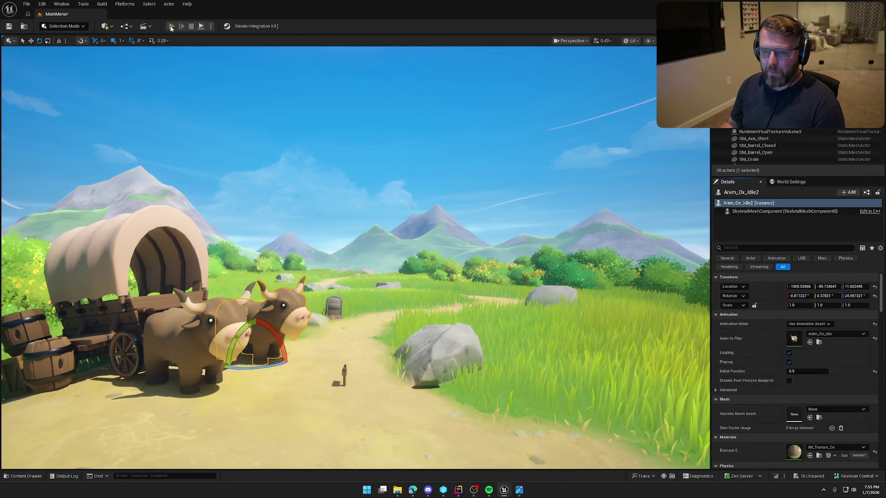
{"action": "left_click", "coordinate": [171, 26]}
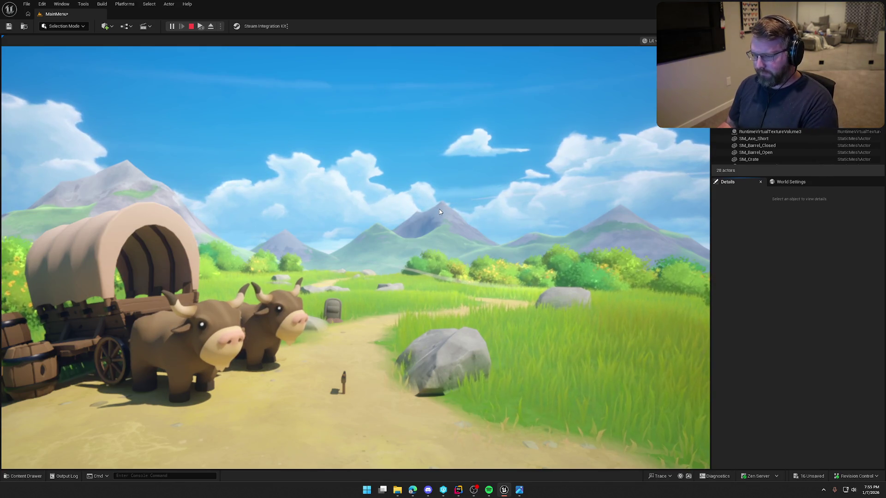
{"action": "key", "text": "F11"}
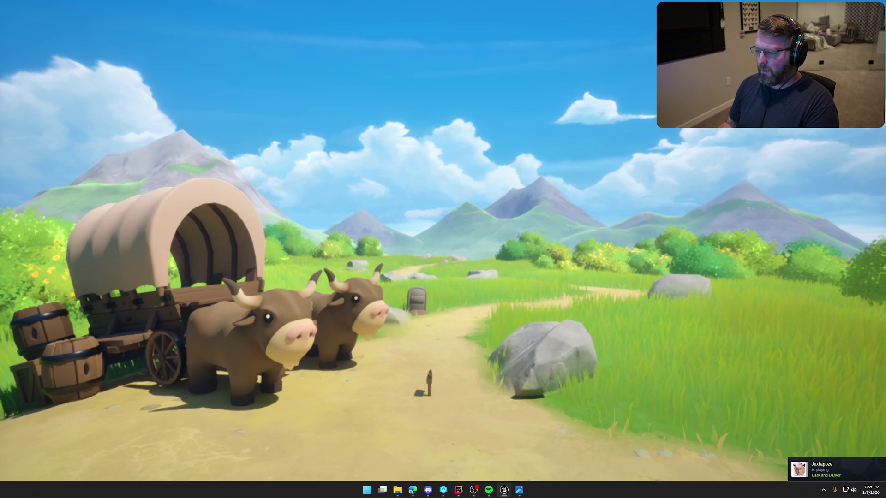
{"action": "key", "text": "F11"}
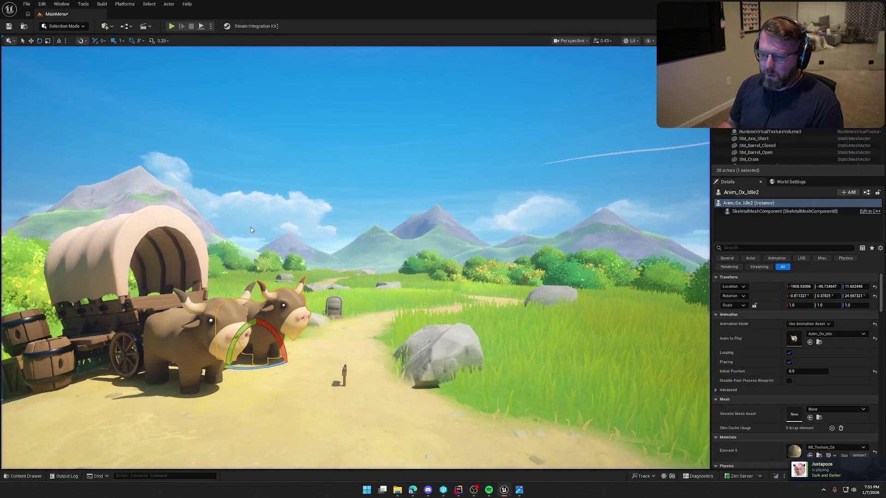
{"action": "key", "text": "Escape"}
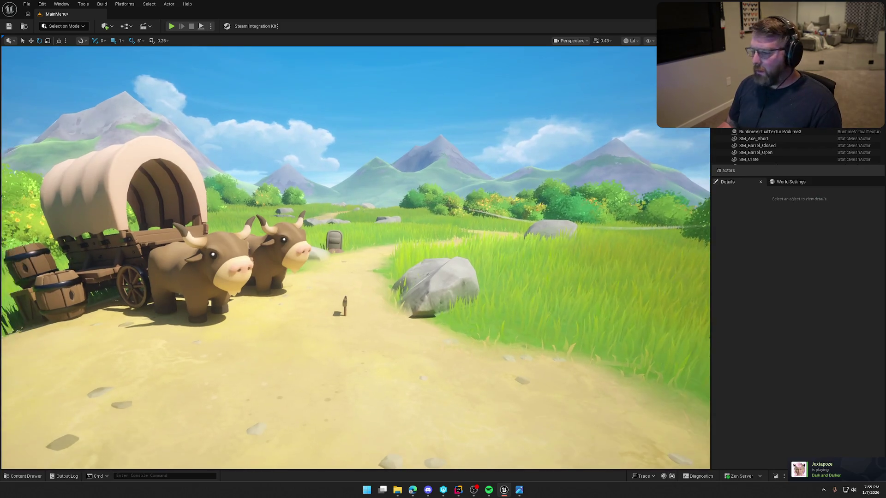
{"action": "key", "text": "ctrl+space"}
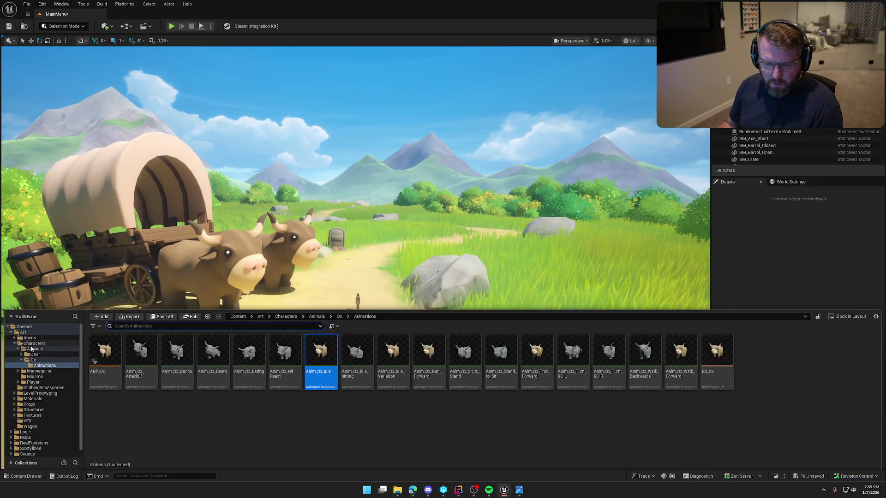
- Place SK_Char_Male_Clothed and SK_Char_Female_Clothed side by side on the path
{"action": "left_click", "coordinate": [32, 344]}
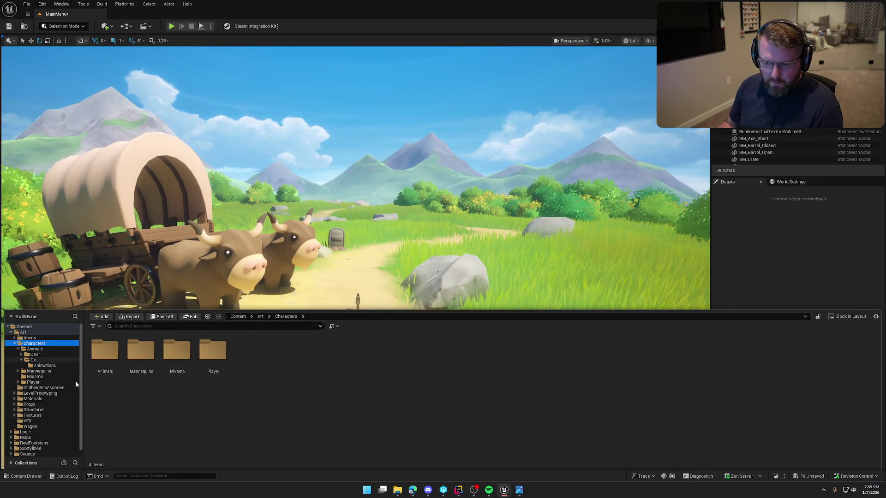
{"action": "double_click", "coordinate": [212, 365]}
{"action": "double_click", "coordinate": [169, 355]}
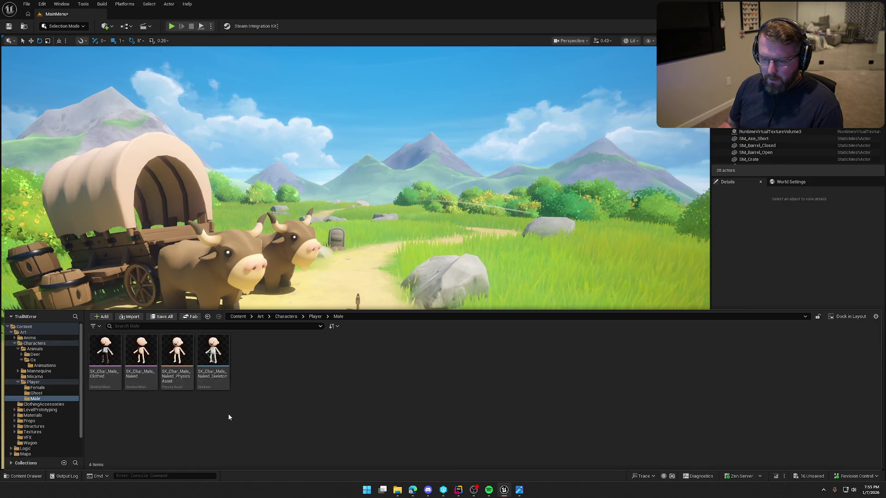
{"action": "mouse_move", "coordinate": [106, 351]}
{"action": "left_mouse_down"}
{"action": "mouse_move", "coordinate": [231, 318]}
{"action": "mouse_move", "coordinate": [376, 307]}
{"action": "mouse_move", "coordinate": [377, 323]}
{"action": "left_mouse_up"}
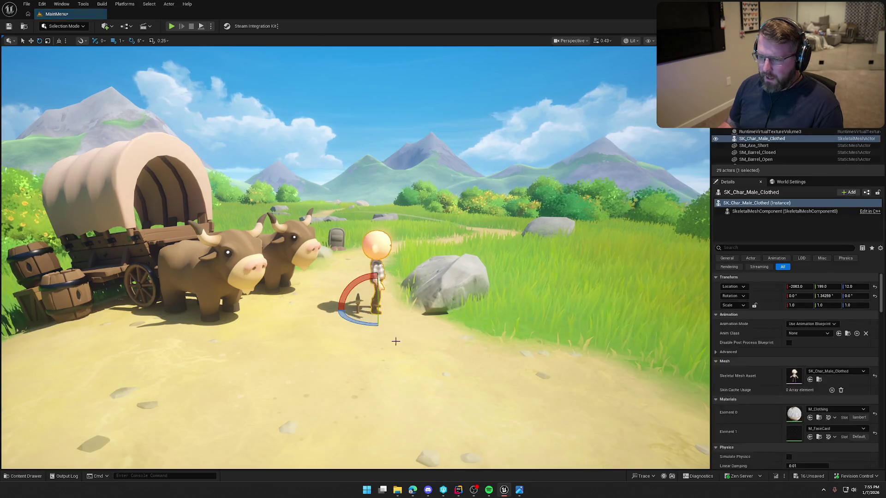
{"action": "key", "text": "ctrl+space"}
{"action": "left_click", "coordinate": [38, 387]}
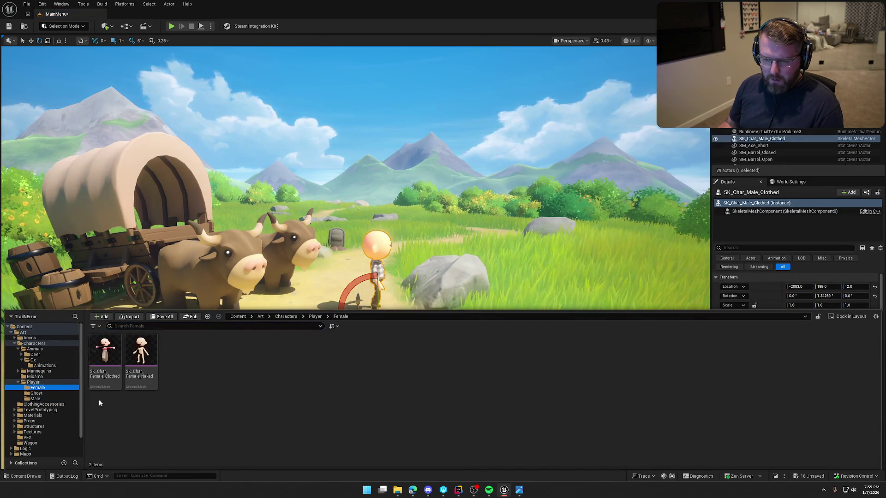
{"action": "mouse_move", "coordinate": [106, 353]}
{"action": "left_mouse_down"}
{"action": "mouse_move", "coordinate": [231, 323]}
{"action": "mouse_move", "coordinate": [431, 304]}
{"action": "left_mouse_up"}
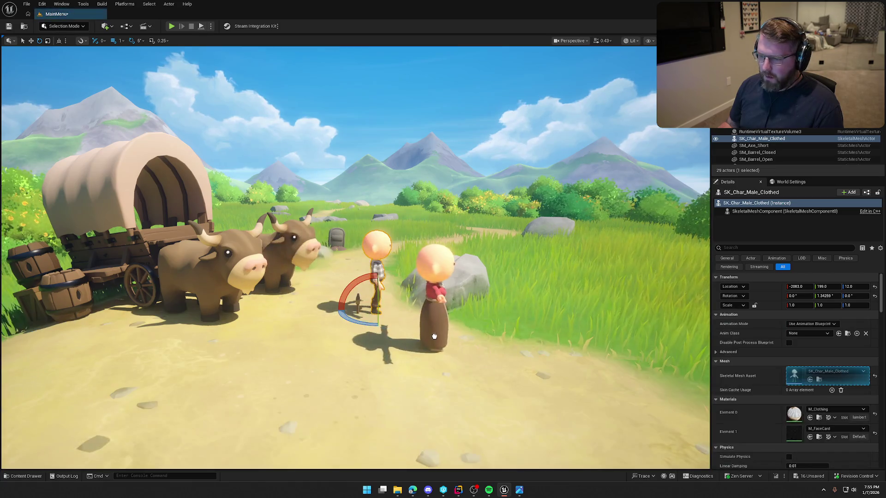
{"action": "key", "text": "f"}
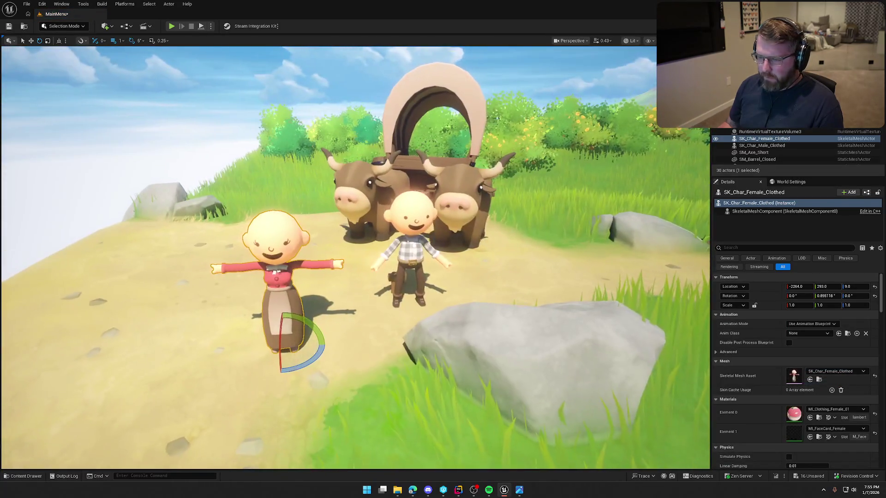
- Set the woman to Use Animation Asset playing Anim_Char_Idle, then select the menu camera
{"action": "left_click", "coordinate": [811, 324]}
{"action": "left_click", "coordinate": [812, 339]}
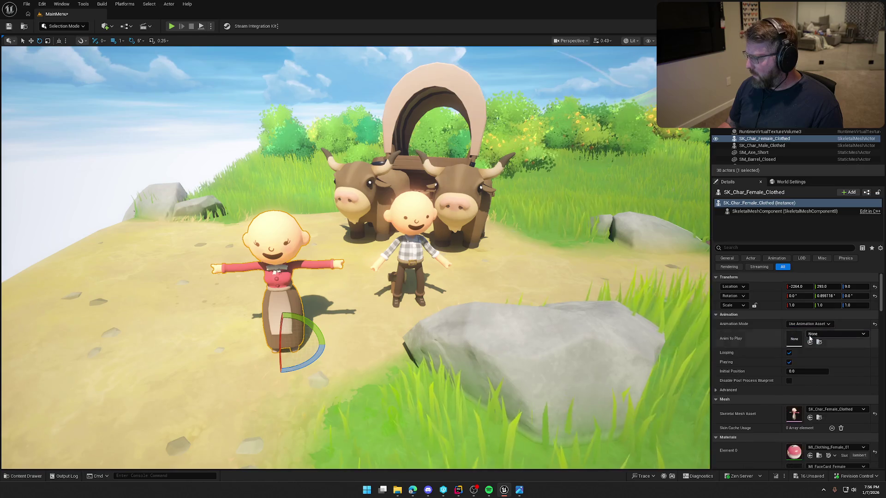
{"action": "left_click", "coordinate": [831, 334]}
{"action": "left_click", "coordinate": [824, 250]}
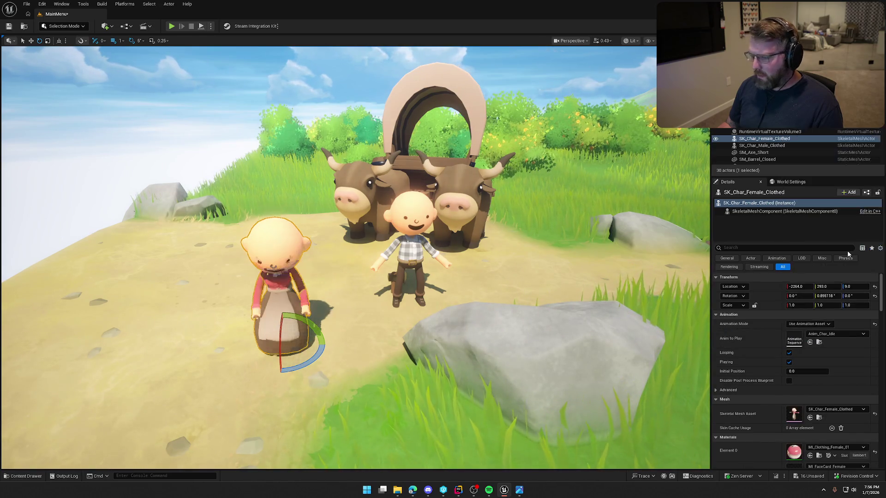
{"action": "left_click", "coordinate": [835, 333]}
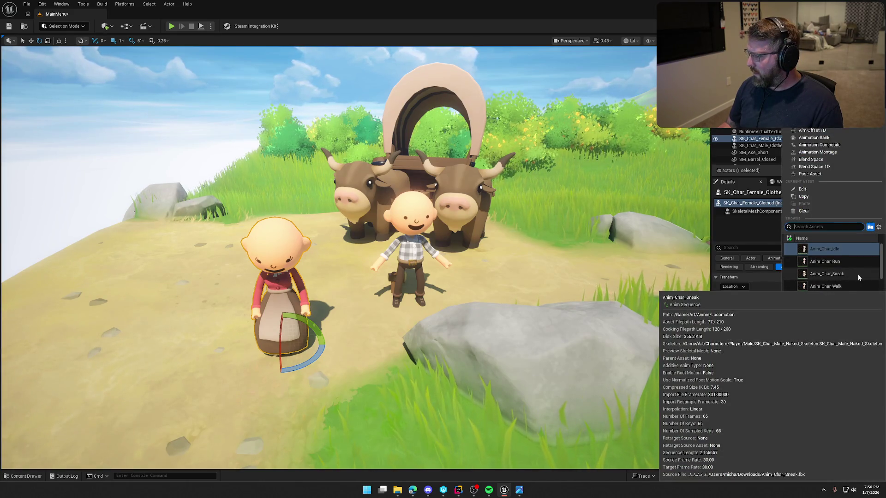
{"action": "scroll", "coordinate": [858, 279], "scroll_direction": "down", "scroll_amount": 3}
{"action": "scroll", "coordinate": [849, 298], "scroll_direction": "down", "scroll_amount": 4}
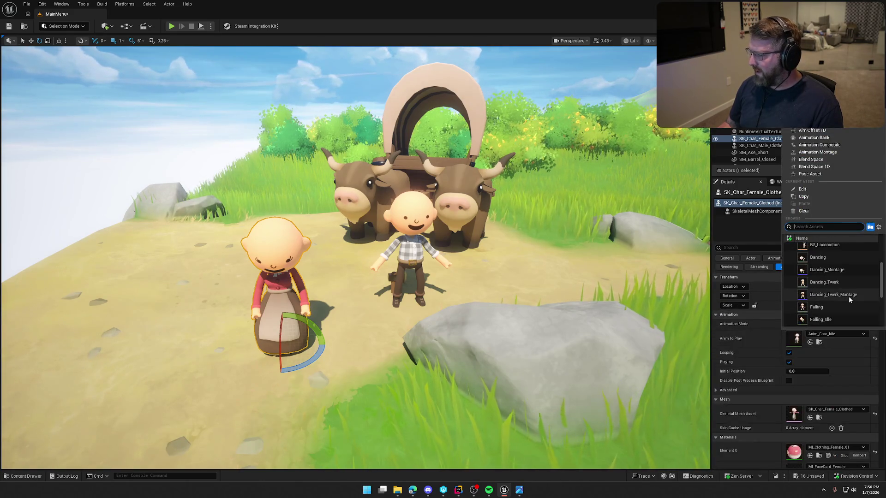
{"action": "scroll", "coordinate": [848, 300], "scroll_direction": "down", "scroll_amount": 5}
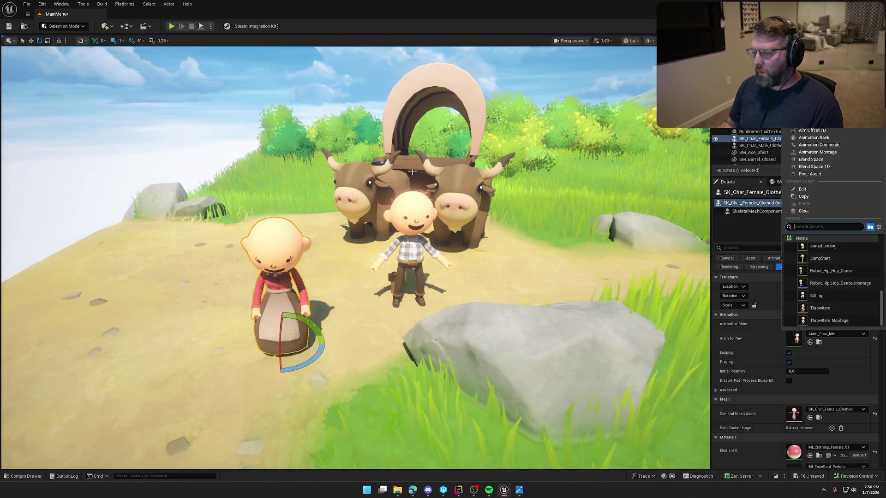
{"action": "mouse_move", "coordinate": [281, 200]}
{"action": "left_mouse_down"}
{"action": "mouse_move", "coordinate": [281, 178]}
{"action": "mouse_move", "coordinate": [258, 180]}
{"action": "mouse_move", "coordinate": [281, 200]}
{"action": "left_mouse_up"}
{"action": "left_click", "coordinate": [152, 127]}
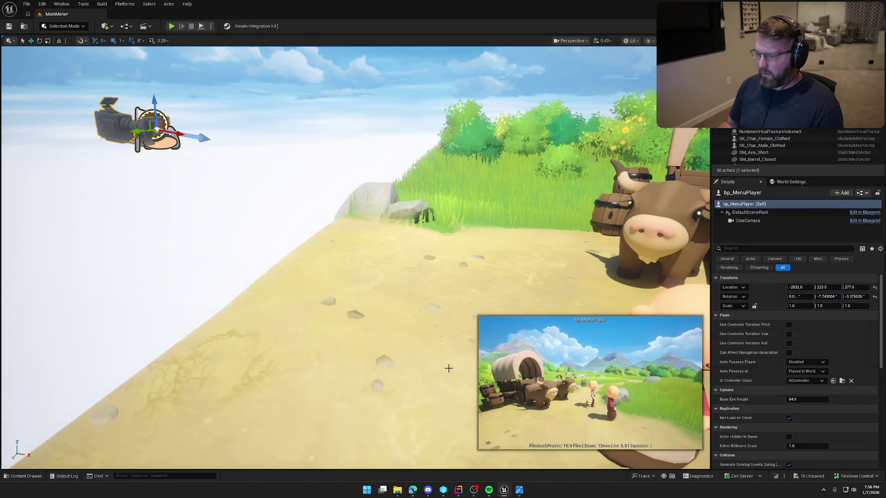
- Move the clothed woman to the front of the wagon and turn her about 25 degrees
{"action": "left_click", "coordinate": [488, 442]}
{"action": "mouse_move", "coordinate": [581, 209]}
{"action": "left_mouse_down"}
{"action": "mouse_move", "coordinate": [582, 199]}
{"action": "mouse_move", "coordinate": [582, 210]}
{"action": "mouse_move", "coordinate": [595, 198]}
{"action": "mouse_move", "coordinate": [582, 209]}
{"action": "left_mouse_up"}
{"action": "left_click", "coordinate": [581, 210]}
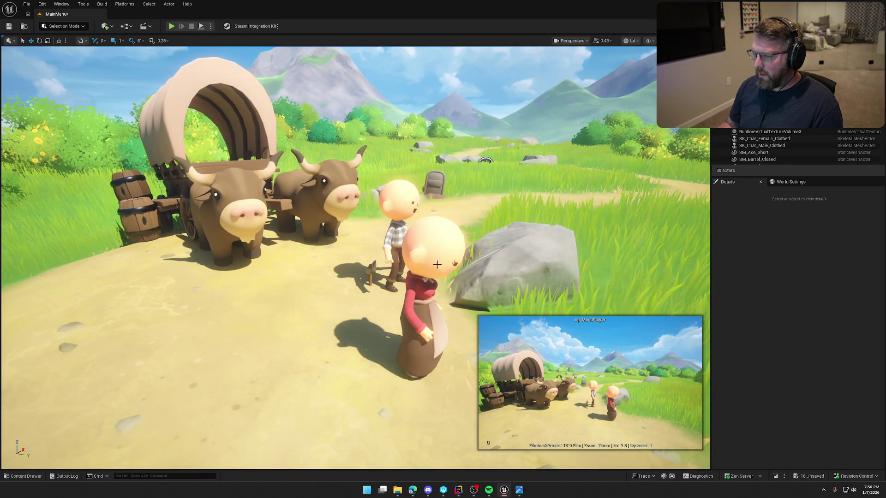
{"action": "left_click", "coordinate": [407, 301]}
{"action": "key", "text": "f"}
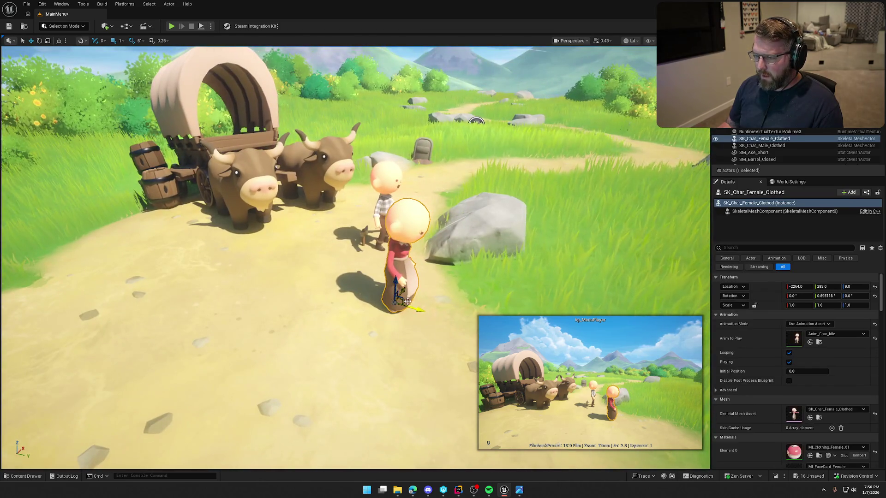
{"action": "mouse_move", "coordinate": [407, 301]}
{"action": "left_mouse_down"}
{"action": "mouse_move", "coordinate": [351, 291]}
{"action": "mouse_move", "coordinate": [257, 227]}
{"action": "mouse_move", "coordinate": [258, 144]}
{"action": "left_mouse_up"}
{"action": "key", "text": "f"}
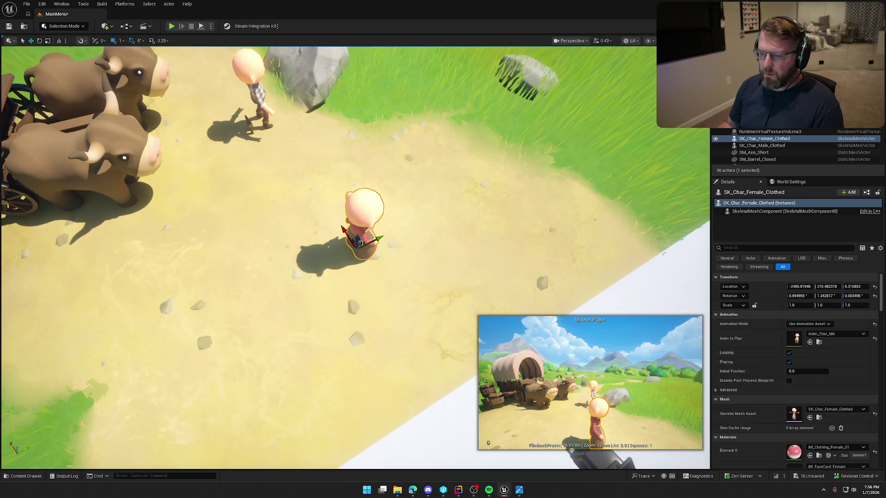
{"action": "mouse_move", "coordinate": [358, 249]}
{"action": "left_mouse_down"}
{"action": "mouse_move", "coordinate": [198, 180]}
{"action": "mouse_move", "coordinate": [64, 154]}
{"action": "mouse_move", "coordinate": [40, 135]}
{"action": "left_mouse_up"}
{"action": "key", "text": "f"}
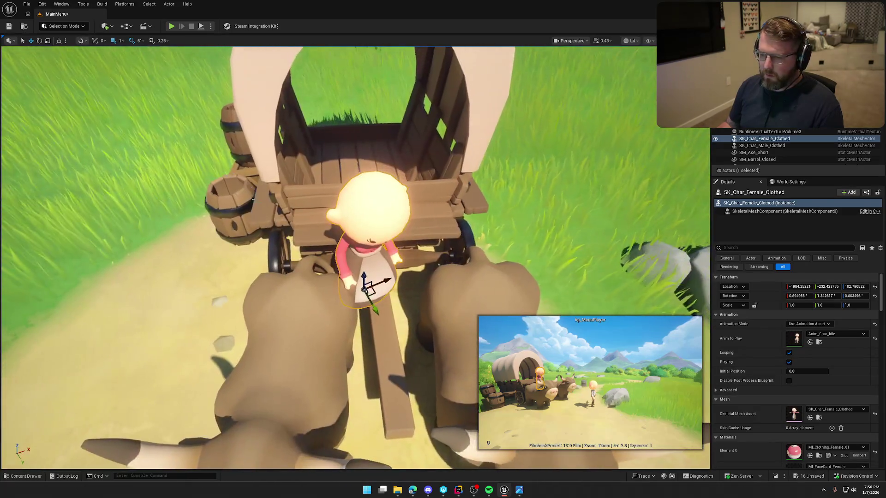
{"action": "key", "text": "e"}
{"action": "left_click_drag", "start_coordinate": [351, 308], "coordinate": [387, 308]}
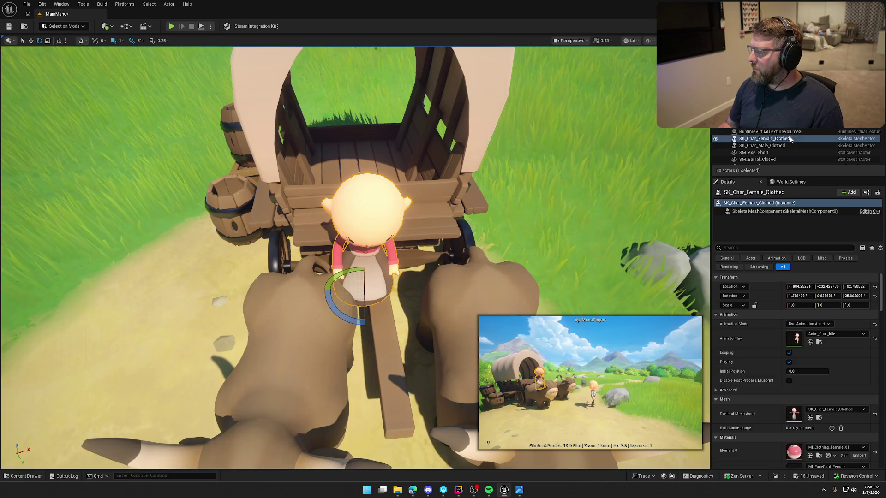
{"action": "scroll", "coordinate": [790, 139], "scroll_direction": "down", "scroll_amount": 5}
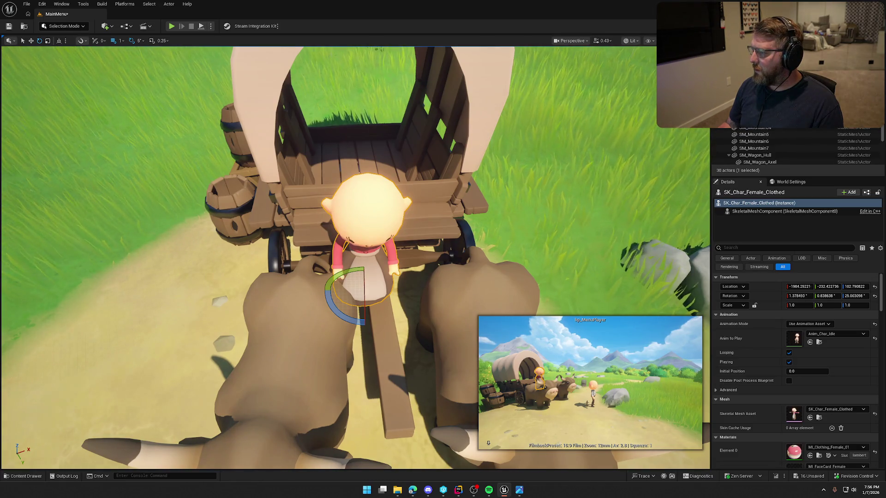
- Attach the woman to SM_Wagon_Hull, reset her location and rotation, and rotate Z to -90
{"action": "left_click_drag", "start_coordinate": [766, 92], "coordinate": [755, 155]}
{"action": "left_click_drag", "start_coordinate": [331, 214], "coordinate": [439, 241]}
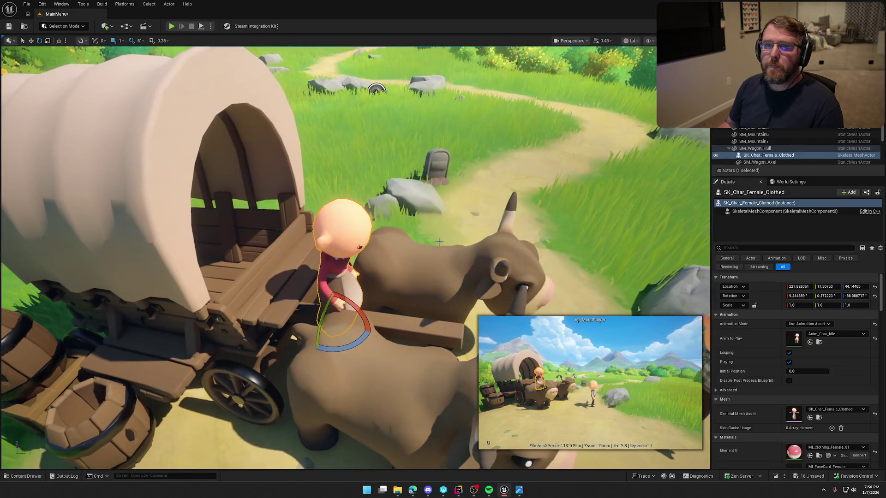
{"action": "left_click", "coordinate": [875, 287]}
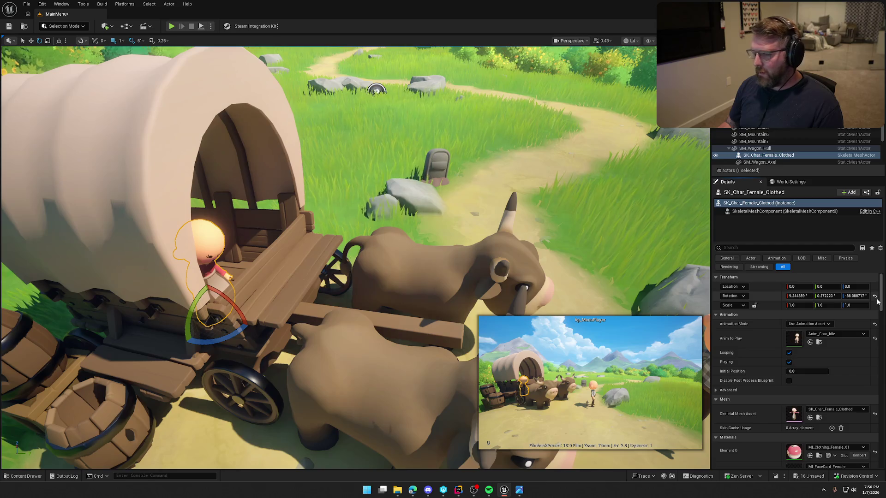
{"action": "left_click", "coordinate": [876, 296]}
{"action": "left_click_drag", "start_coordinate": [376, 90], "coordinate": [296, 163]}
{"action": "mouse_move", "coordinate": [413, 239]}
{"action": "left_mouse_down"}
{"action": "mouse_move", "coordinate": [454, 213]}
{"action": "mouse_move", "coordinate": [448, 265]}
{"action": "mouse_move", "coordinate": [462, 293]}
{"action": "left_mouse_up"}
{"action": "key", "text": "w"}
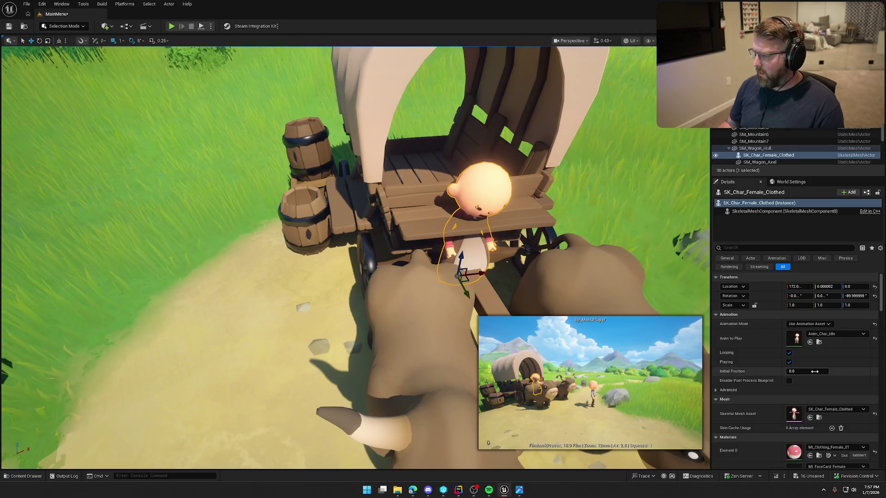
{"action": "left_click", "coordinate": [834, 334]}
{"action": "type", "text": "sit"}
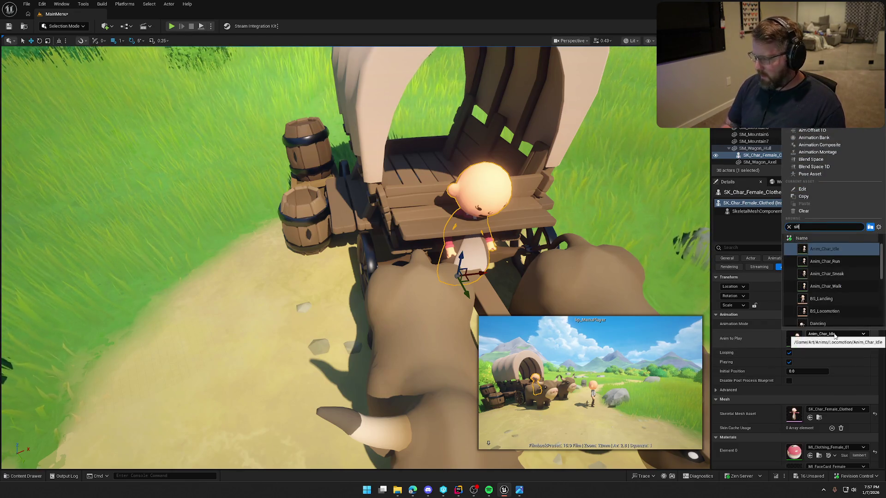
- Give the woman the Sitting animation and raise her onto the wagon's front bench
{"action": "left_click", "coordinate": [826, 249]}
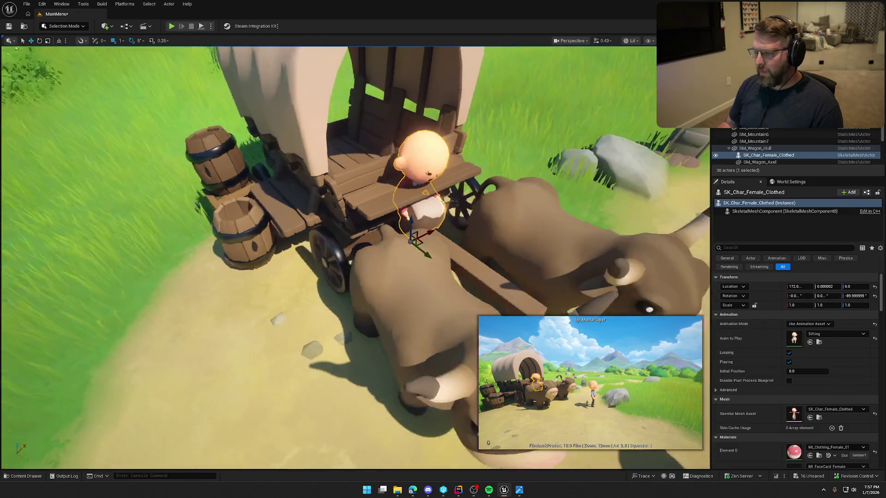
{"action": "key", "text": "f"}
{"action": "left_click_drag", "start_coordinate": [356, 271], "coordinate": [361, 234]}
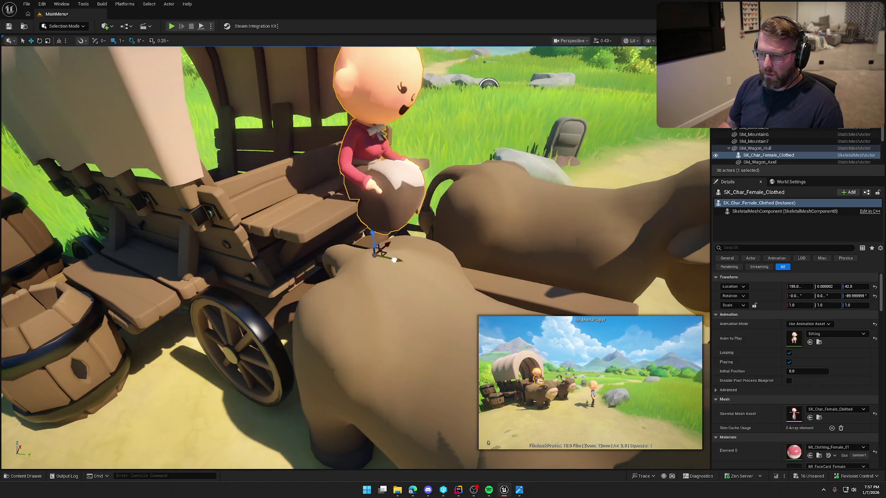
{"action": "left_click_drag", "start_coordinate": [391, 260], "coordinate": [431, 234]}
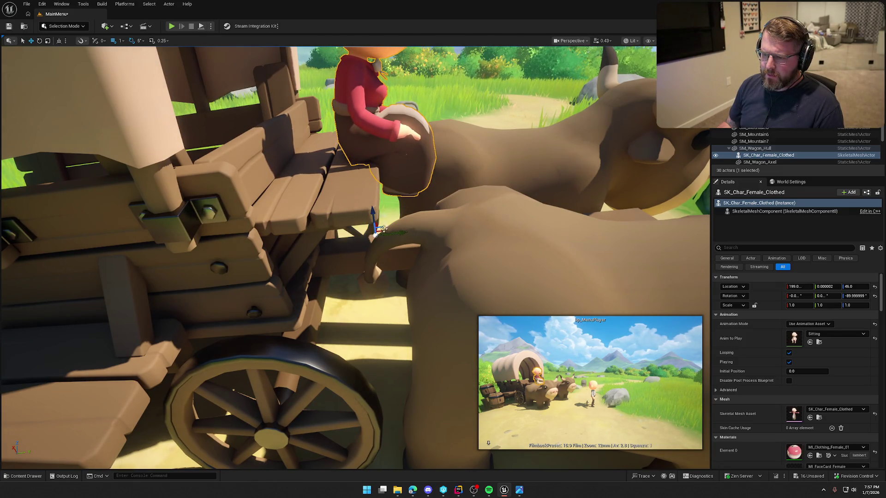
{"action": "left_click_drag", "start_coordinate": [455, 199], "coordinate": [544, 199]}
{"action": "left_click_drag", "start_coordinate": [355, 258], "coordinate": [397, 258]}
{"action": "key", "text": "Escape"}
{"action": "mouse_move", "coordinate": [443, 175]}
{"action": "left_mouse_down"}
{"action": "mouse_move", "coordinate": [447, 191]}
{"action": "mouse_move", "coordinate": [508, 164]}
{"action": "left_mouse_up"}
{"action": "key", "text": "ctrl+space"}
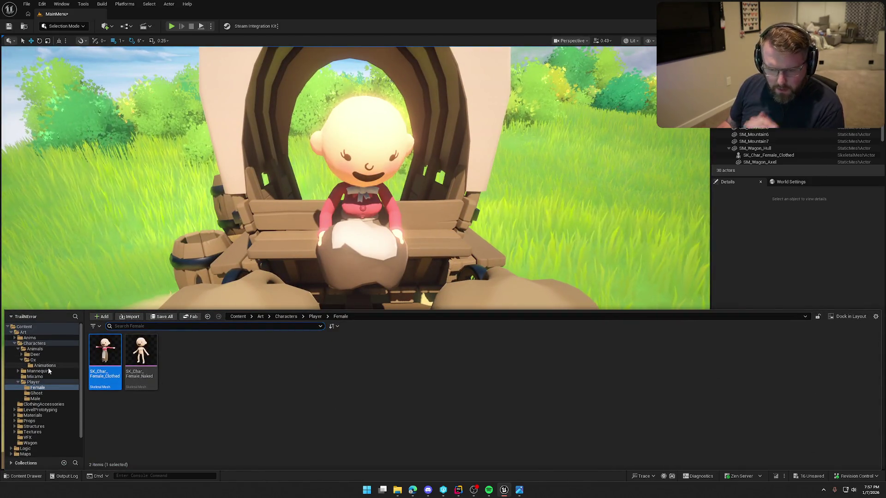
- Place the SM_Hat_02 bonnet in the scene and attempt attaching it to the villager
{"action": "left_click", "coordinate": [37, 345]}
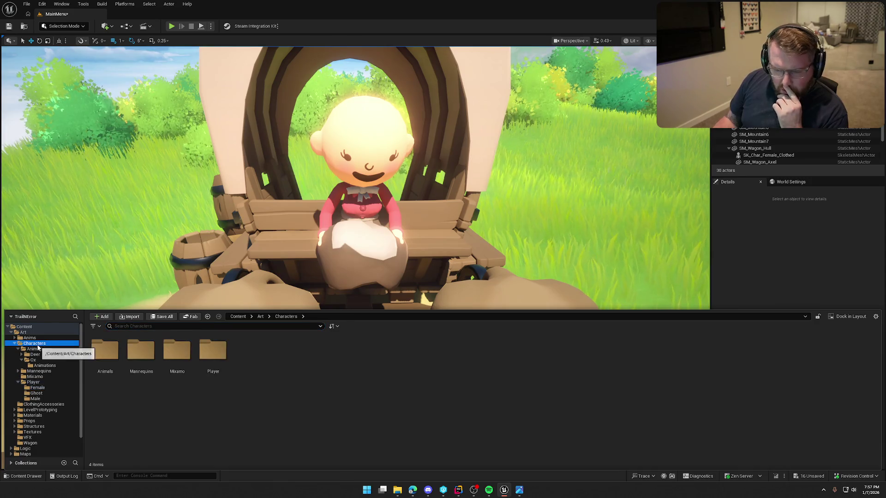
{"action": "left_click", "coordinate": [15, 344]}
{"action": "left_click", "coordinate": [28, 349]}
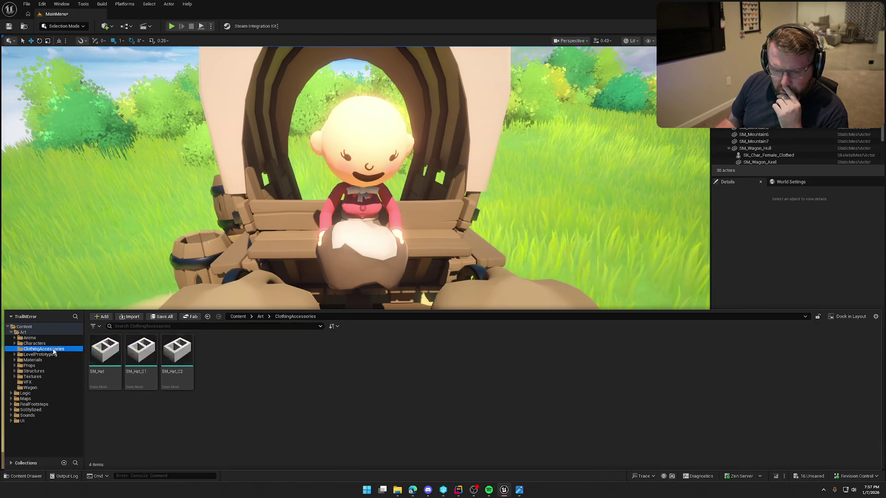
{"action": "mouse_move", "coordinate": [177, 369]}
{"action": "left_mouse_down"}
{"action": "mouse_move", "coordinate": [258, 295]}
{"action": "mouse_move", "coordinate": [290, 237]}
{"action": "left_mouse_up"}
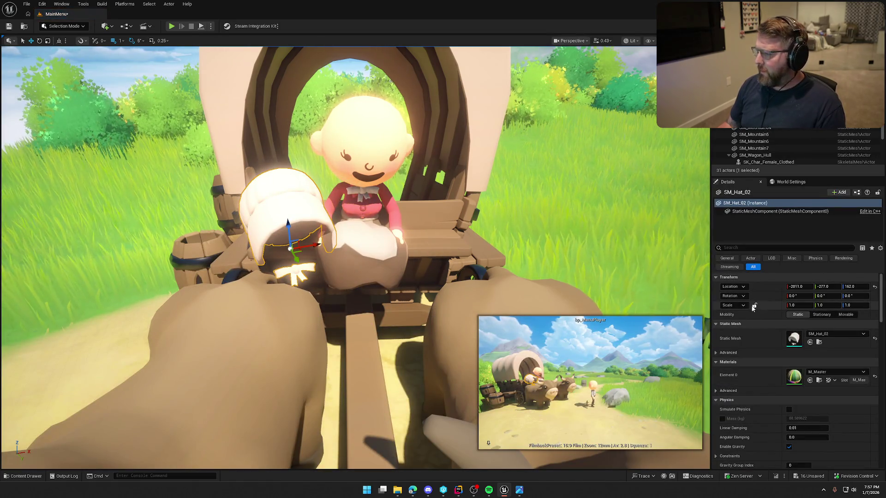
{"action": "scroll", "coordinate": [781, 136], "scroll_direction": "down", "scroll_amount": 1}
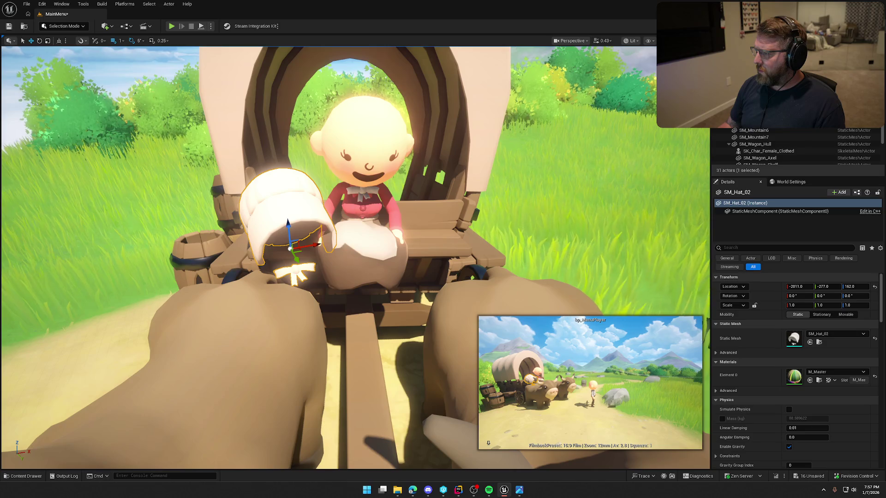
{"action": "left_click_drag", "start_coordinate": [772, 147], "coordinate": [772, 153]}
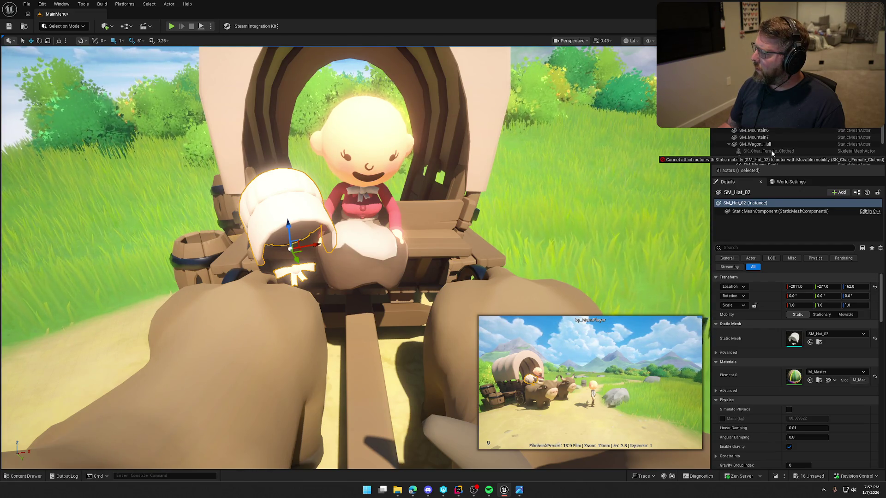
{"action": "left_click_drag", "start_coordinate": [771, 150], "coordinate": [772, 150]}
- Make the bonnet Movable, attach it to the woman's head bone, reset it, and rotate -95°
{"action": "left_click", "coordinate": [846, 315]}
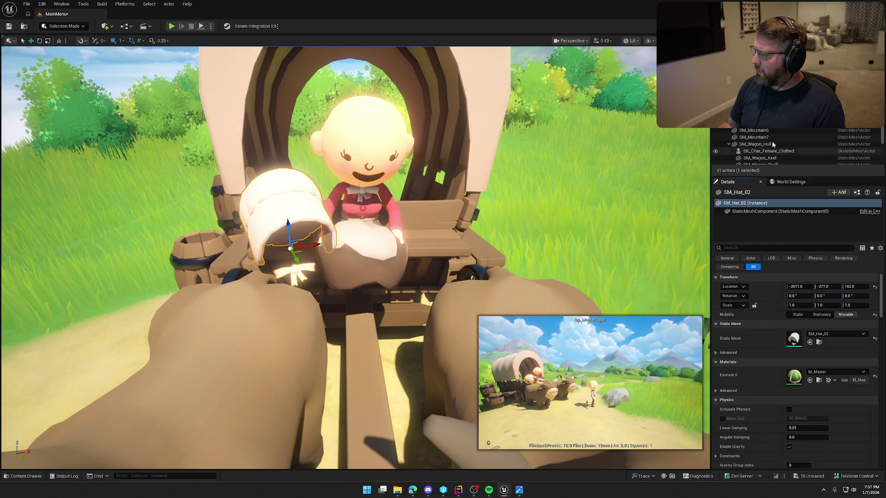
{"action": "left_click_drag", "start_coordinate": [771, 153], "coordinate": [771, 154]}
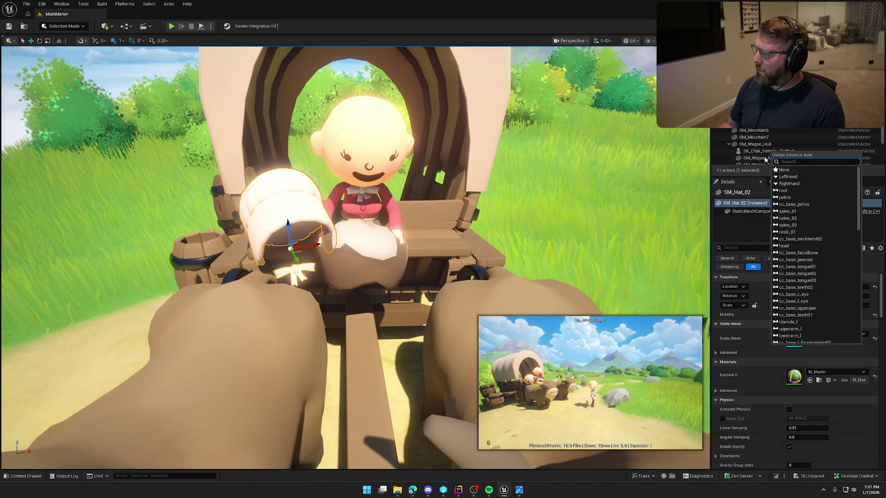
{"action": "left_click", "coordinate": [791, 247]}
{"action": "left_click", "coordinate": [874, 296]}
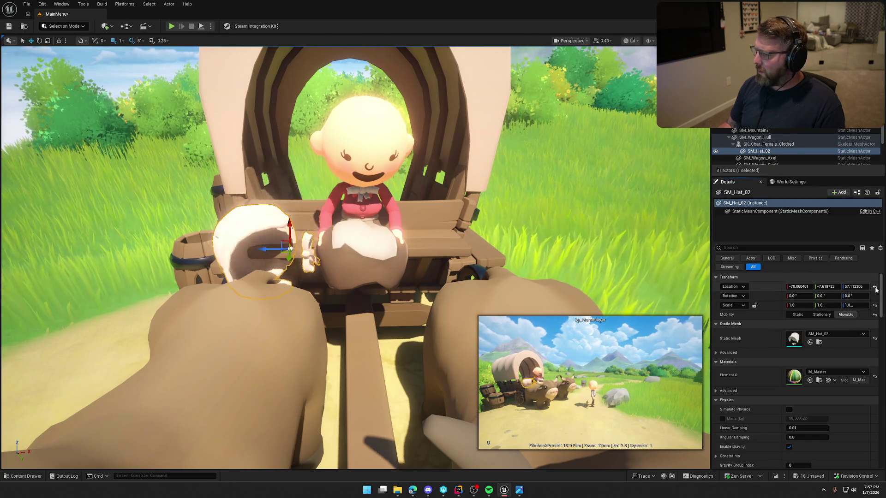
{"action": "left_click", "coordinate": [874, 286]}
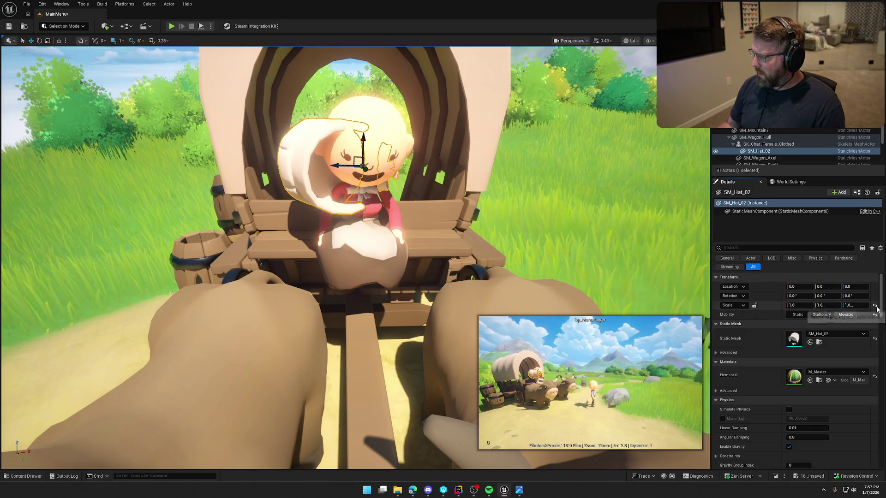
{"action": "left_click", "coordinate": [755, 306]}
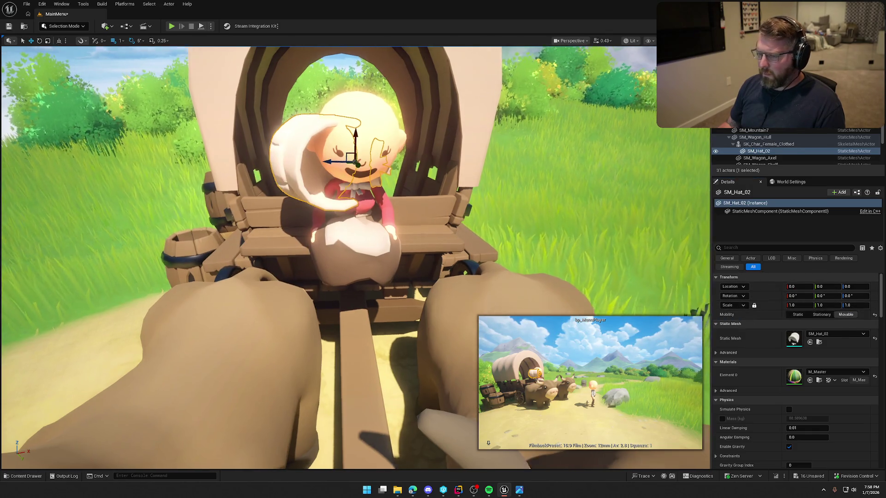
{"action": "key", "text": "e"}
{"action": "left_click_drag", "start_coordinate": [356, 180], "coordinate": [418, 215]}
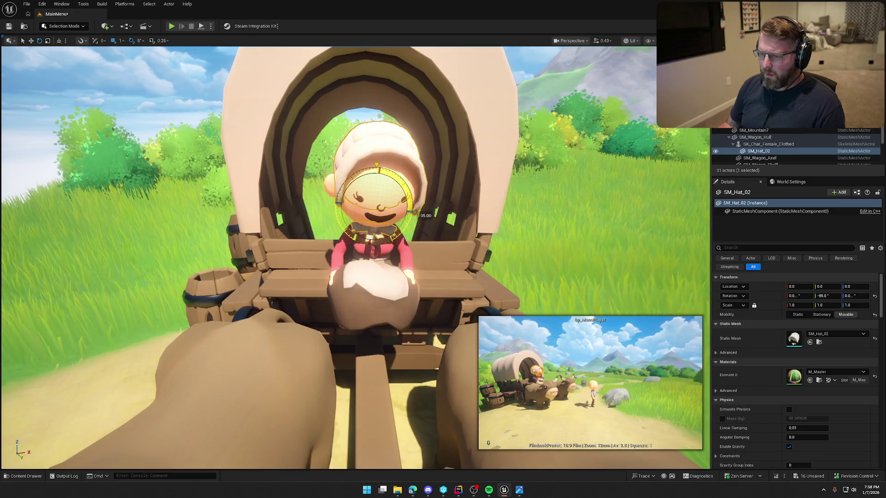
{"action": "key", "text": "Escape"}
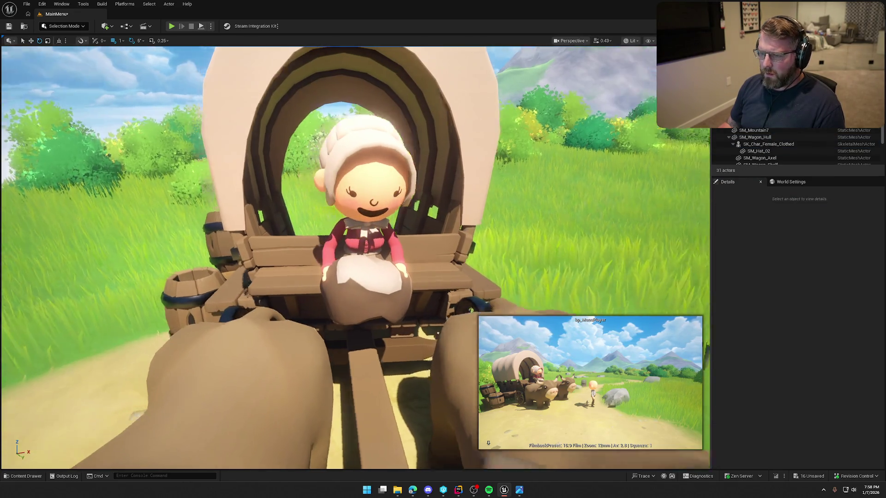
{"action": "key", "text": "1"}
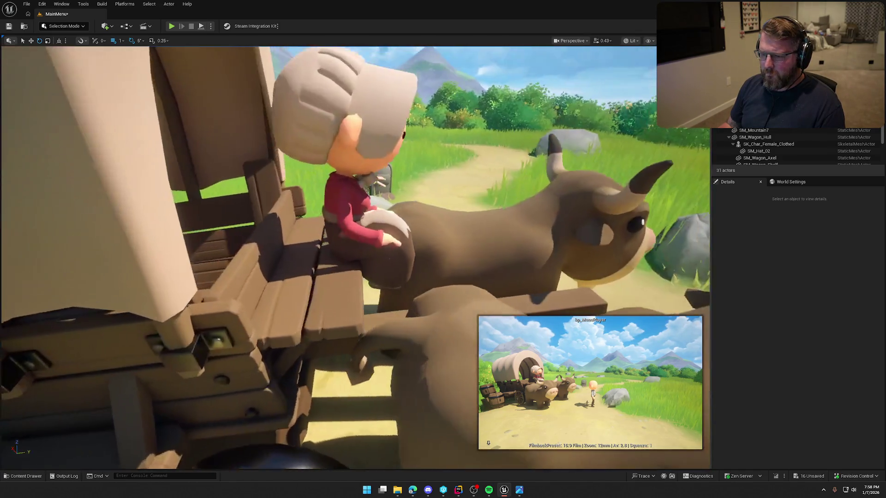
- Place SM_Hat from the Content Drawer on the path near the boy character
{"action": "key", "text": "2"}
{"action": "key", "text": "3"}
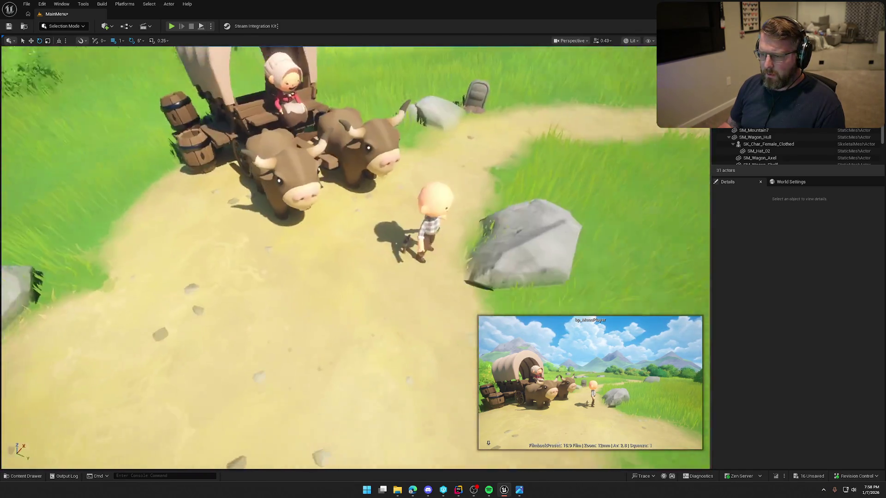
{"action": "key", "text": "ctrl+space"}
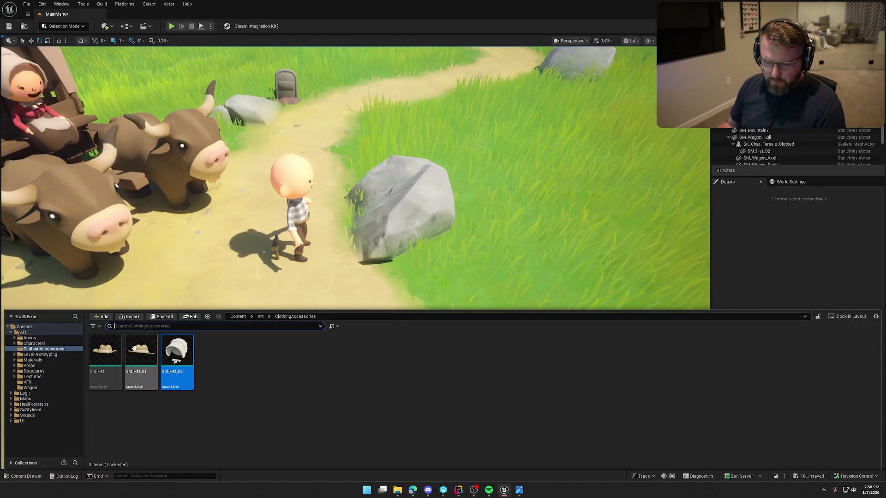
{"action": "left_click_drag", "start_coordinate": [105, 349], "coordinate": [266, 300]}
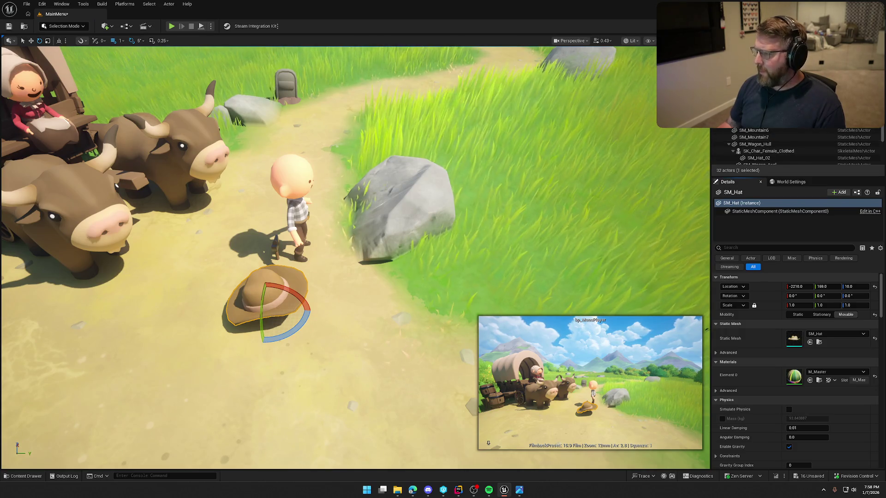
{"action": "scroll", "coordinate": [738, 146], "scroll_direction": "up", "scroll_amount": 5}
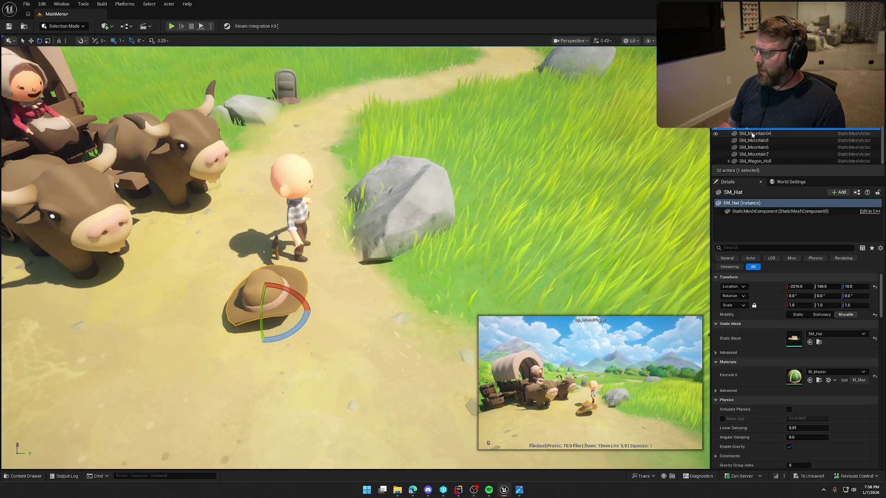
{"action": "scroll", "coordinate": [759, 147], "scroll_direction": "down", "scroll_amount": 1}
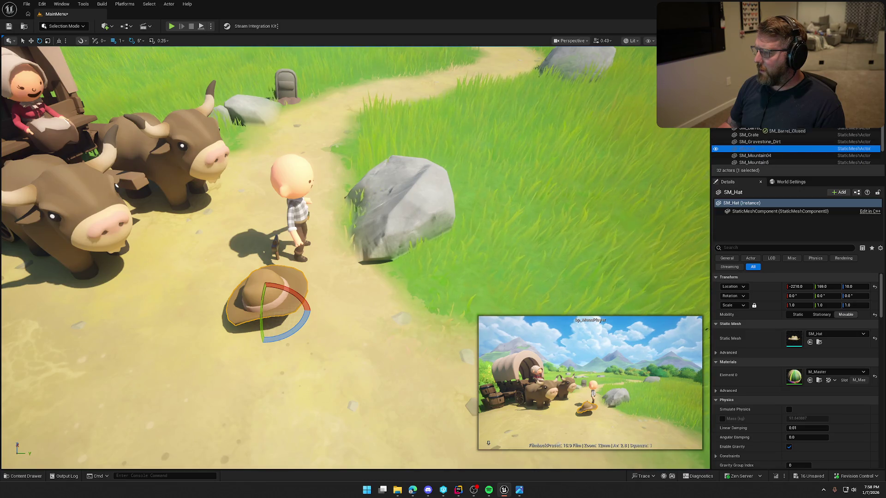
- Attach the hat to the boy's head socket and reset its location and rotation to zero
{"action": "left_click_drag", "start_coordinate": [747, 148], "coordinate": [759, 130]}
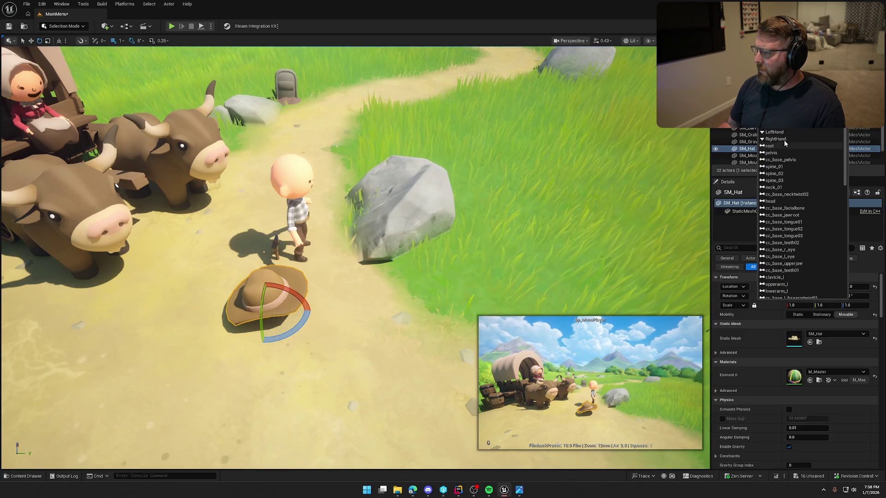
{"action": "left_click", "coordinate": [788, 201]}
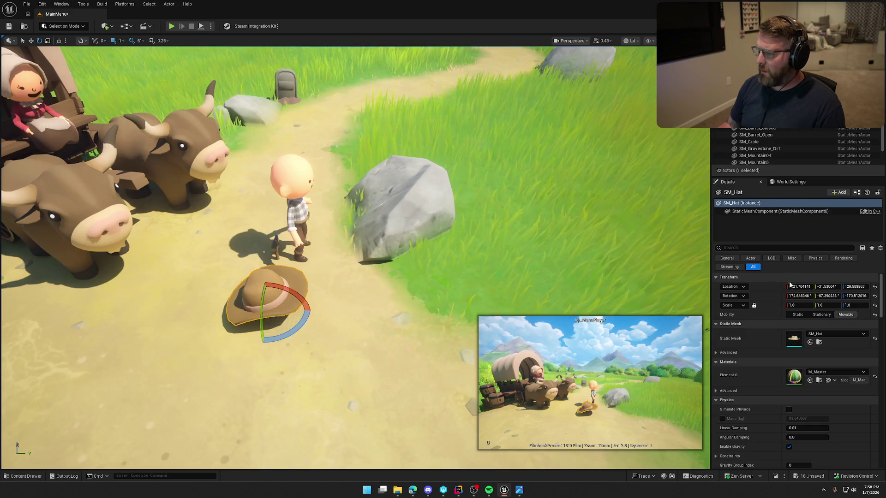
{"action": "left_click", "coordinate": [875, 296]}
{"action": "left_click", "coordinate": [874, 287]}
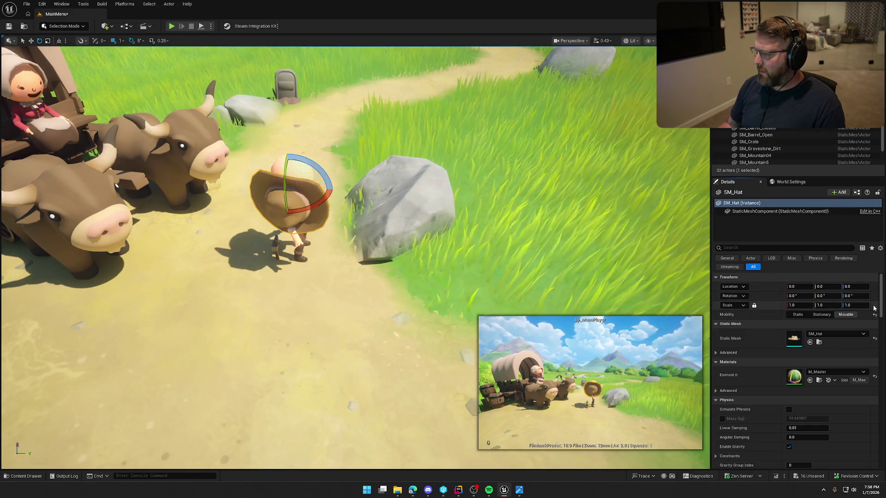
- View the boy from the front, deselect the hat, and select the axe at his feet
{"action": "mouse_move", "coordinate": [378, 198]}
{"action": "left_mouse_down"}
{"action": "mouse_move", "coordinate": [331, 196]}
{"action": "mouse_move", "coordinate": [318, 221]}
{"action": "mouse_move", "coordinate": [327, 170]}
{"action": "left_mouse_up"}
{"action": "key", "text": "Escape"}
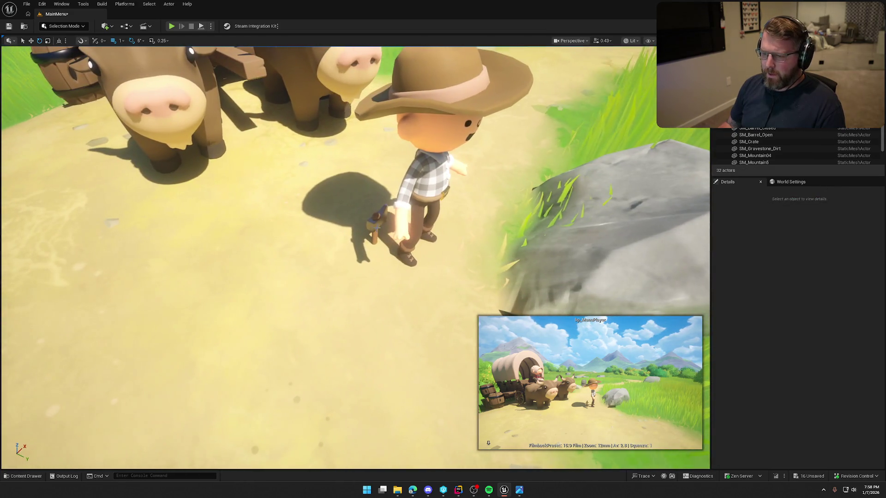
{"action": "left_click", "coordinate": [376, 224]}
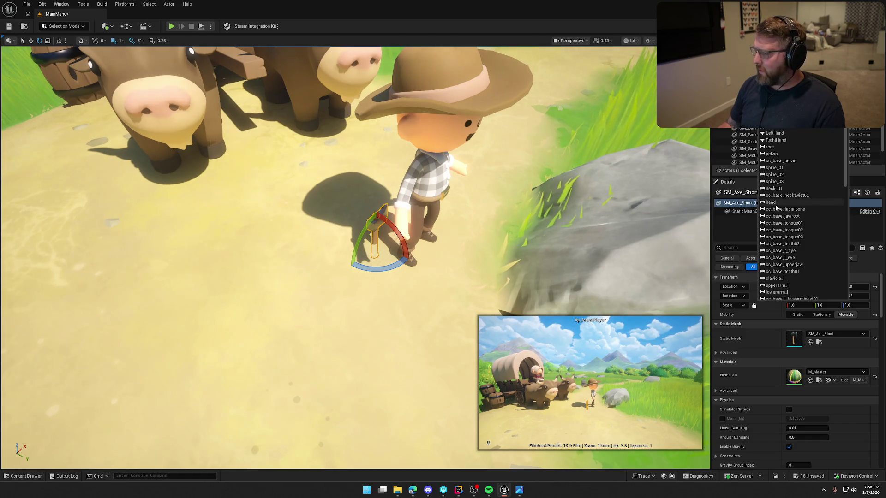
- Attach SM_Axe_Short to the RightHand socket and reset its location and rotation to zero
{"action": "left_click", "coordinate": [785, 141]}
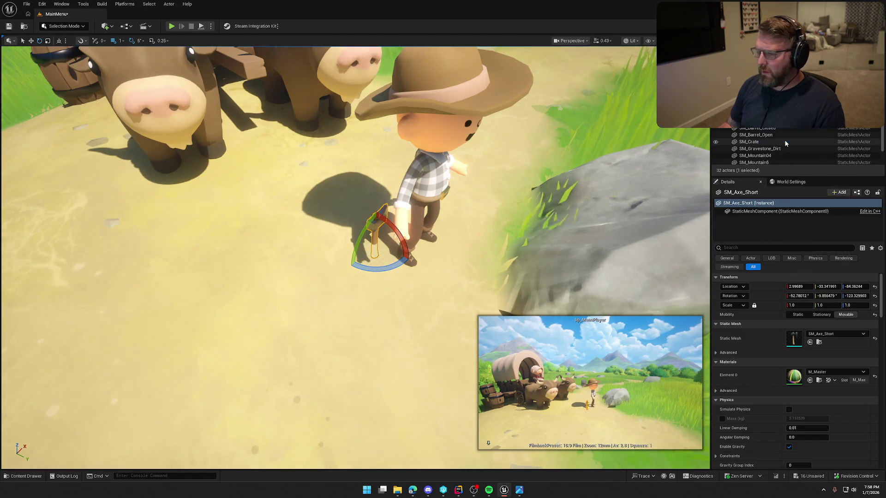
{"action": "left_click_drag", "start_coordinate": [609, 214], "coordinate": [605, 247]}
{"action": "left_click", "coordinate": [875, 297]}
{"action": "left_click", "coordinate": [875, 287]}
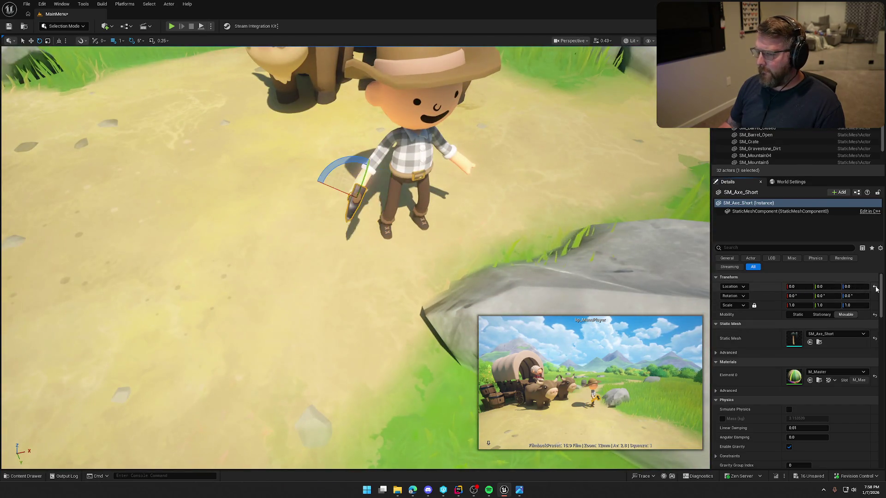
{"action": "left_click_drag", "start_coordinate": [355, 258], "coordinate": [355, 226]}
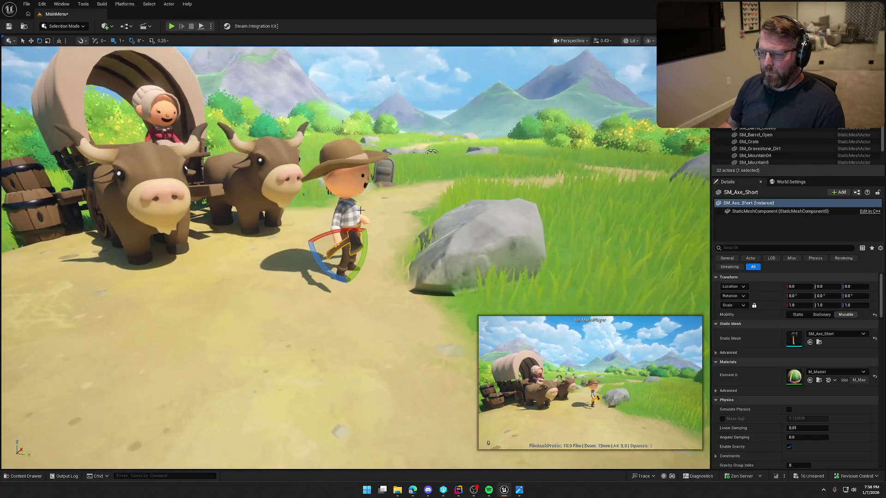
- Rotate the cowboy character 85° around Z to face the camera
{"action": "left_click", "coordinate": [356, 210]}
{"action": "mouse_move", "coordinate": [370, 289]}
{"action": "left_mouse_down"}
{"action": "mouse_move", "coordinate": [390, 279]}
{"action": "mouse_move", "coordinate": [355, 273]}
{"action": "mouse_move", "coordinate": [341, 256]}
{"action": "mouse_move", "coordinate": [298, 265]}
{"action": "mouse_move", "coordinate": [392, 287]}
{"action": "mouse_move", "coordinate": [417, 280]}
{"action": "left_mouse_up"}
{"action": "key", "text": "w"}
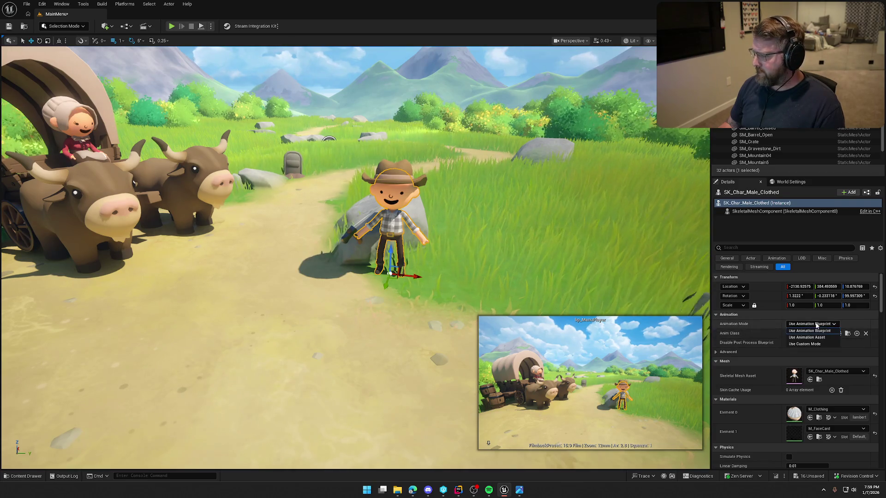
- Set the cowboy to Use Animation Asset with Anim_Char_Idle, deselect him, and start a play test
{"action": "left_click", "coordinate": [817, 339]}
{"action": "left_click", "coordinate": [821, 334]}
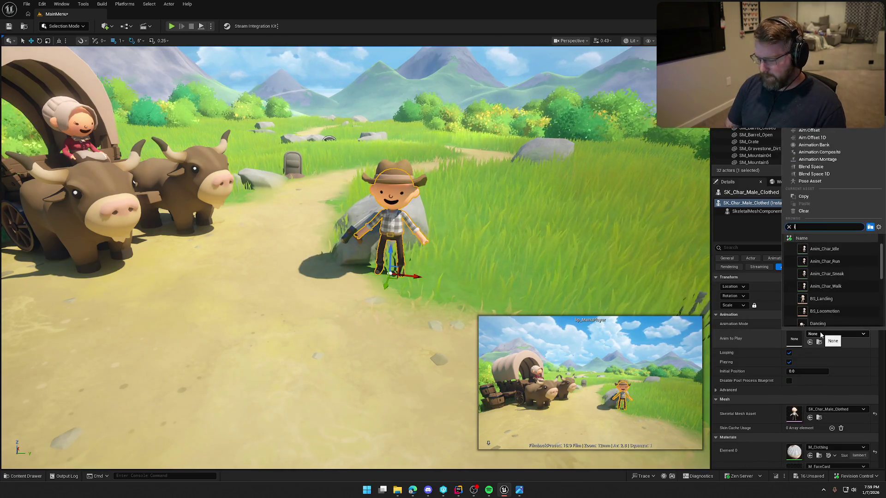
{"action": "left_click", "coordinate": [824, 249]}
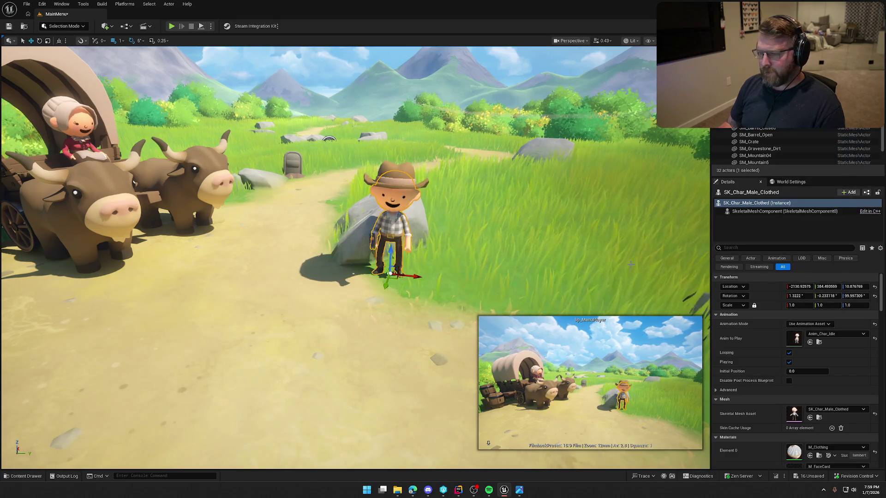
{"action": "scroll", "coordinate": [429, 286], "scroll_direction": "up", "scroll_amount": 1}
{"action": "key", "text": "e"}
{"action": "key", "text": "Escape"}
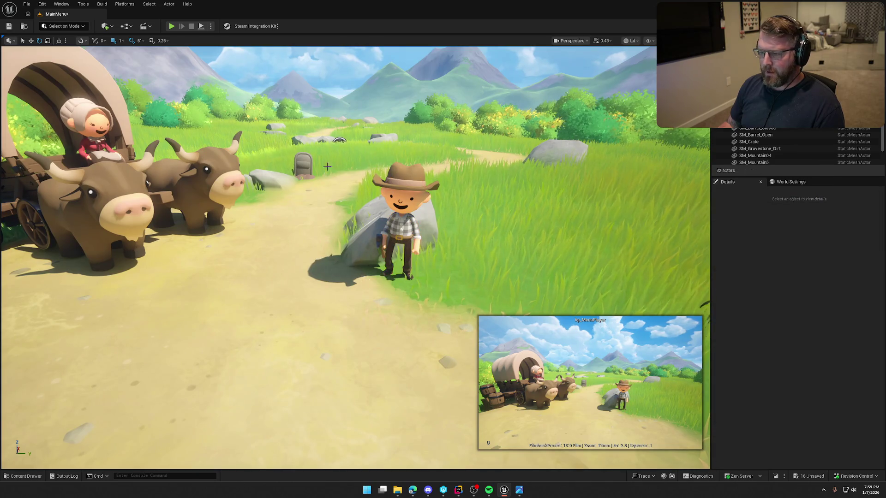
{"action": "key", "text": "alt+p"}
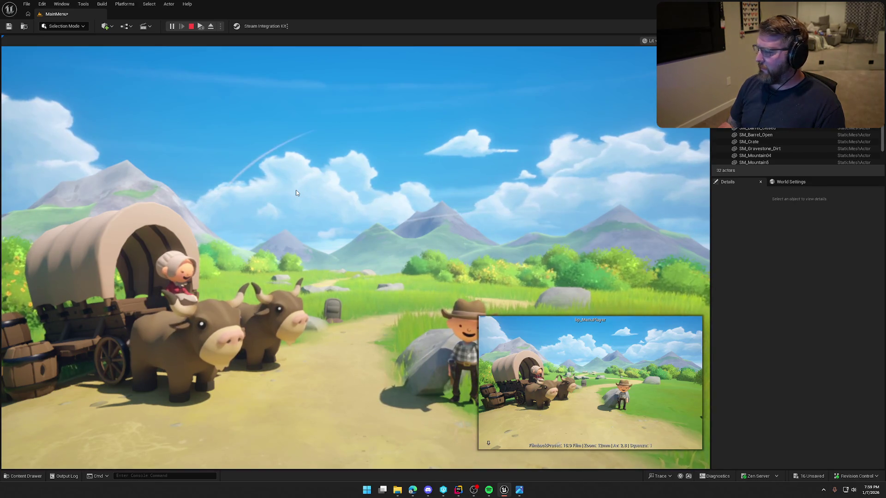
- Stop the play test, rerun and stop it again, then focus the viewport on bp_MenuPlayer
{"action": "key", "text": "Escape"}
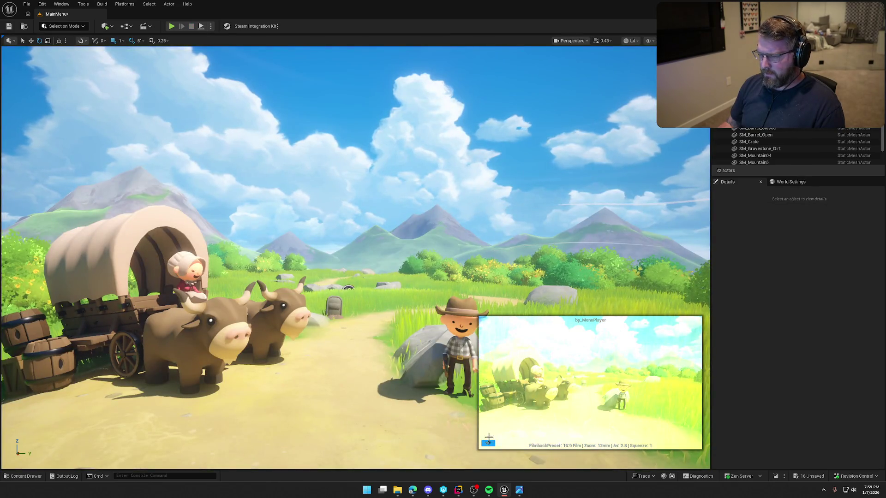
{"action": "left_click", "coordinate": [172, 27]}
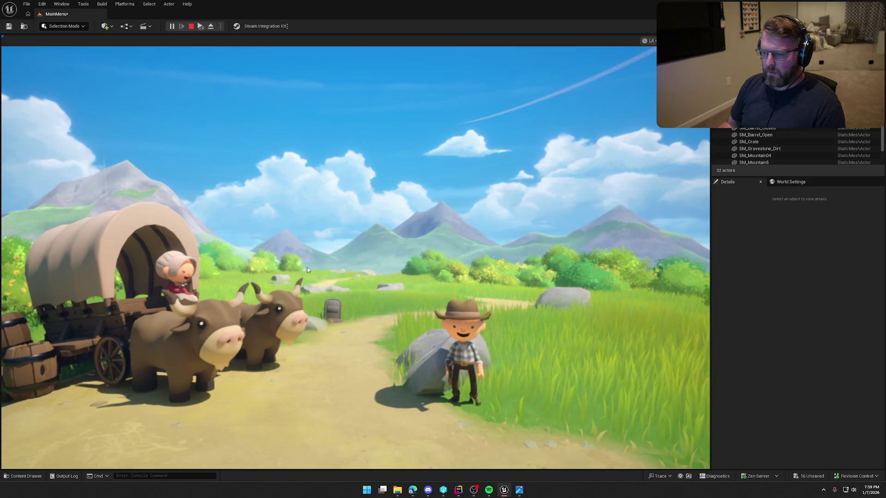
{"action": "key", "text": "Escape"}
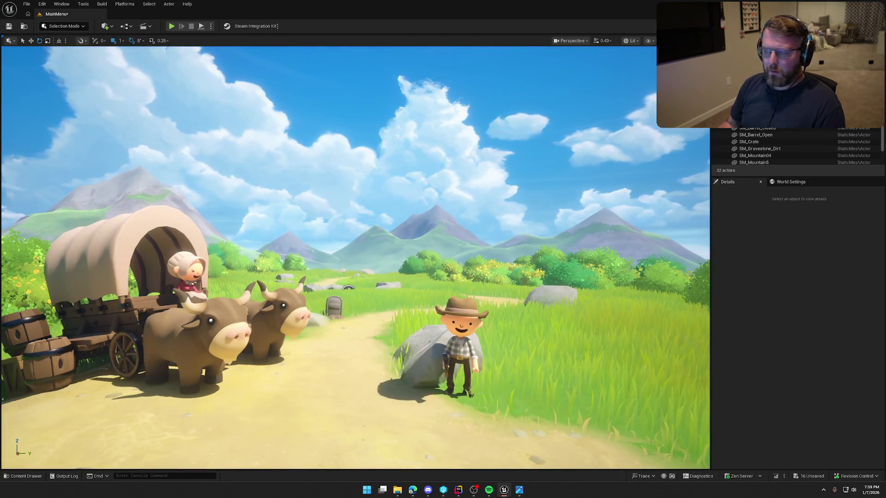
{"action": "double_click", "coordinate": [757, 139]}
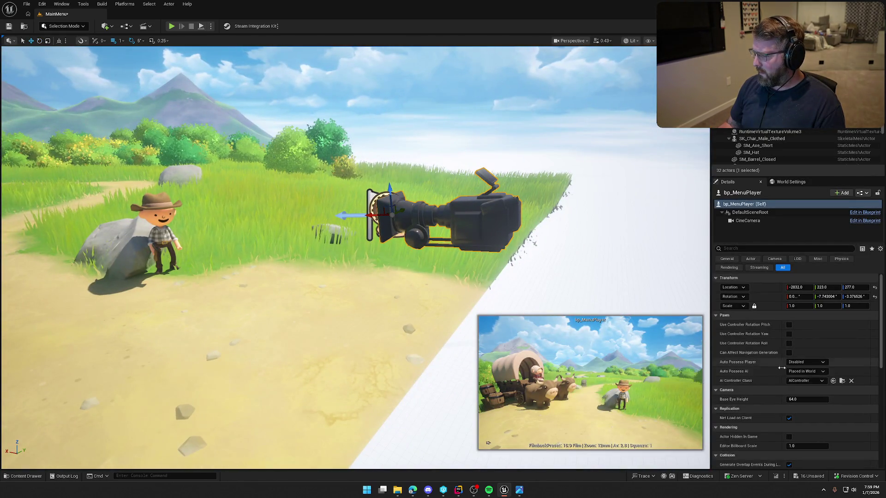
- Sample focus from the cowboy's face, then set the Blueprint CineCamera's manual focus distance to 675 cm
{"action": "left_click", "coordinate": [751, 221]}
{"action": "left_click", "coordinate": [824, 371]}
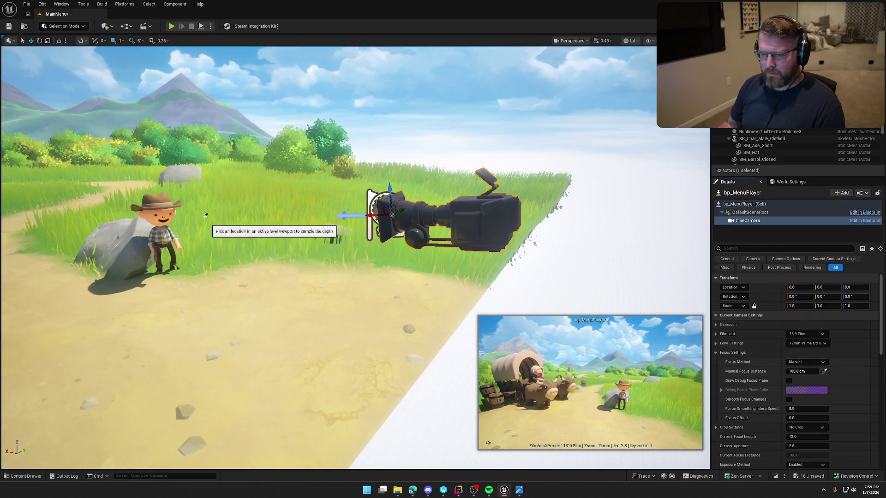
{"action": "left_click", "coordinate": [155, 212]}
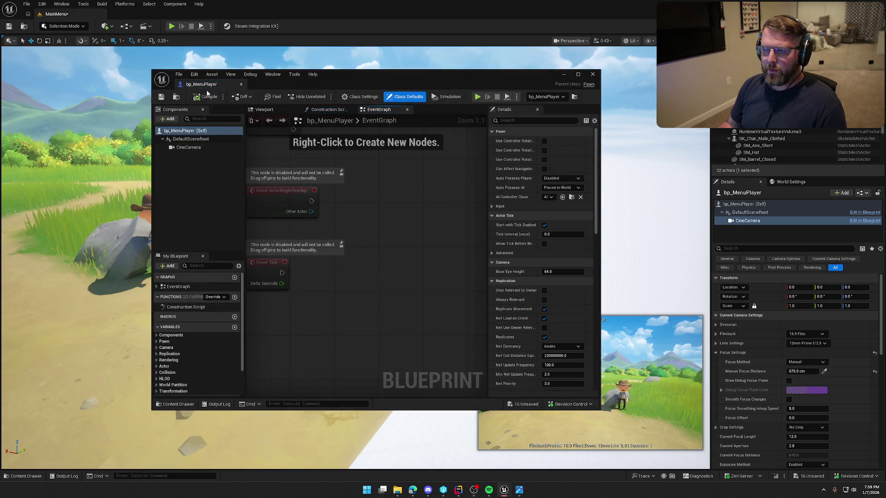
{"action": "mouse_move", "coordinate": [206, 89]}
{"action": "left_mouse_down"}
{"action": "mouse_move", "coordinate": [163, 35]}
{"action": "mouse_move", "coordinate": [120, 37]}
{"action": "left_mouse_up"}
{"action": "left_click", "coordinate": [37, 77]}
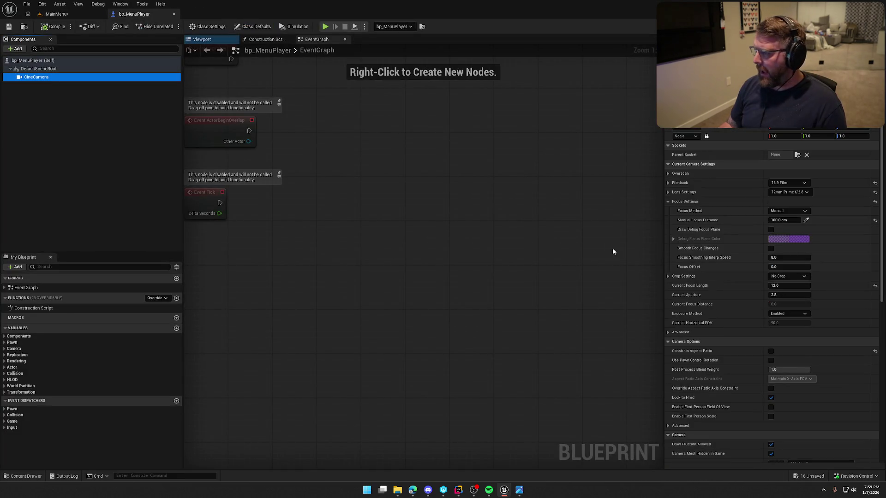
{"action": "left_click_drag", "start_coordinate": [780, 221], "coordinate": [783, 221]}
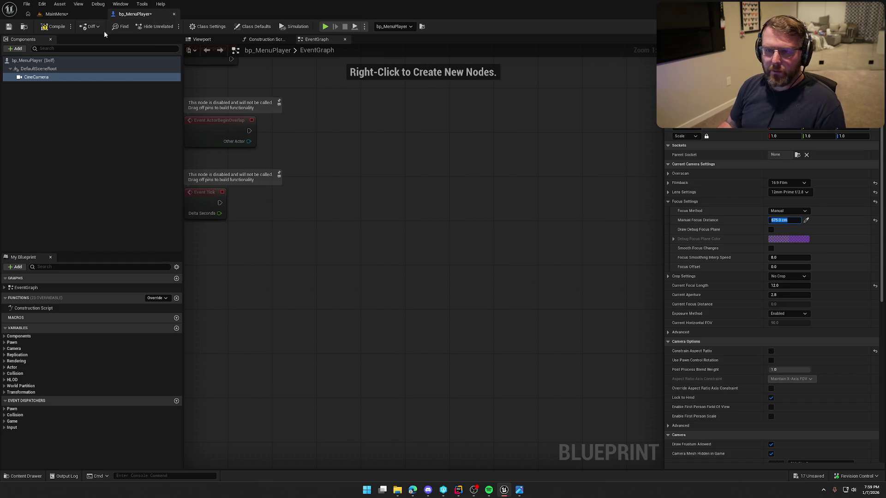
- Back in the MainMenu level, play-test the menu view to check the focus, then stop
{"action": "left_click", "coordinate": [67, 17]}
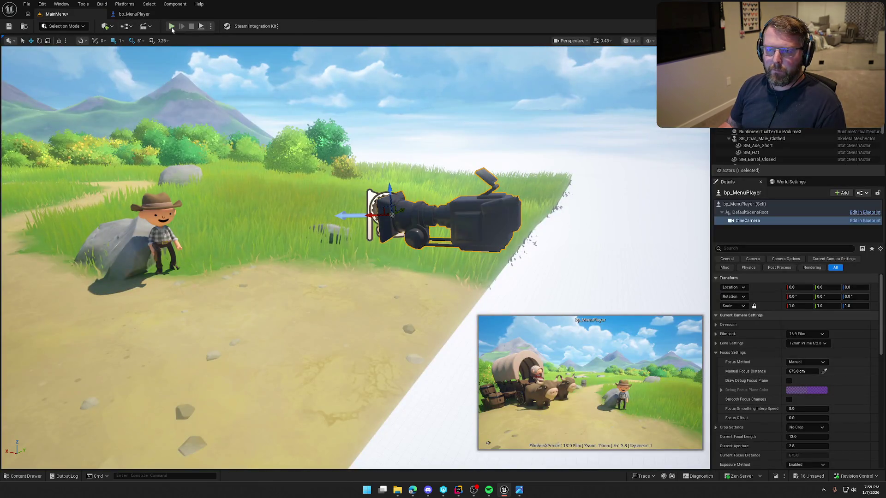
{"action": "left_click", "coordinate": [237, 89]}
{"action": "left_click", "coordinate": [169, 26]}
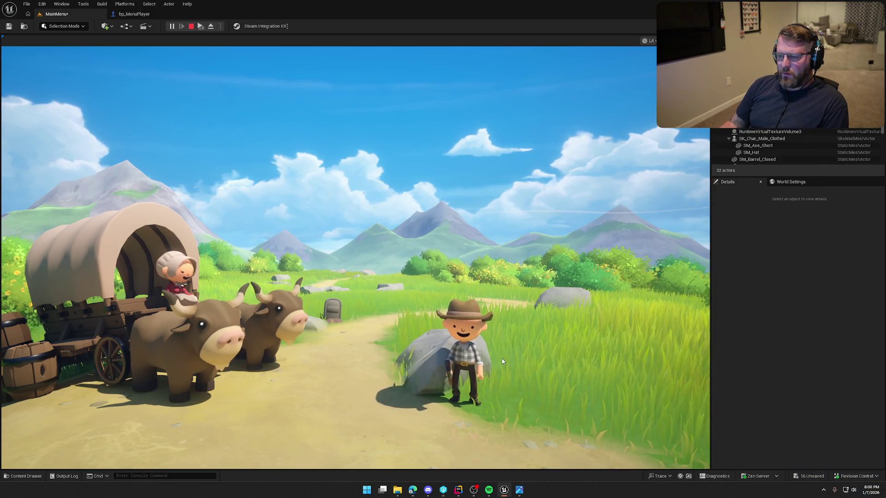
{"action": "key", "text": "Escape"}
{"action": "key", "text": "ctrl+space"}
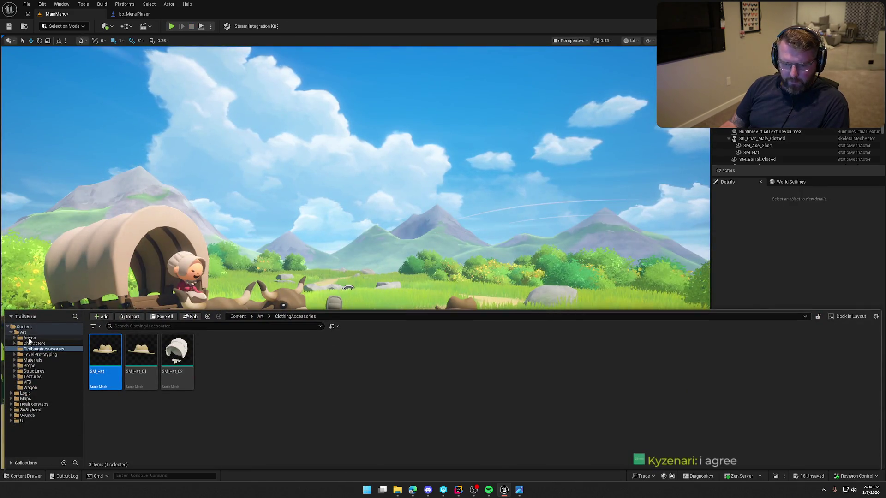
- Drag SK_Char_Ghost from the Art folder into the level beside the gravestone
{"action": "left_click", "coordinate": [36, 332]}
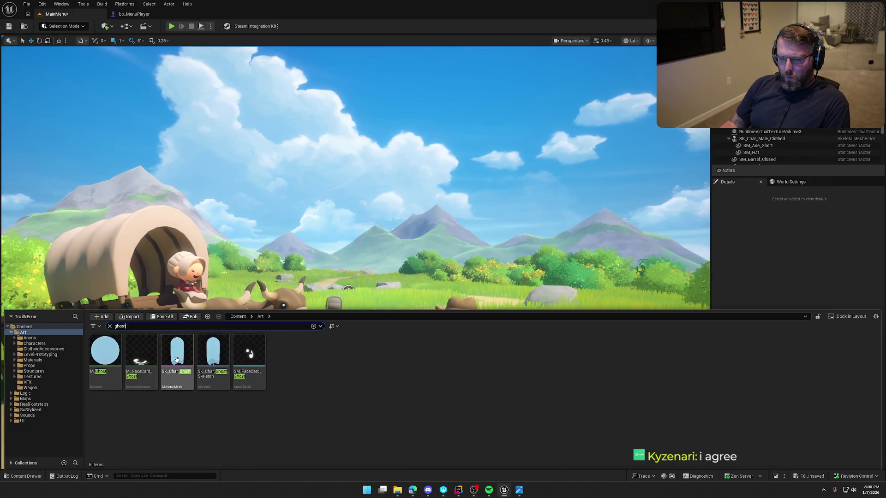
{"action": "mouse_move", "coordinate": [180, 359]}
{"action": "left_mouse_down"}
{"action": "mouse_move", "coordinate": [337, 287]}
{"action": "mouse_move", "coordinate": [333, 314]}
{"action": "mouse_move", "coordinate": [439, 311]}
{"action": "mouse_move", "coordinate": [476, 326]}
{"action": "mouse_move", "coordinate": [387, 326]}
{"action": "mouse_move", "coordinate": [476, 326]}
{"action": "left_mouse_up"}
{"action": "key", "text": "1"}
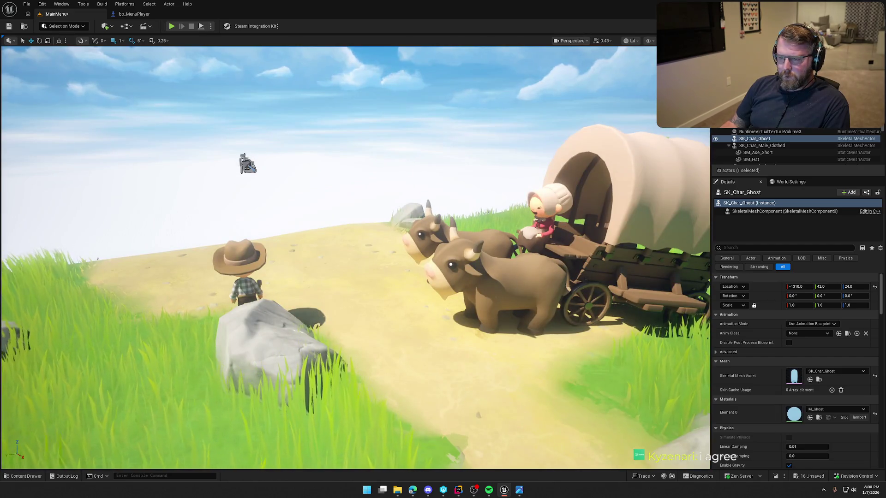
{"action": "left_click", "coordinate": [248, 165]}
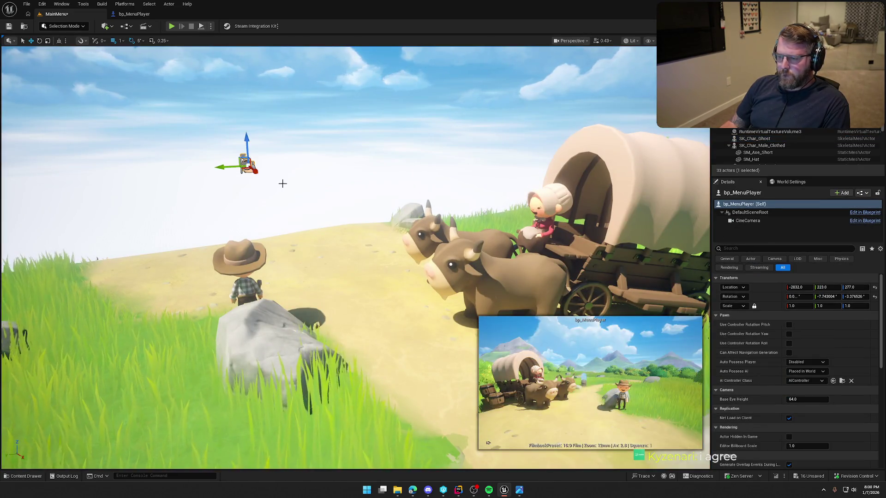
{"action": "key", "text": "2"}
{"action": "left_click_drag", "start_coordinate": [412, 179], "coordinate": [412, 179]}
- Move closer to the ghost and drop SM_FaceCard_Ghost onto its body
{"action": "left_click", "coordinate": [349, 181]}
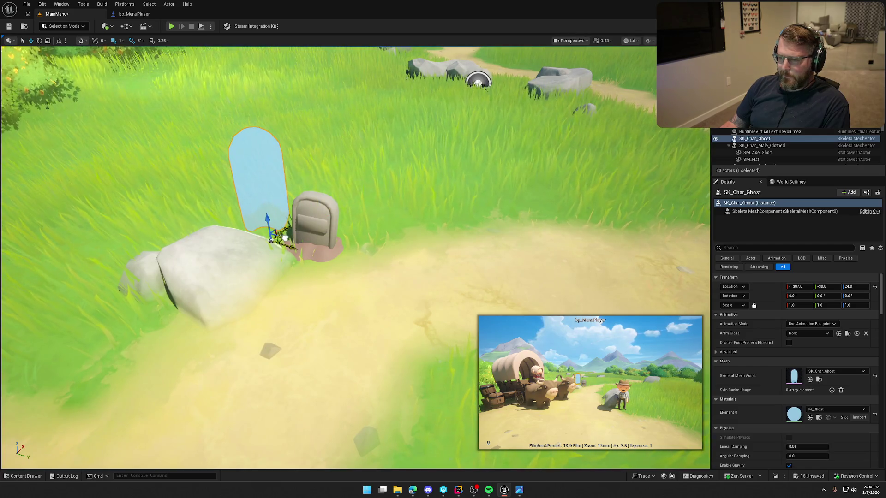
{"action": "key", "text": "Escape"}
{"action": "left_click_drag", "start_coordinate": [410, 320], "coordinate": [321, 246]}
{"action": "key", "text": "ctrl+space"}
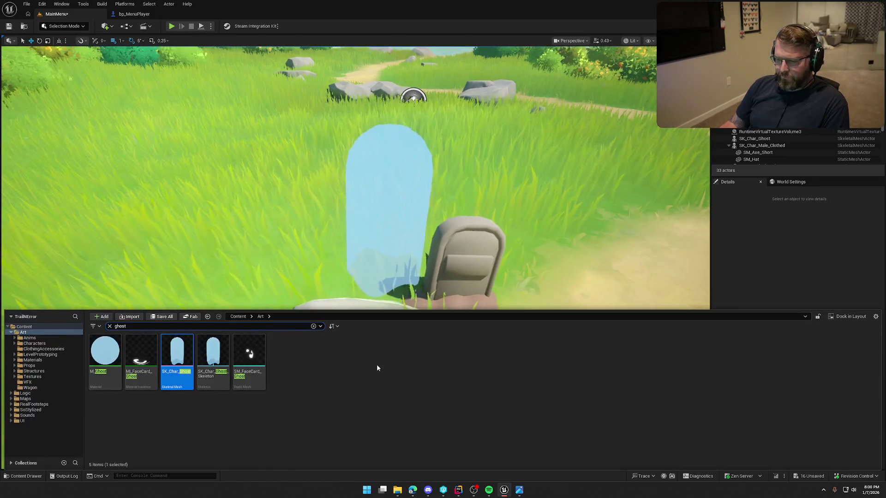
{"action": "mouse_move", "coordinate": [253, 360]}
{"action": "left_mouse_down"}
{"action": "mouse_move", "coordinate": [372, 223]}
{"action": "mouse_move", "coordinate": [381, 236]}
{"action": "left_mouse_up"}
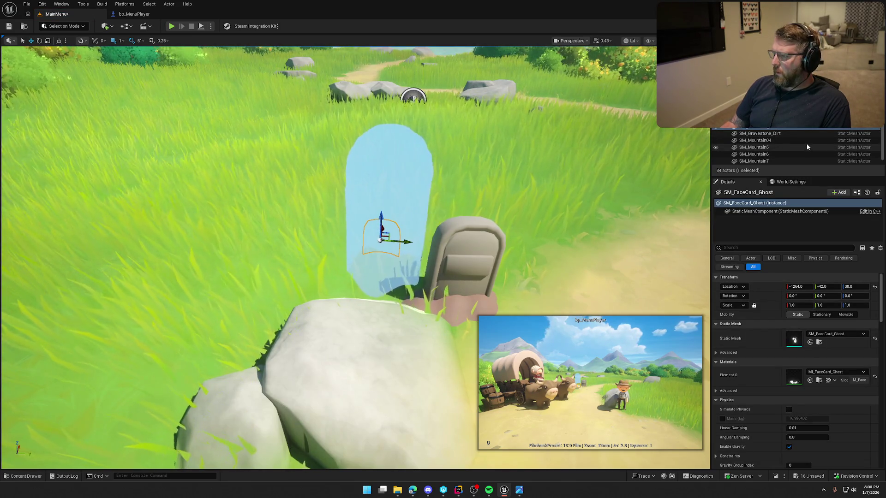
- Attach SM_FaceCard_Ghost to the ghost's Head socket and reset its location and rotation
{"action": "scroll", "coordinate": [807, 147], "scroll_direction": "up", "scroll_amount": 3}
{"action": "scroll", "coordinate": [805, 145], "scroll_direction": "down", "scroll_amount": 3}
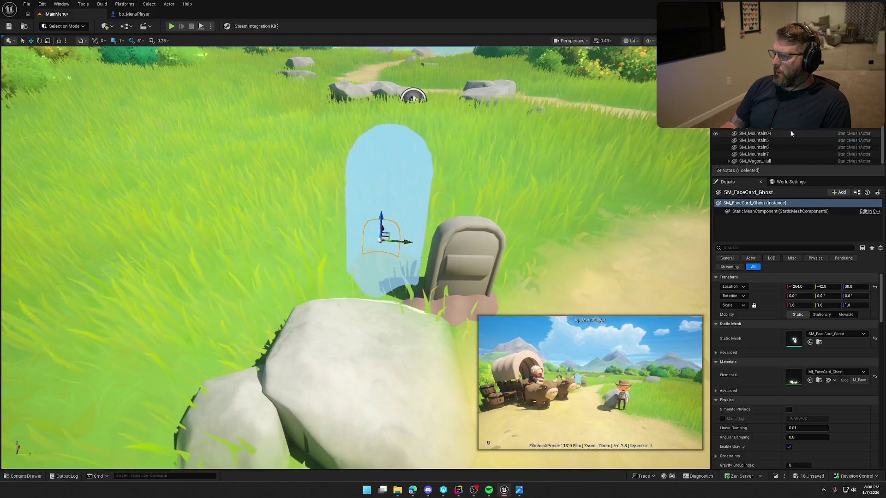
{"action": "scroll", "coordinate": [790, 130], "scroll_direction": "up", "scroll_amount": 3}
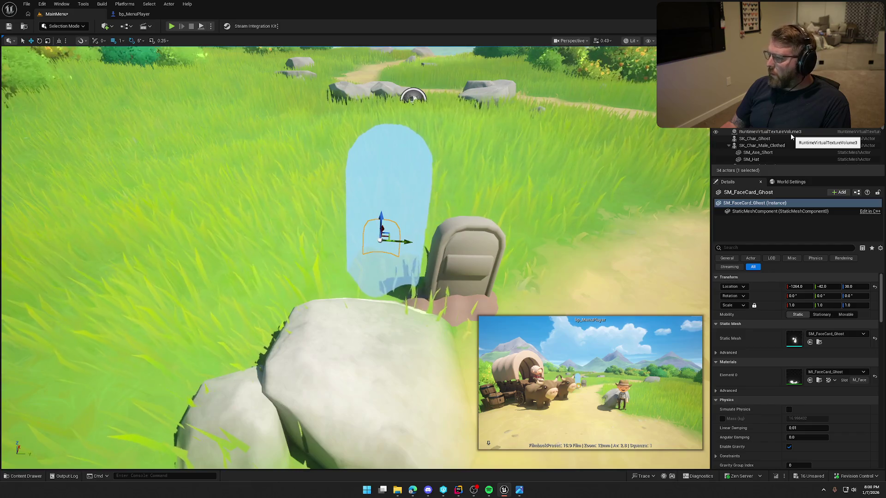
{"action": "scroll", "coordinate": [793, 139], "scroll_direction": "down", "scroll_amount": 2}
{"action": "left_click_drag", "start_coordinate": [769, 149], "coordinate": [665, 124]}
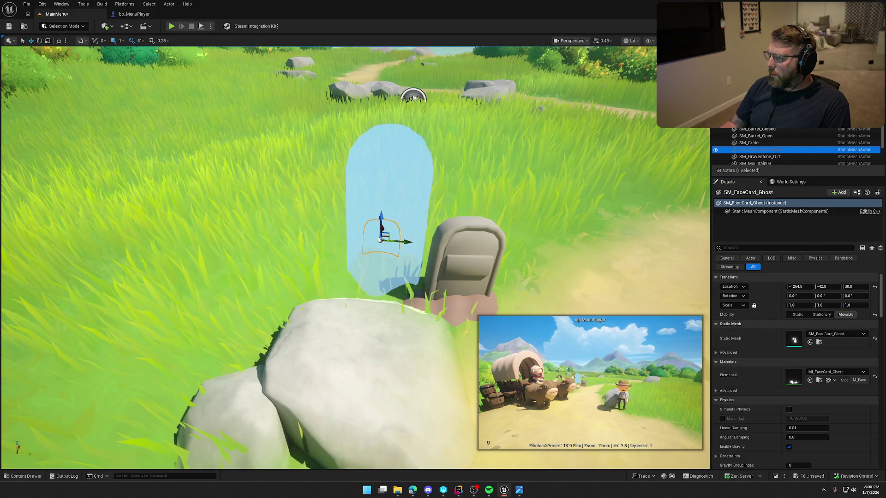
{"action": "left_click_drag", "start_coordinate": [756, 126], "coordinate": [755, 129]}
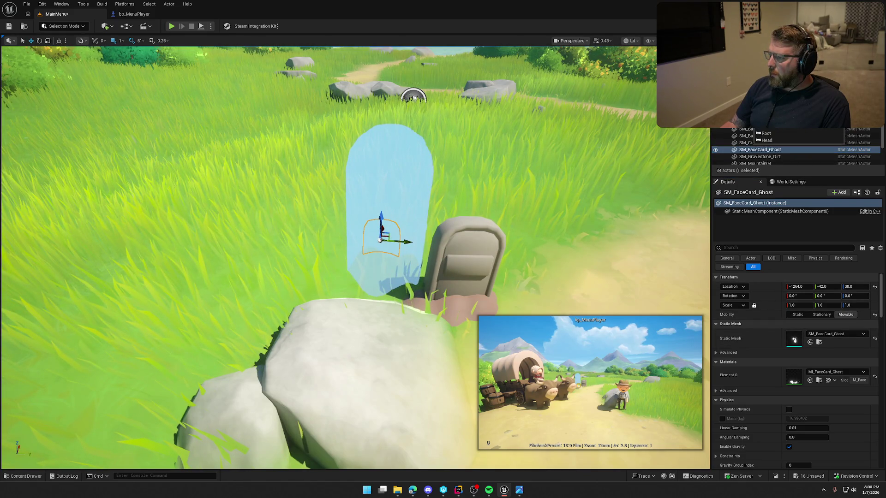
{"action": "left_click", "coordinate": [774, 140]}
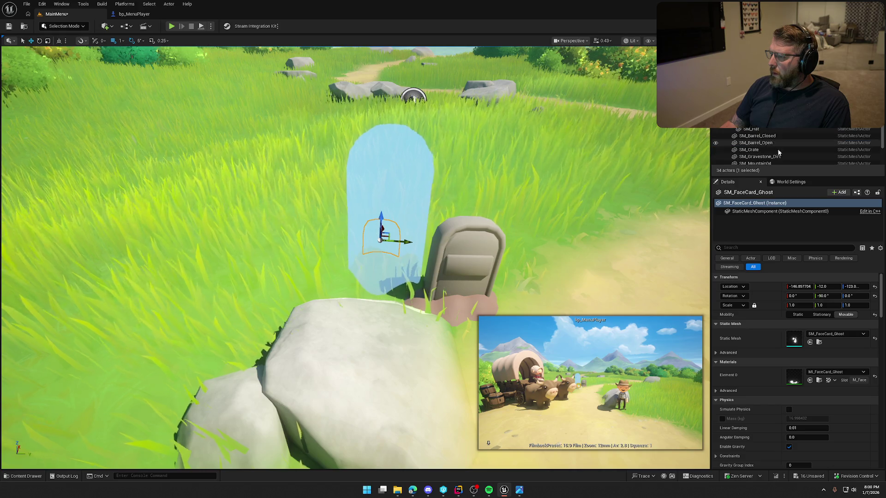
{"action": "left_click", "coordinate": [874, 286]}
{"action": "left_click", "coordinate": [874, 296]}
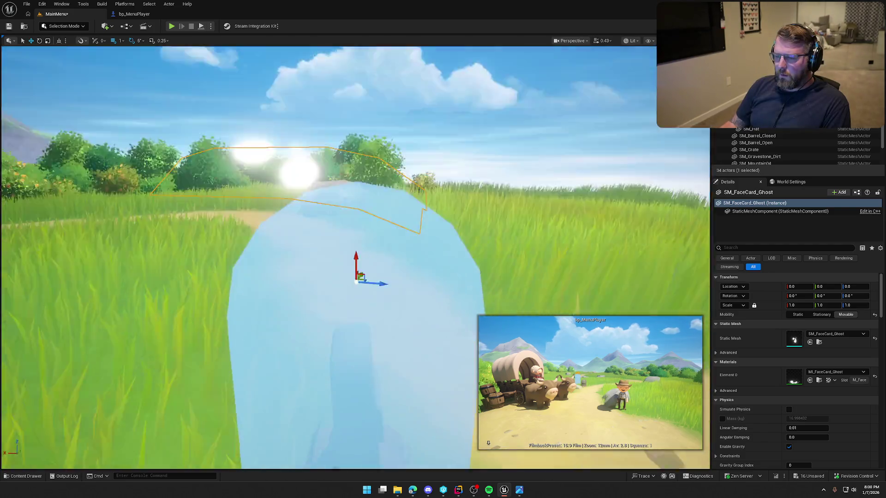
- Turn the face card -90° and the ghost to 175°, then open MI_FaceCard_Ghost
{"action": "key", "text": "e"}
{"action": "left_click_drag", "start_coordinate": [396, 201], "coordinate": [367, 207]}
{"action": "left_click", "coordinate": [389, 260]}
{"action": "mouse_move", "coordinate": [395, 322]}
{"action": "left_mouse_down"}
{"action": "mouse_move", "coordinate": [418, 304]}
{"action": "mouse_move", "coordinate": [392, 331]}
{"action": "mouse_move", "coordinate": [361, 338]}
{"action": "left_mouse_up"}
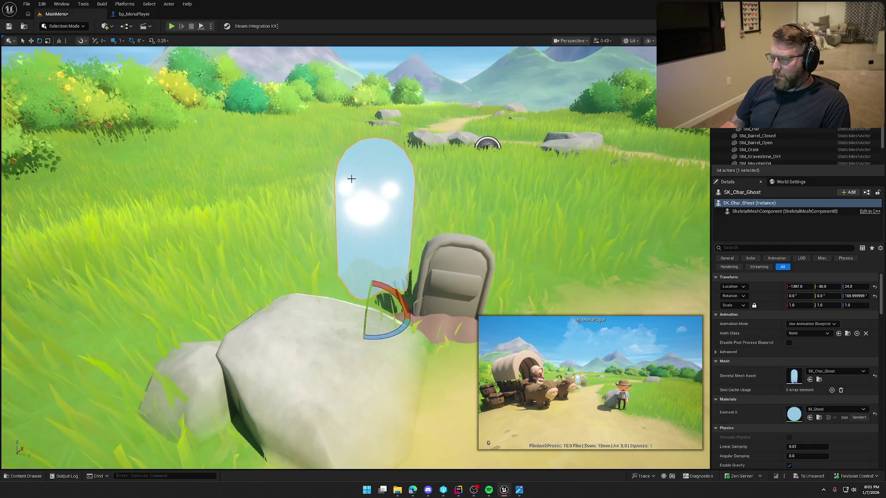
{"action": "left_click", "coordinate": [369, 203]}
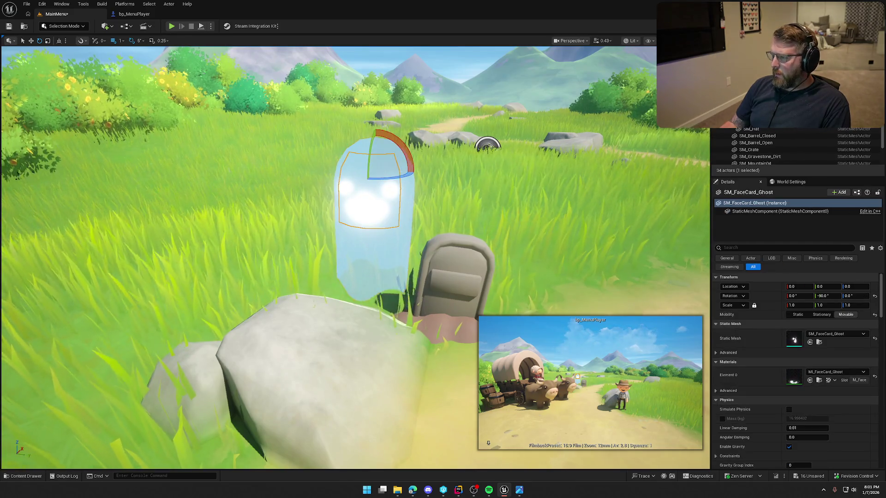
{"action": "double_click", "coordinate": [799, 379]}
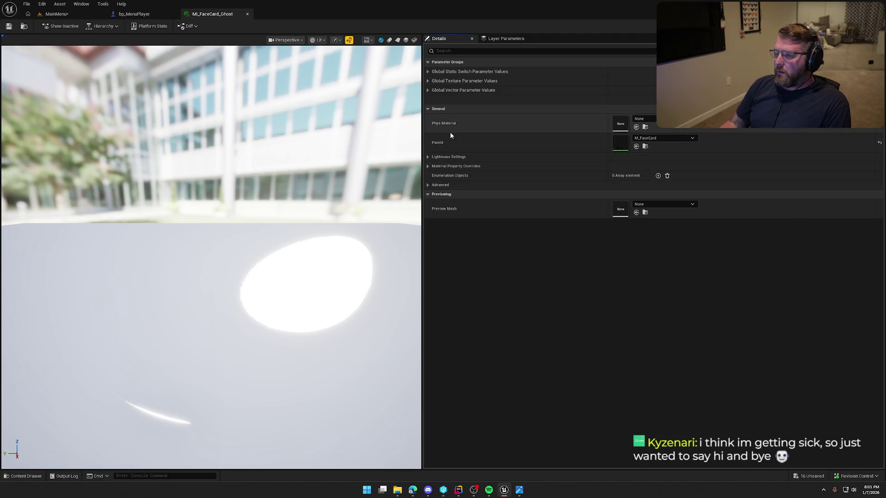
- Expand the parameter groups, override the Color parameter (first white), and check out the material
{"action": "left_click", "coordinate": [439, 72]}
{"action": "left_click", "coordinate": [428, 90]}
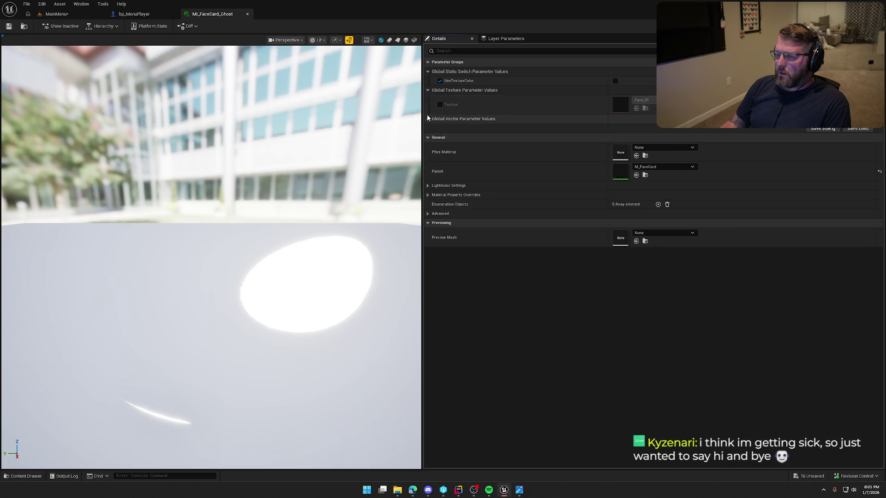
{"action": "left_click", "coordinate": [428, 119]}
{"action": "left_click", "coordinate": [440, 137]}
{"action": "left_click", "coordinate": [441, 138]}
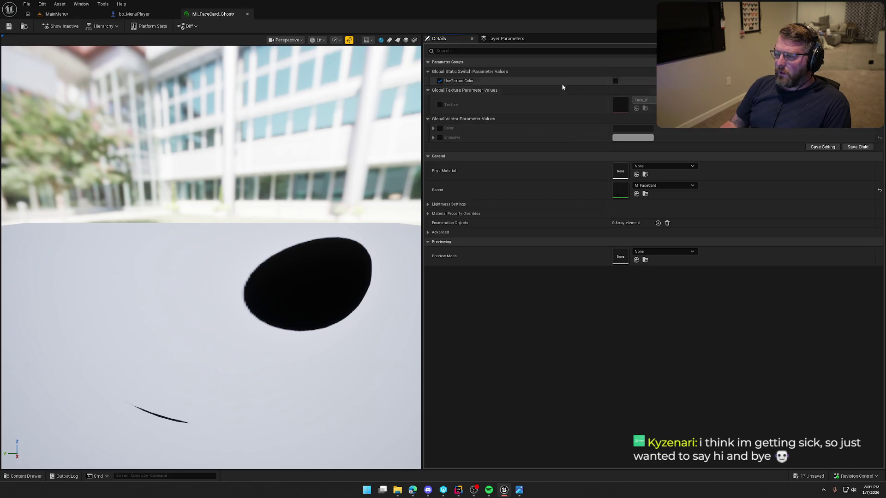
{"action": "left_click", "coordinate": [615, 81]}
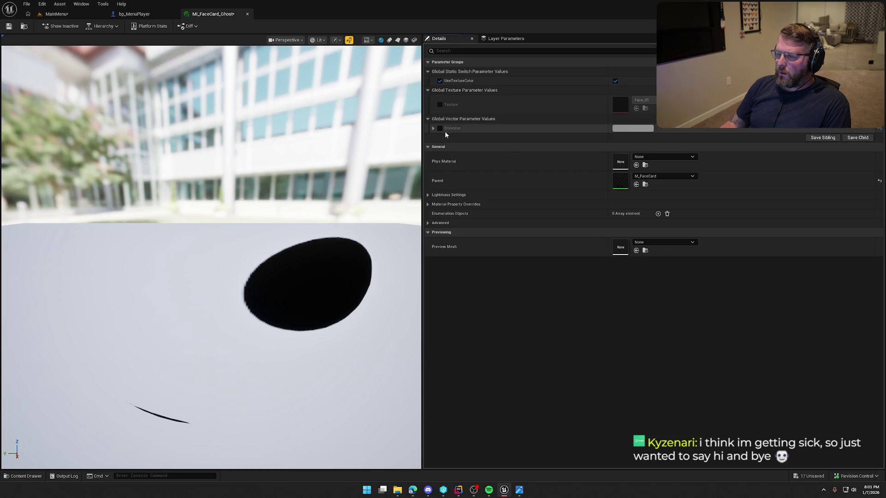
{"action": "left_click", "coordinate": [615, 81]}
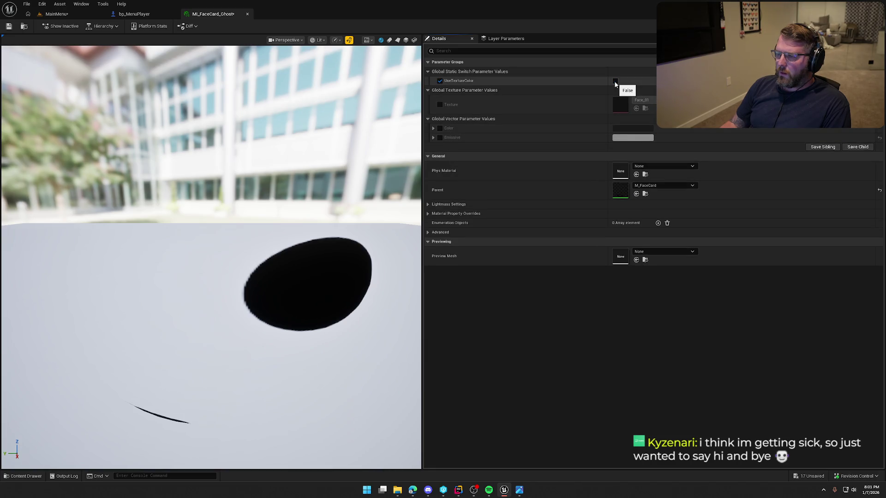
{"action": "left_click", "coordinate": [440, 128]}
{"action": "left_click", "coordinate": [633, 128]}
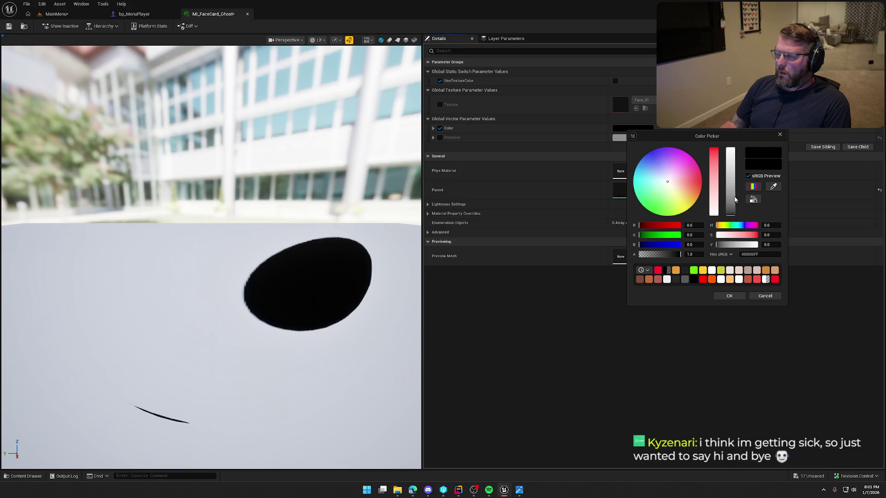
{"action": "left_click_drag", "start_coordinate": [732, 199], "coordinate": [731, 150]}
{"action": "left_click", "coordinate": [730, 296]}
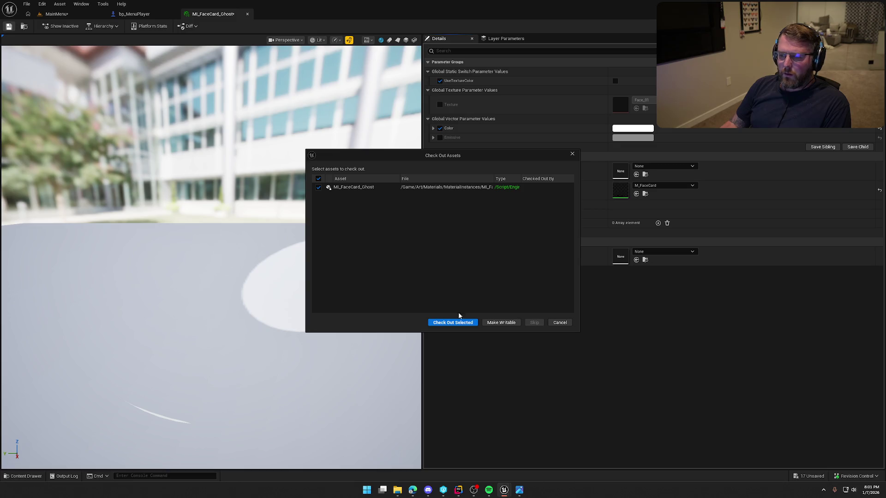
{"action": "left_click", "coordinate": [455, 322]}
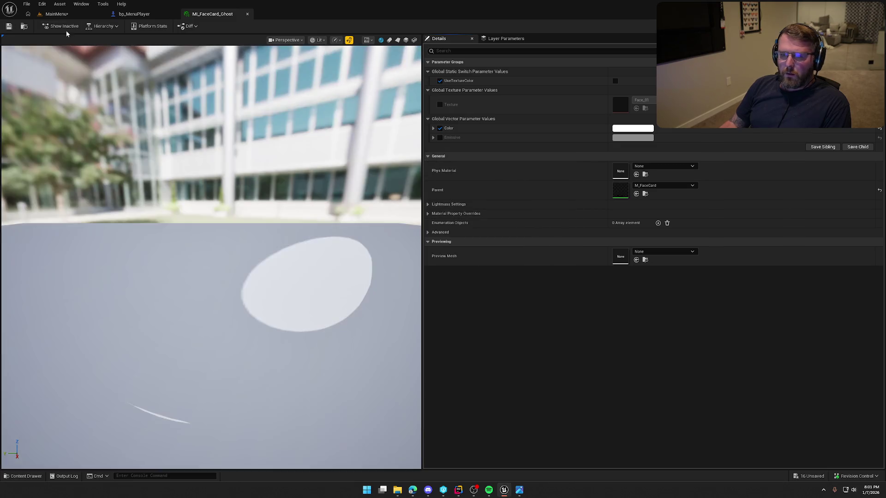
- Change the face Color to black and save MI_FaceCard_Ghost
{"action": "left_click", "coordinate": [56, 15]}
{"action": "mouse_move", "coordinate": [323, 231]}
{"action": "left_mouse_down"}
{"action": "mouse_move", "coordinate": [273, 227]}
{"action": "mouse_move", "coordinate": [272, 240]}
{"action": "left_mouse_up"}
{"action": "left_click", "coordinate": [212, 15]}
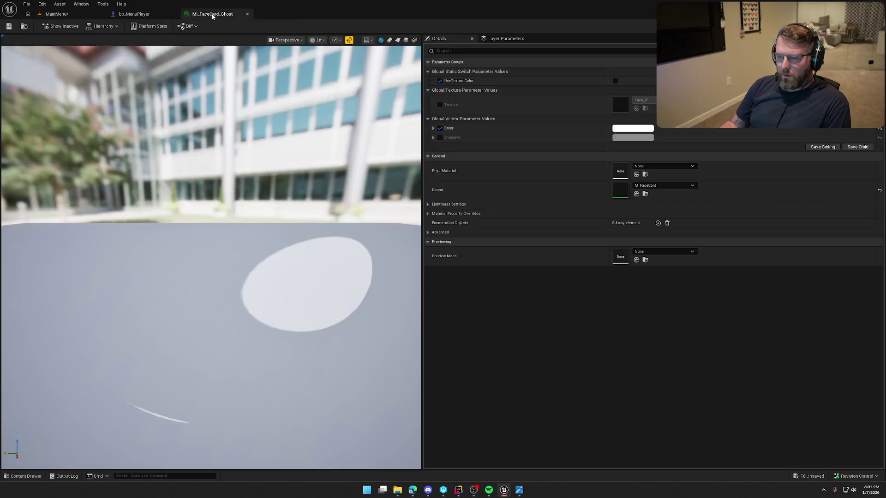
{"action": "left_click", "coordinate": [633, 128]}
{"action": "left_click", "coordinate": [734, 212]}
{"action": "left_click", "coordinate": [733, 302]}
{"action": "left_click", "coordinate": [10, 26]}
{"action": "left_click", "coordinate": [56, 15]}
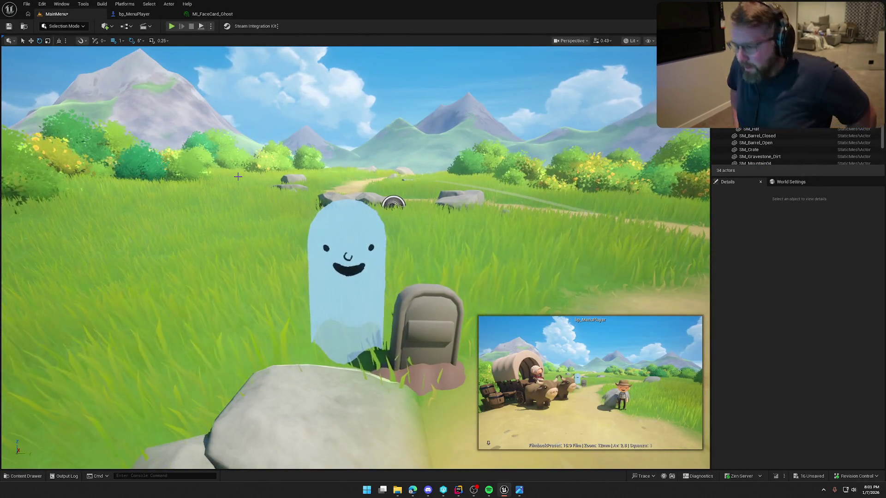
- Rotate the ghost by 5° and check it with a quick play test
{"action": "left_click_drag", "start_coordinate": [238, 177], "coordinate": [217, 185]}
{"action": "mouse_move", "coordinate": [307, 191]}
{"action": "left_mouse_down"}
{"action": "mouse_move", "coordinate": [296, 226]}
{"action": "mouse_move", "coordinate": [308, 191]}
{"action": "left_mouse_up"}
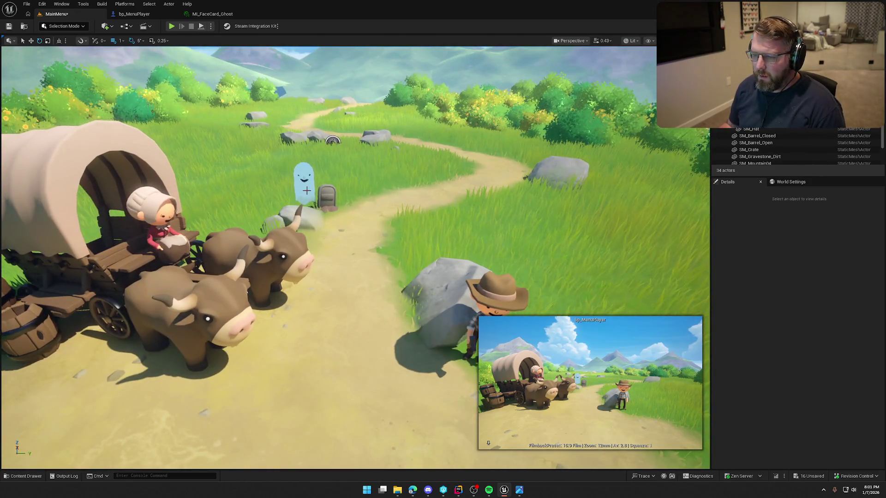
{"action": "left_click", "coordinate": [307, 191]}
{"action": "mouse_move", "coordinate": [306, 226]}
{"action": "left_mouse_down"}
{"action": "mouse_move", "coordinate": [342, 217]}
{"action": "mouse_move", "coordinate": [342, 194]}
{"action": "mouse_move", "coordinate": [342, 242]}
{"action": "left_mouse_up"}
{"action": "key", "text": "Escape"}
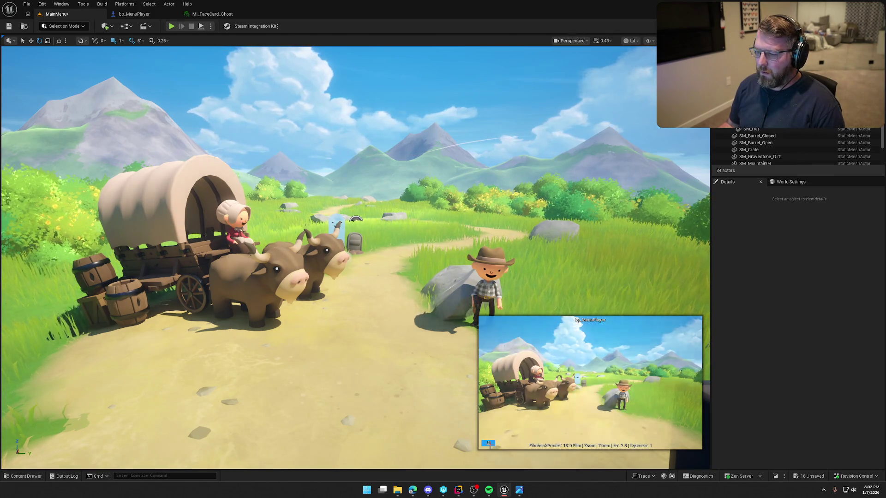
{"action": "key", "text": "alt+p"}
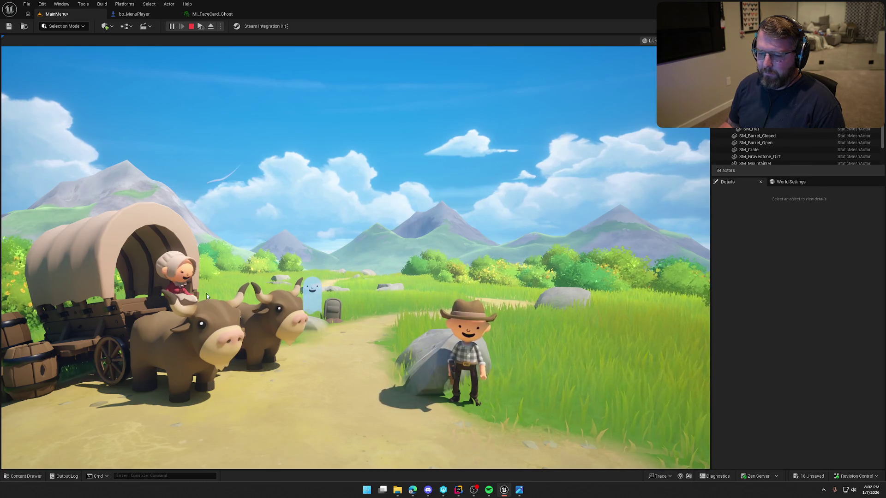
{"action": "key", "text": "Escape"}
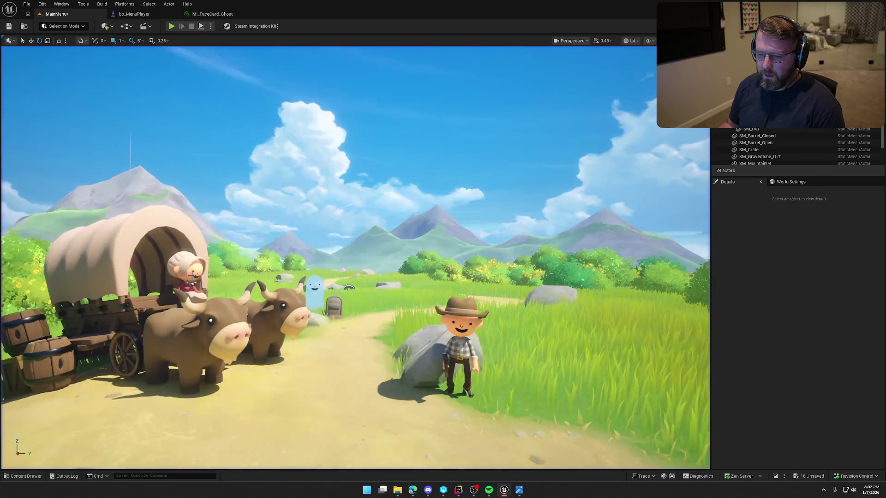
- Rotate the woman seated on the wagon by 25° and start a play preview
{"action": "left_click", "coordinate": [191, 276]}
{"action": "left_click_drag", "start_coordinate": [195, 327], "coordinate": [212, 320]}
{"action": "key", "text": "Escape"}
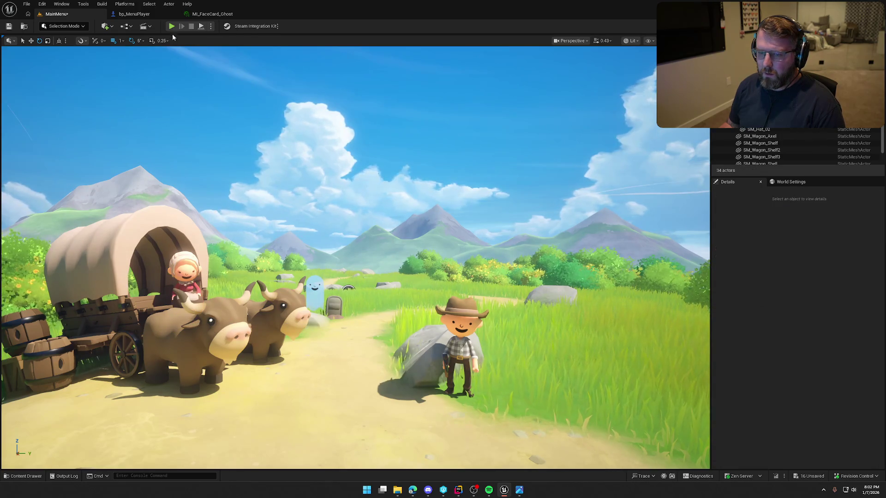
{"action": "left_click", "coordinate": [171, 27]}
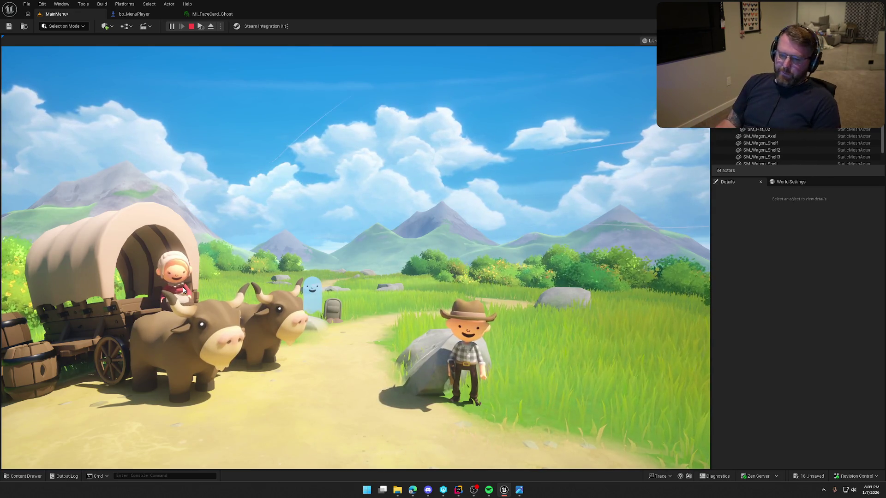
- Stop the preview and select both oxen, collapsing the ghost and farmer in the Outliner
{"action": "key", "text": "Escape"}
{"action": "left_click", "coordinate": [199, 333]}
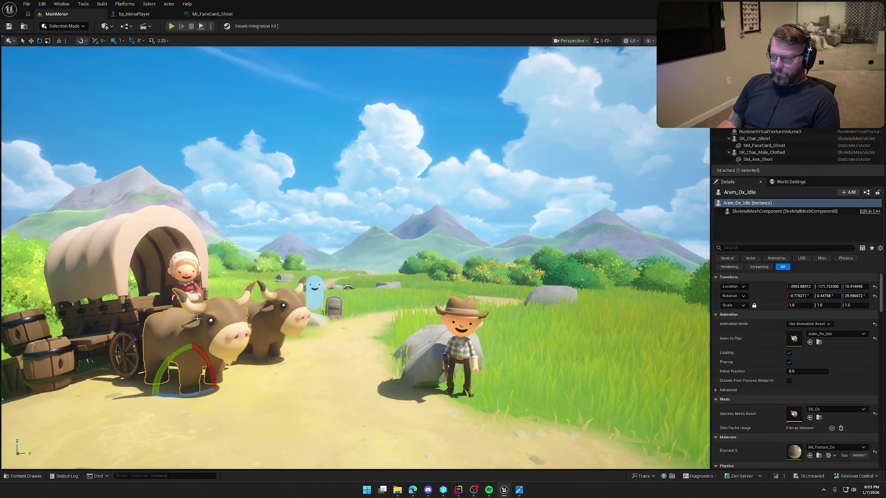
{"action": "left_click", "coordinate": [282, 319], "text": "ctrl"}
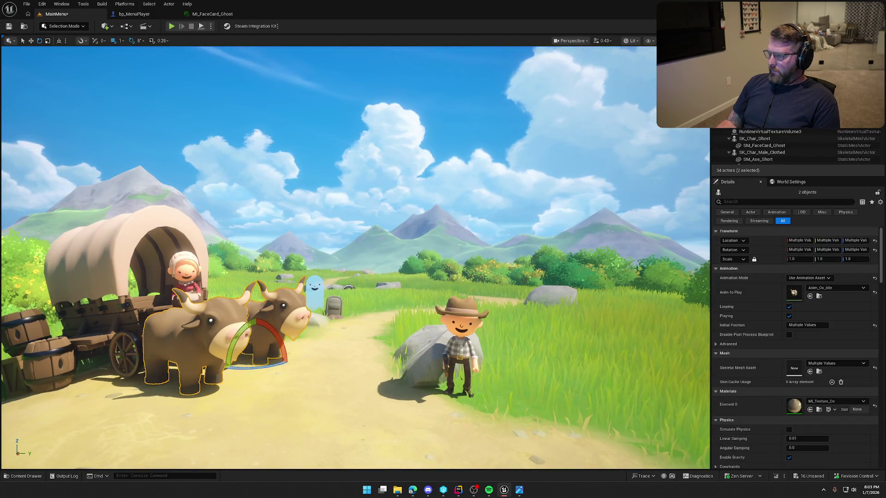
{"action": "left_click", "coordinate": [729, 139]}
{"action": "left_click", "coordinate": [729, 145]}
{"action": "scroll", "coordinate": [727, 132], "scroll_direction": "down", "scroll_amount": 1}
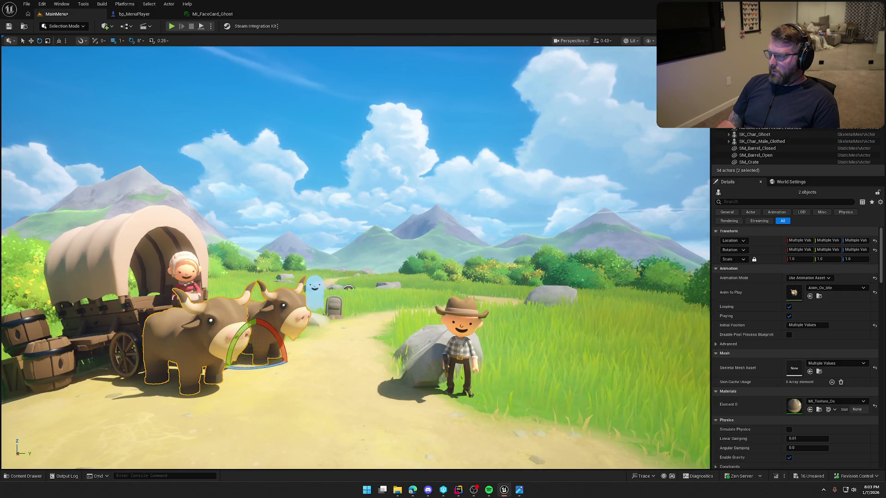
{"action": "scroll", "coordinate": [727, 132], "scroll_direction": "down", "scroll_amount": 5}
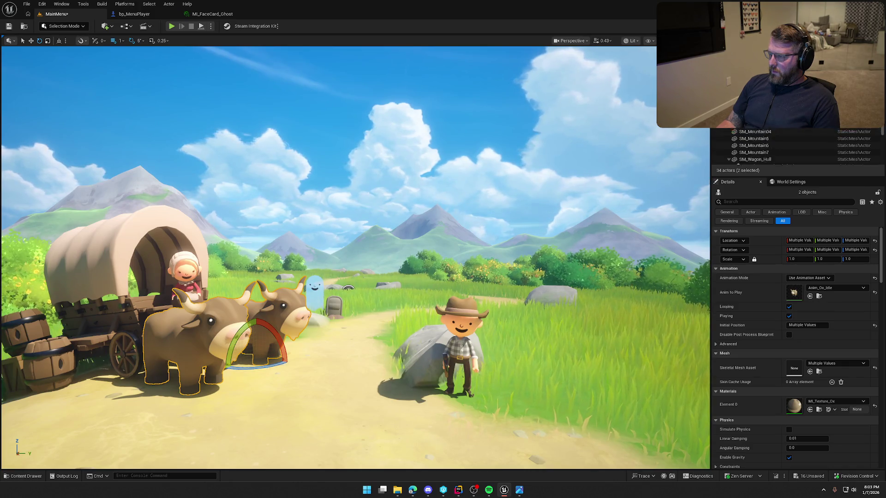
{"action": "scroll", "coordinate": [762, 145], "scroll_direction": "up", "scroll_amount": 5}
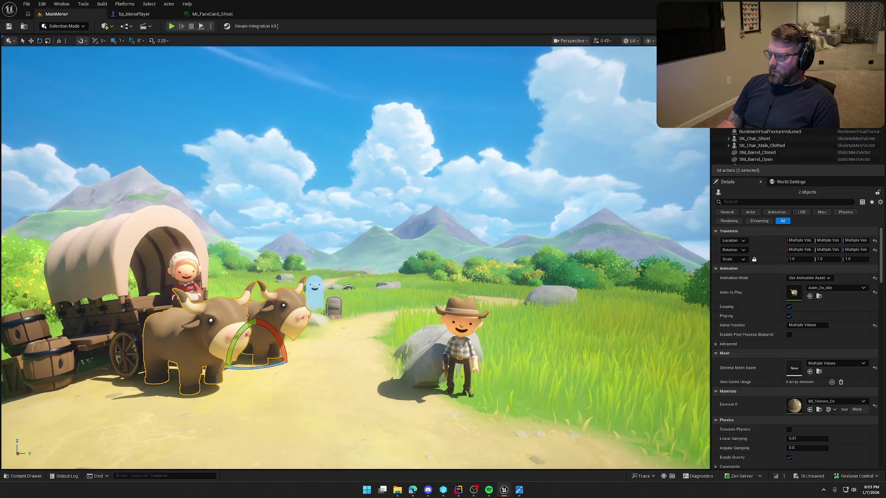
- Attach both oxen to SM_Wagon_Hull, then select the woman seated on the wagon
{"action": "right_click", "coordinate": [757, 116]}
{"action": "mouse_move", "coordinate": [787, 264]}
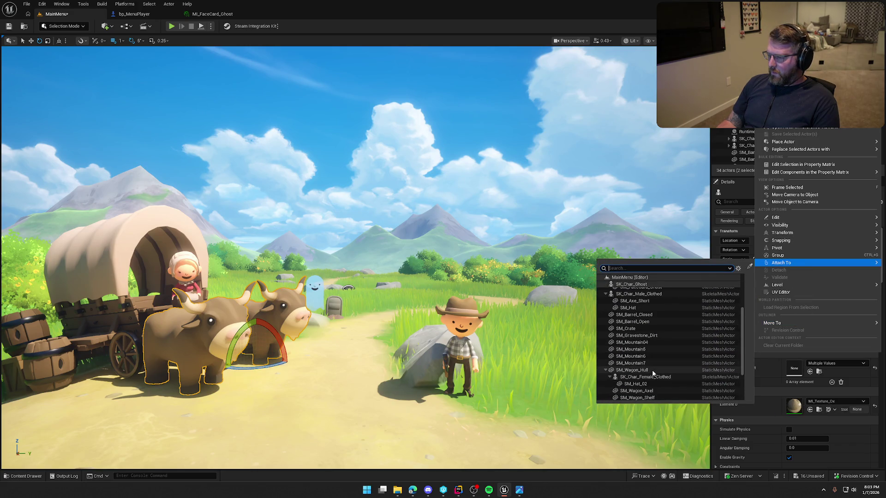
{"action": "left_click", "coordinate": [664, 370]}
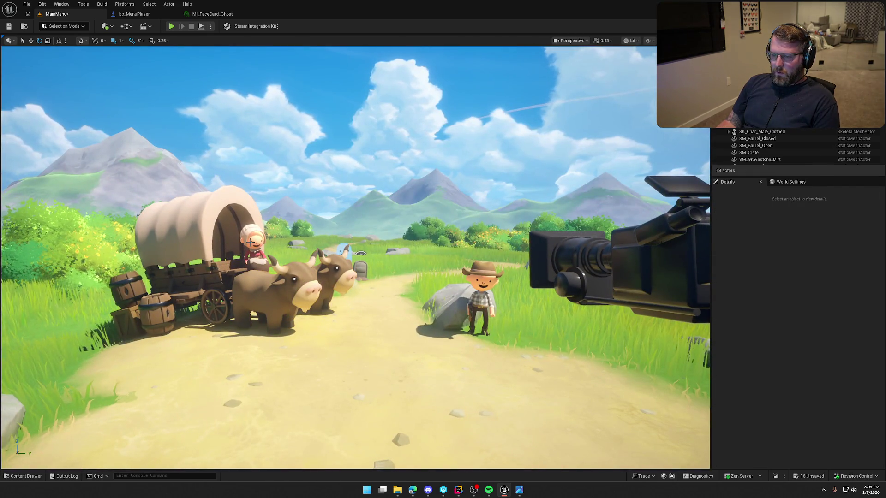
{"action": "left_click", "coordinate": [251, 242]}
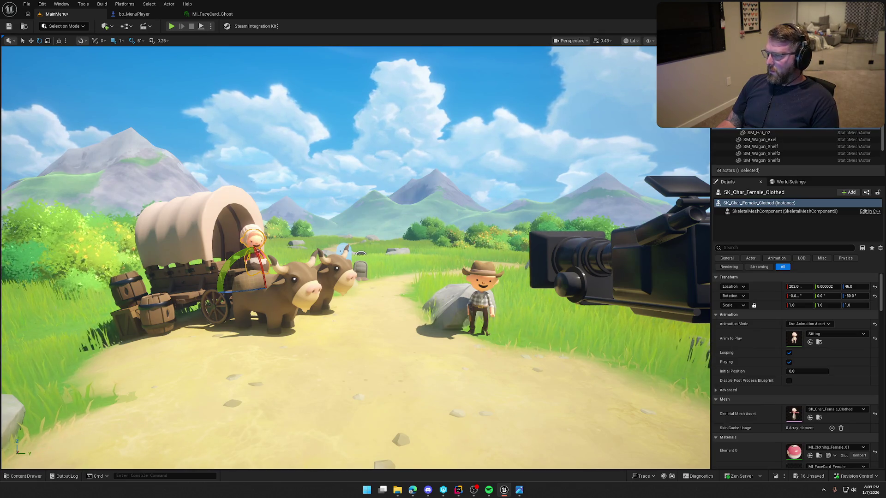
- Select and frame the wagon hull, then move the wagon and oxen toward the camera
{"action": "scroll", "coordinate": [761, 161], "scroll_direction": "up", "scroll_amount": 2}
{"action": "left_click", "coordinate": [761, 160]}
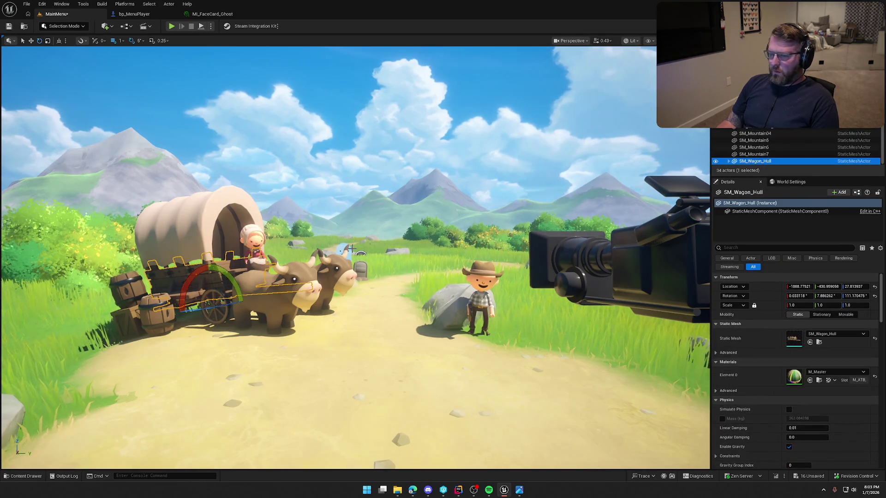
{"action": "key", "text": "f"}
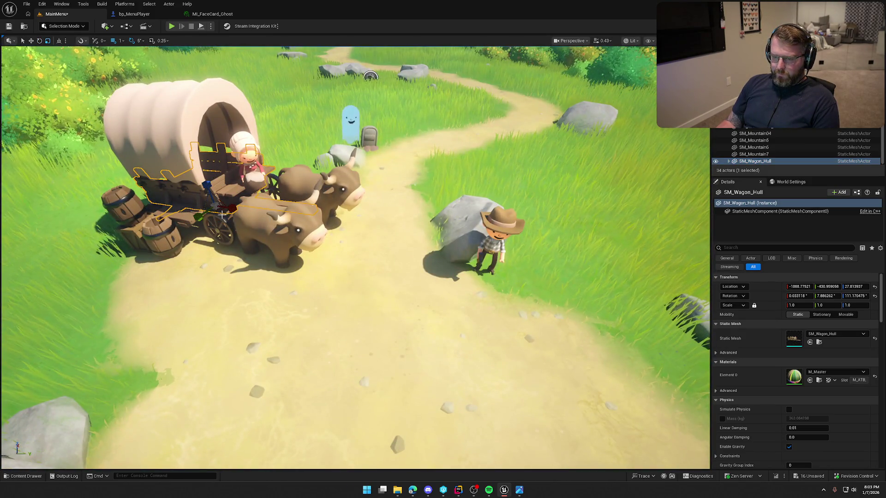
{"action": "mouse_move", "coordinate": [228, 210]}
{"action": "left_mouse_down"}
{"action": "mouse_move", "coordinate": [346, 231]}
{"action": "mouse_move", "coordinate": [378, 248]}
{"action": "left_mouse_up"}
- Rotate the wagon to about 205–210° and slide it further right along the path
{"action": "key", "text": "e"}
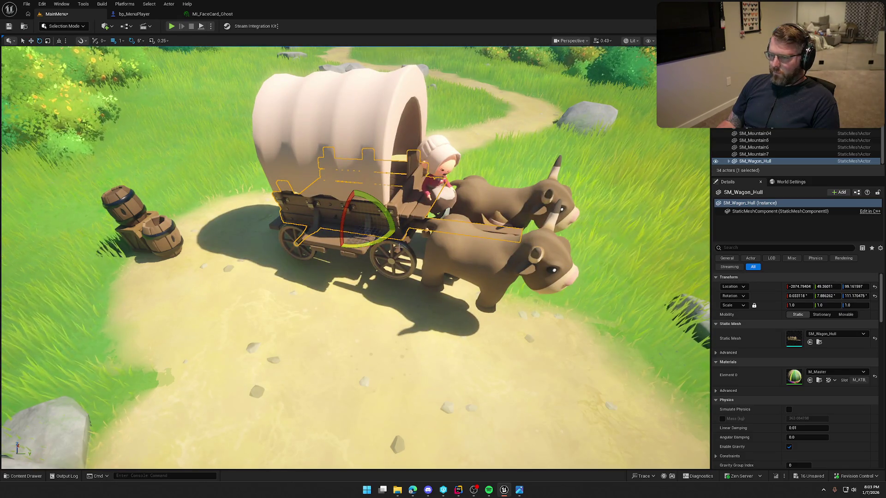
{"action": "left_click_drag", "start_coordinate": [384, 240], "coordinate": [313, 249]}
{"action": "left_click", "coordinate": [874, 296]}
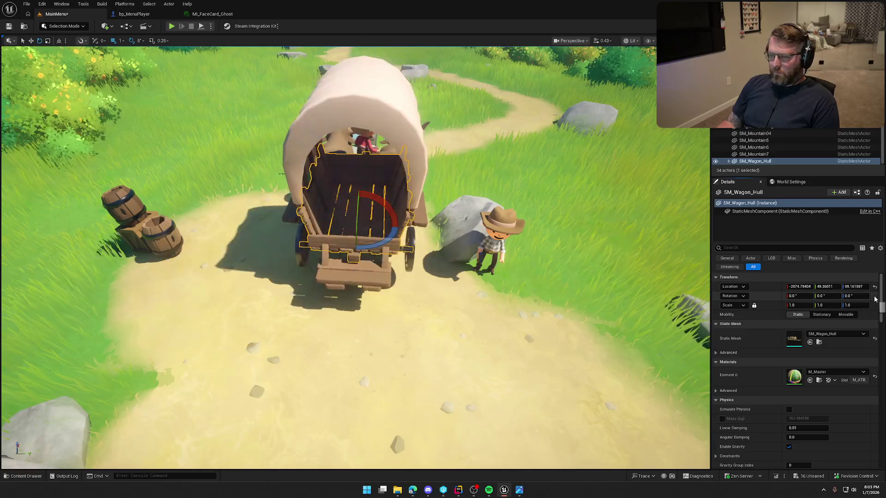
{"action": "mouse_move", "coordinate": [391, 240]}
{"action": "left_mouse_down"}
{"action": "mouse_move", "coordinate": [369, 256]}
{"action": "mouse_move", "coordinate": [326, 257]}
{"action": "left_mouse_up"}
{"action": "key", "text": "w"}
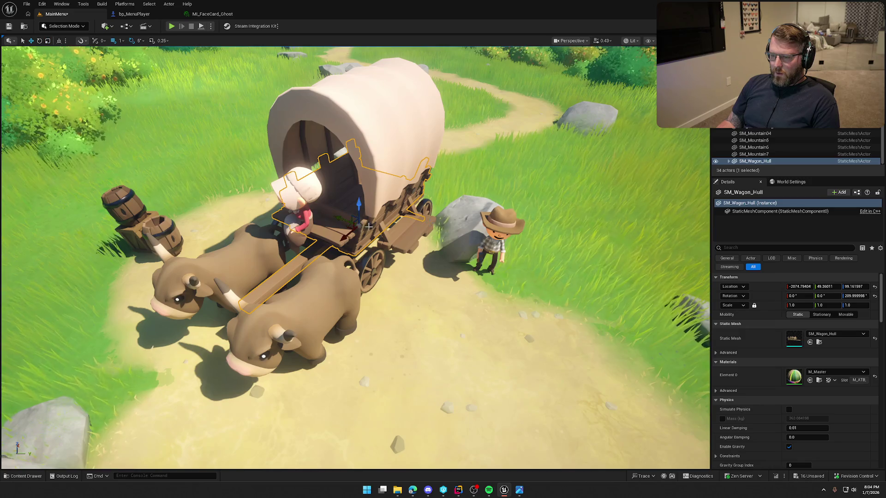
{"action": "mouse_move", "coordinate": [346, 227]}
{"action": "left_mouse_down"}
{"action": "mouse_move", "coordinate": [614, 228]}
{"action": "mouse_move", "coordinate": [492, 303]}
{"action": "left_mouse_up"}
{"action": "left_click", "coordinate": [507, 257]}
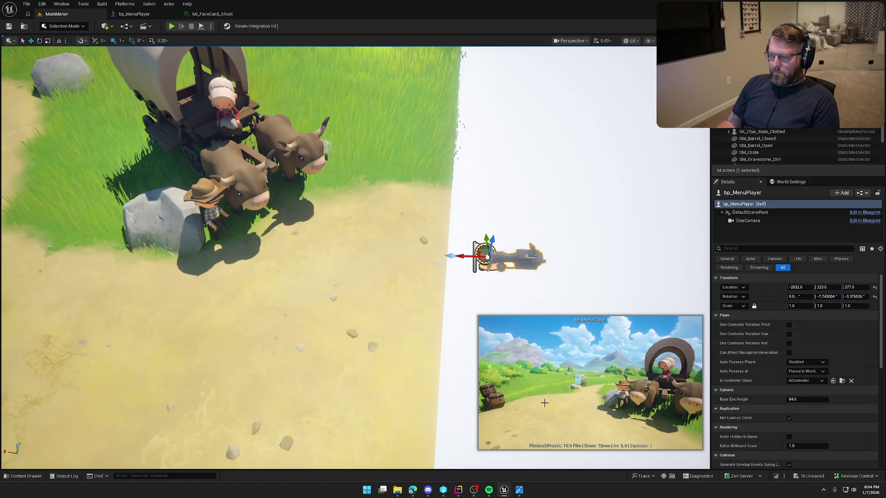
- Zoom in on the wagon and move the farmer far left along the path
{"action": "mouse_move", "coordinate": [508, 257]}
{"action": "left_mouse_down"}
{"action": "mouse_move", "coordinate": [400, 303]}
{"action": "mouse_move", "coordinate": [415, 276]}
{"action": "mouse_move", "coordinate": [361, 182]}
{"action": "left_mouse_up"}
{"action": "left_click", "coordinate": [360, 181]}
{"action": "left_click", "coordinate": [368, 230]}
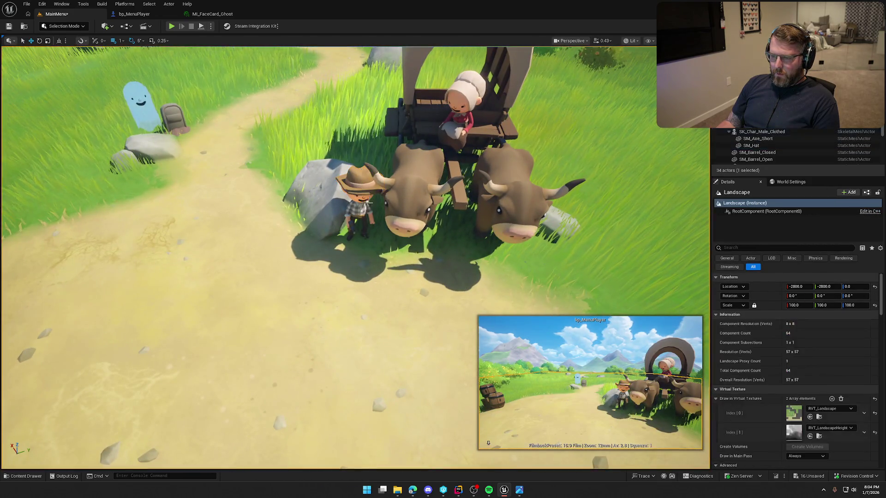
{"action": "left_click_drag", "start_coordinate": [368, 241], "coordinate": [150, 245]}
{"action": "key", "text": "Escape"}
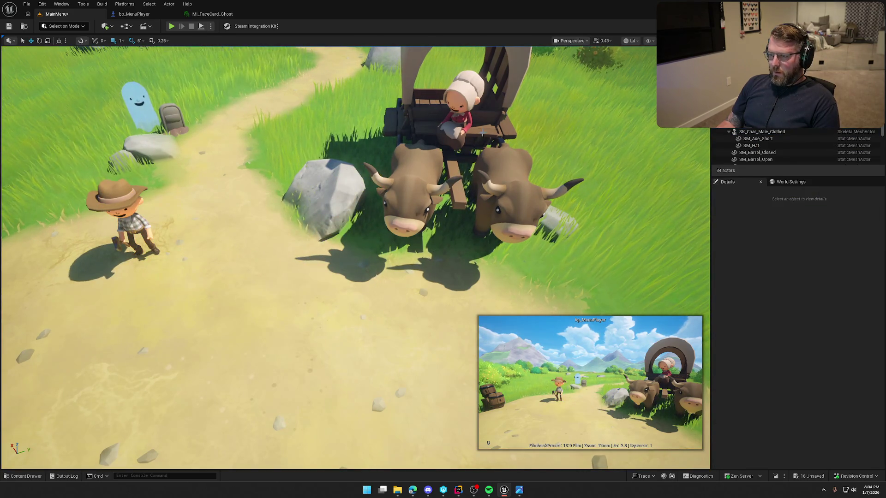
- Turn the wagon hull another 20 degrees and select the seated woman for rotation
{"action": "left_click", "coordinate": [480, 136]}
{"action": "key", "text": "e"}
{"action": "mouse_move", "coordinate": [457, 185]}
{"action": "left_mouse_down"}
{"action": "mouse_move", "coordinate": [430, 191]}
{"action": "mouse_move", "coordinate": [446, 171]}
{"action": "mouse_move", "coordinate": [489, 158]}
{"action": "left_mouse_up"}
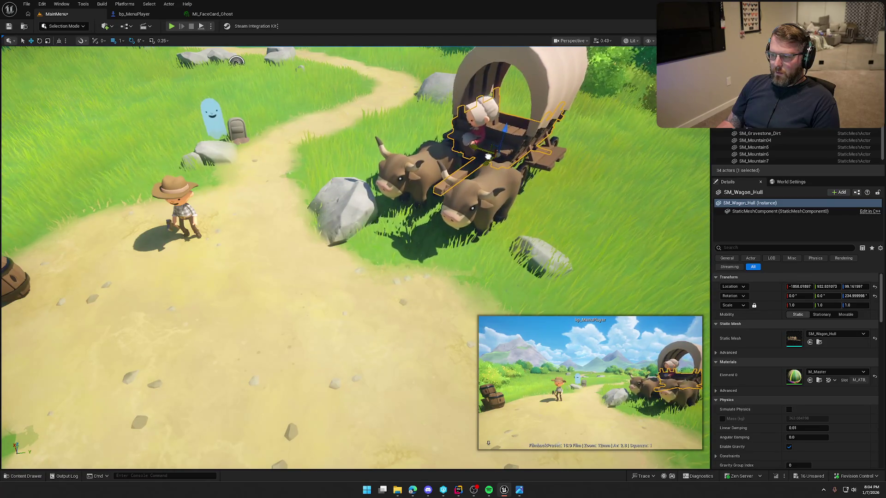
{"action": "left_click", "coordinate": [477, 133]}
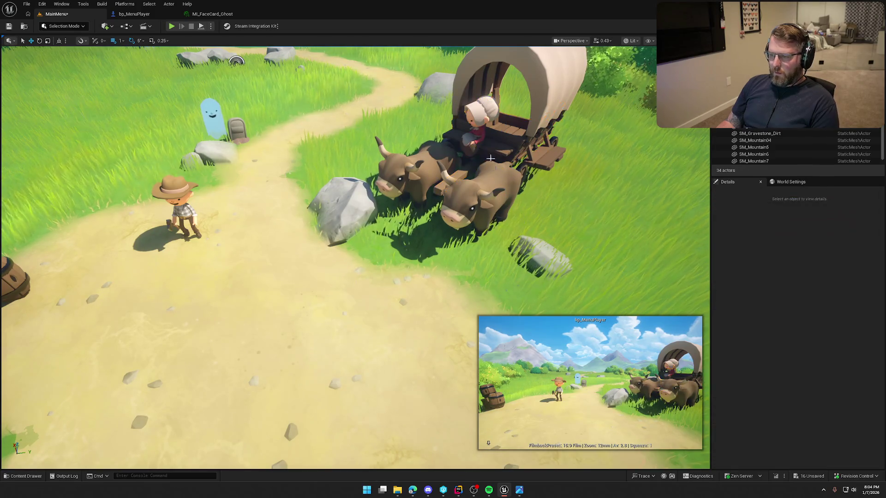
{"action": "left_click", "coordinate": [476, 138]}
{"action": "key", "text": "e"}
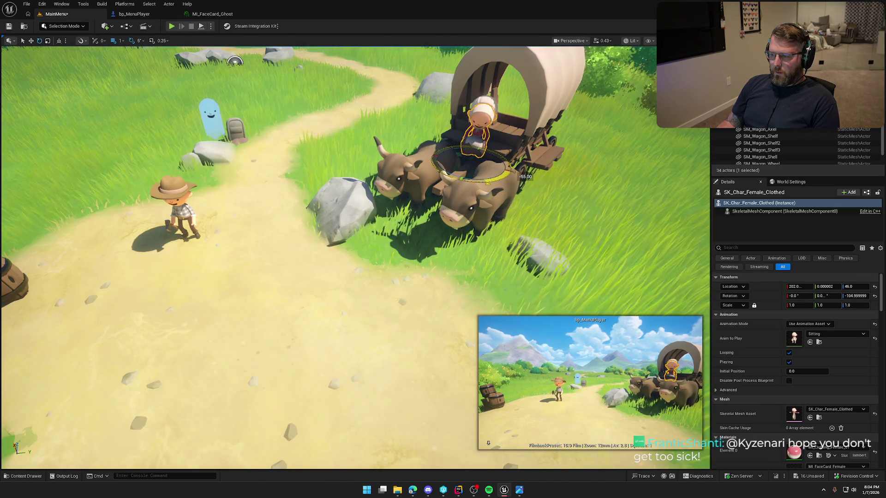
{"action": "key", "text": "Escape"}
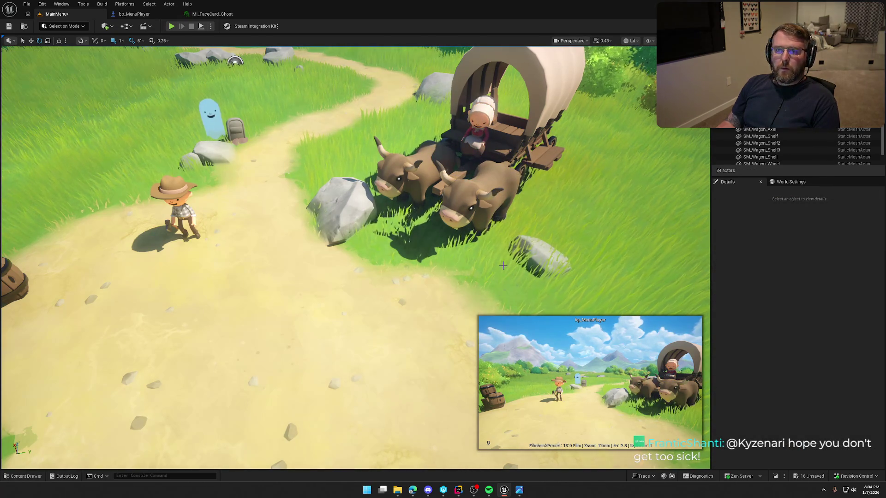
- Inspect the two oxen, then move the cowboy beside the rock near the oxen
{"action": "left_click", "coordinate": [430, 220]}
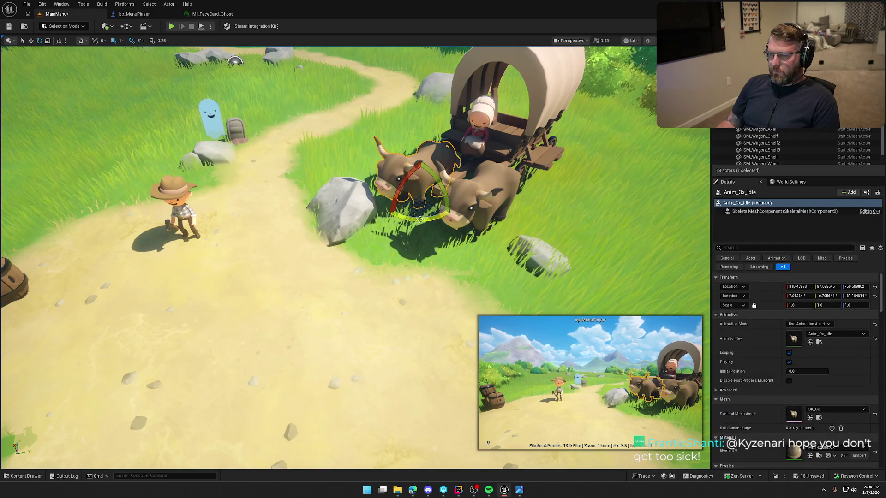
{"action": "left_click", "coordinate": [480, 195]}
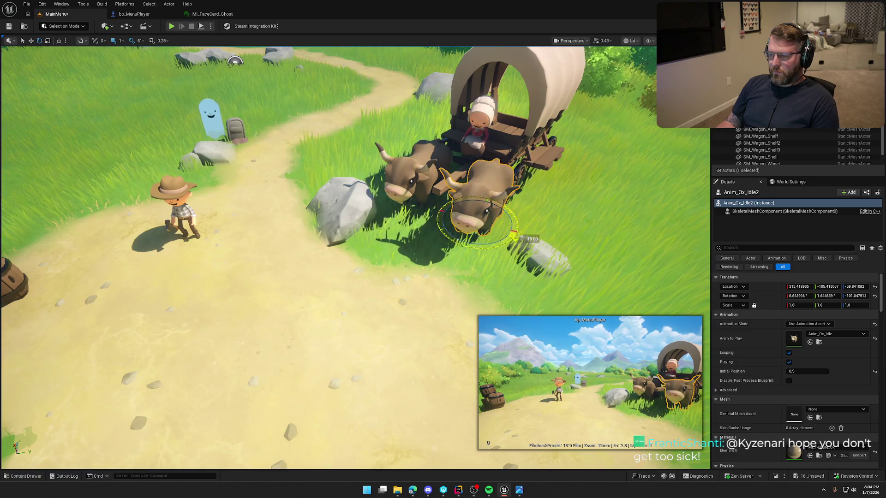
{"action": "left_click", "coordinate": [487, 247]}
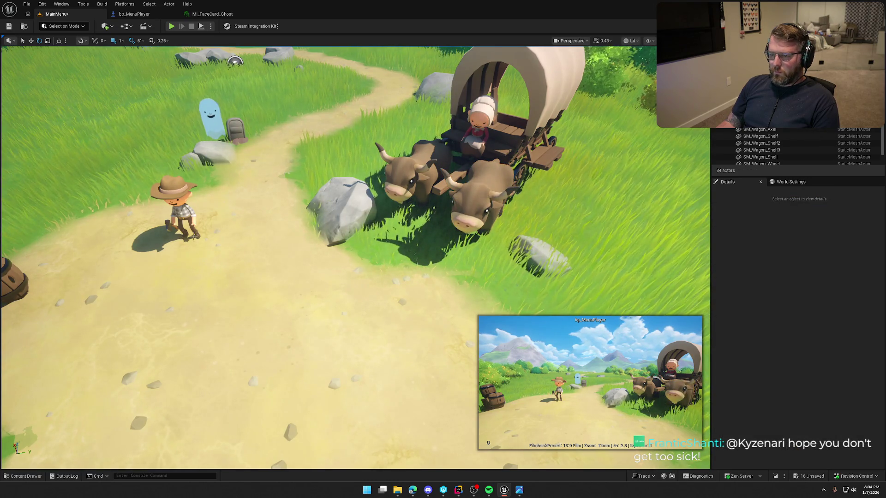
{"action": "left_click", "coordinate": [185, 216]}
{"action": "mouse_move", "coordinate": [197, 241]}
{"action": "left_mouse_down"}
{"action": "mouse_move", "coordinate": [357, 265]}
{"action": "mouse_move", "coordinate": [314, 221]}
{"action": "left_mouse_up"}
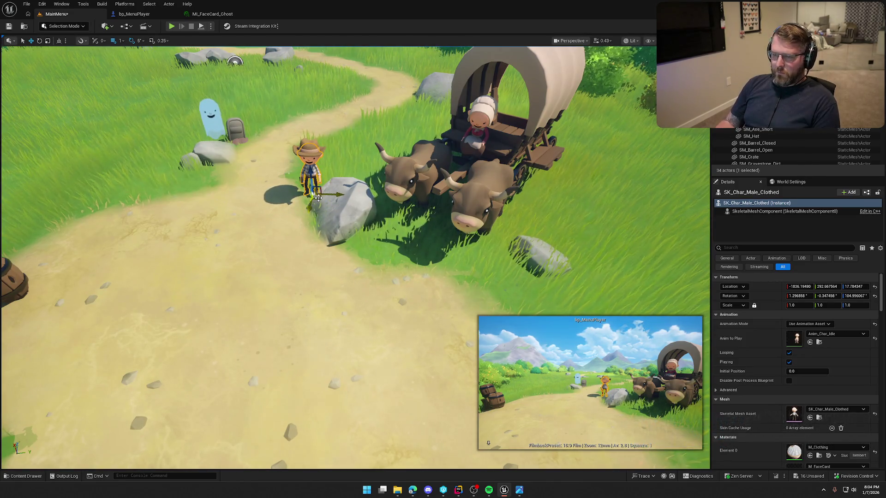
{"action": "key", "text": "Escape"}
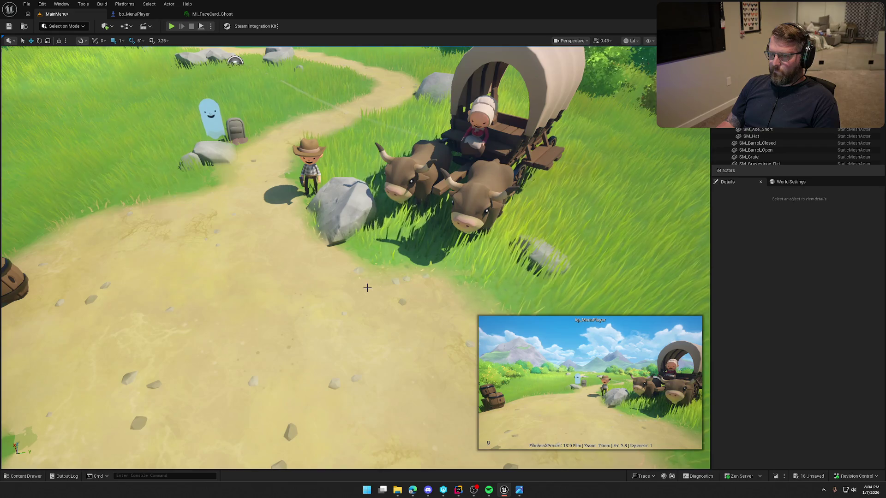
- Select the crate together with the open barrel near the ghost
{"action": "left_click_drag", "start_coordinate": [367, 288], "coordinate": [261, 241]}
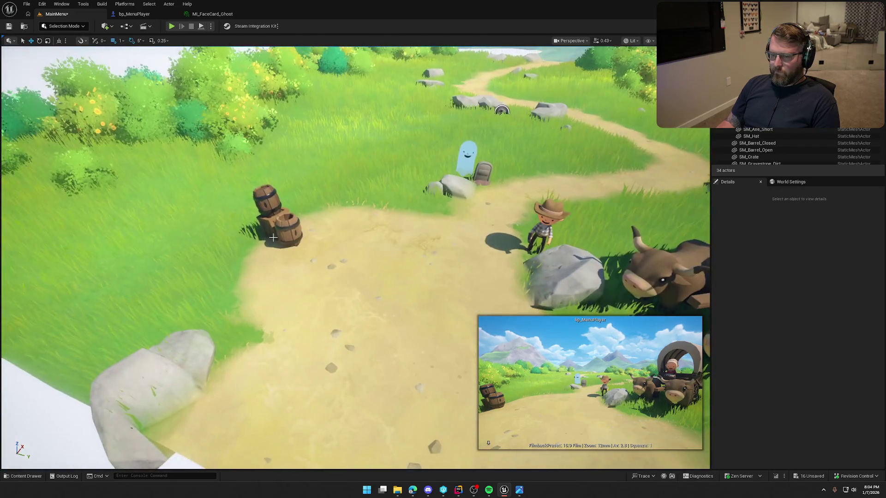
{"action": "left_click", "coordinate": [290, 228]}
{"action": "left_click", "coordinate": [268, 223], "text": "ctrl"}
{"action": "left_click", "coordinate": [265, 200], "text": "ctrl"}
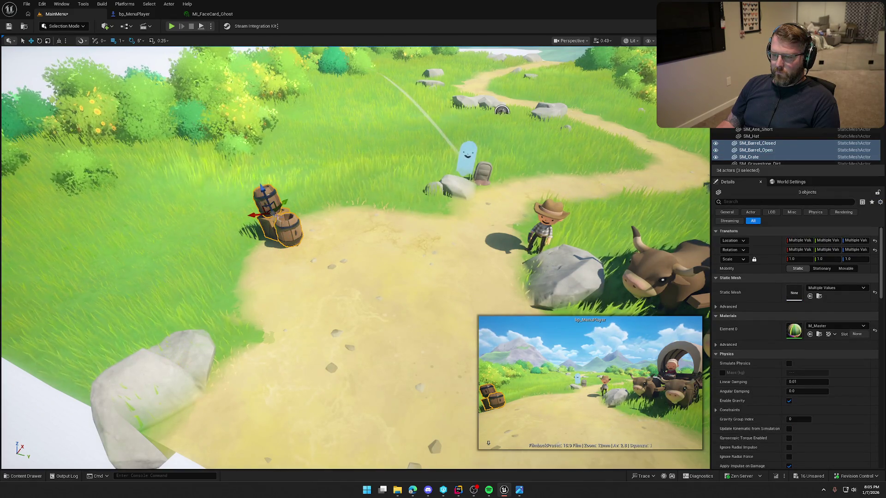
{"action": "left_click", "coordinate": [275, 190]}
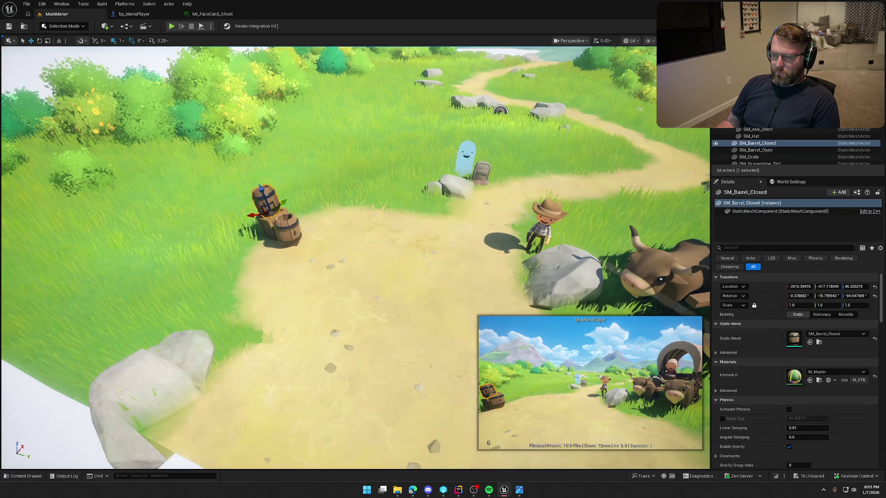
{"action": "left_click", "coordinate": [286, 229]}
{"action": "left_click", "coordinate": [295, 233], "text": "ctrl"}
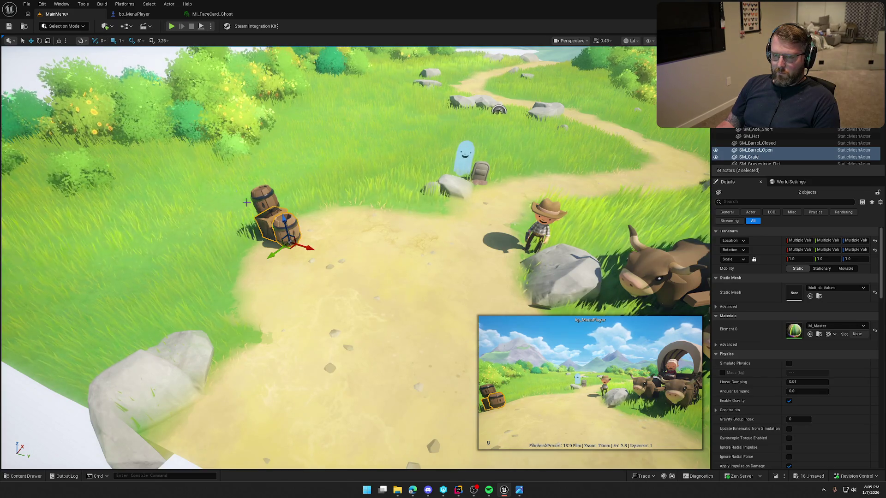
- Move the crate and open barrel along the path to beside the gravestone
{"action": "left_click_drag", "start_coordinate": [290, 244], "coordinate": [482, 357]}
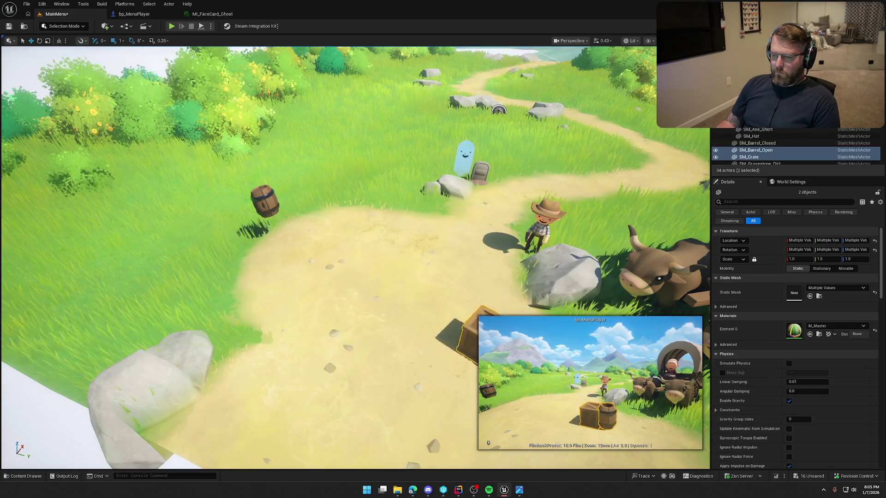
{"action": "key", "text": "w"}
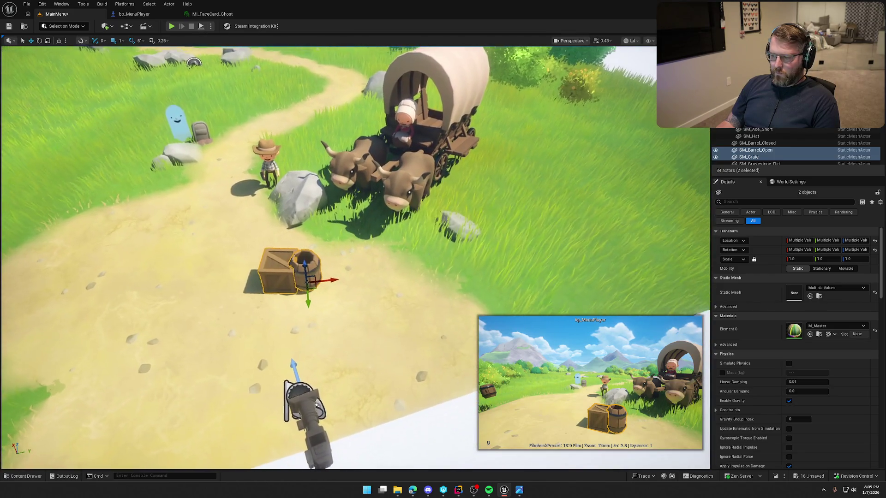
{"action": "key", "text": "a"}
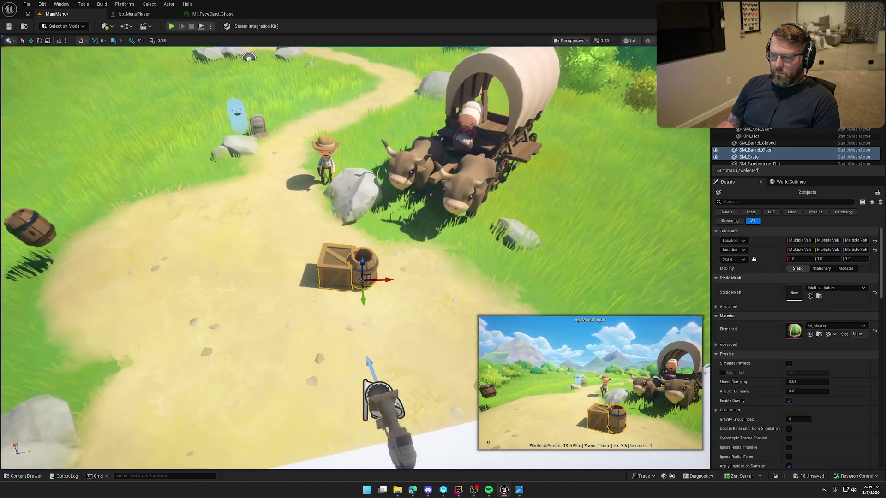
{"action": "mouse_move", "coordinate": [385, 276]}
{"action": "left_mouse_down"}
{"action": "mouse_move", "coordinate": [223, 182]}
{"action": "mouse_move", "coordinate": [238, 180]}
{"action": "left_mouse_up"}
- Stand the closed barrel upright on the crate and play the scene to preview it
{"action": "left_click", "coordinate": [46, 237]}
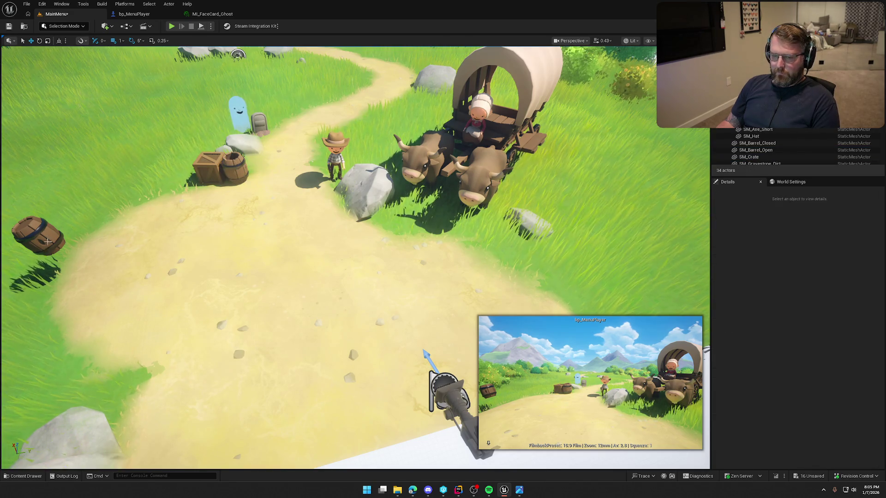
{"action": "left_click_drag", "start_coordinate": [55, 248], "coordinate": [211, 158]}
{"action": "key", "text": "Escape"}
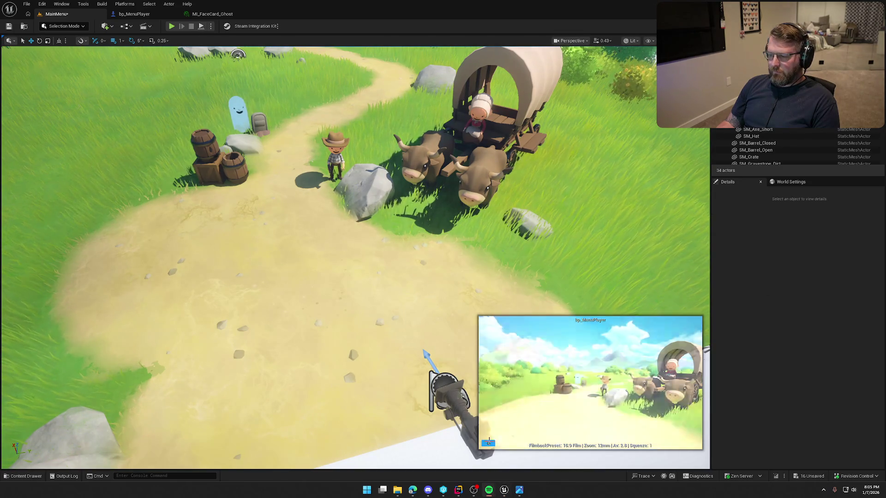
{"action": "left_click", "coordinate": [172, 26]}
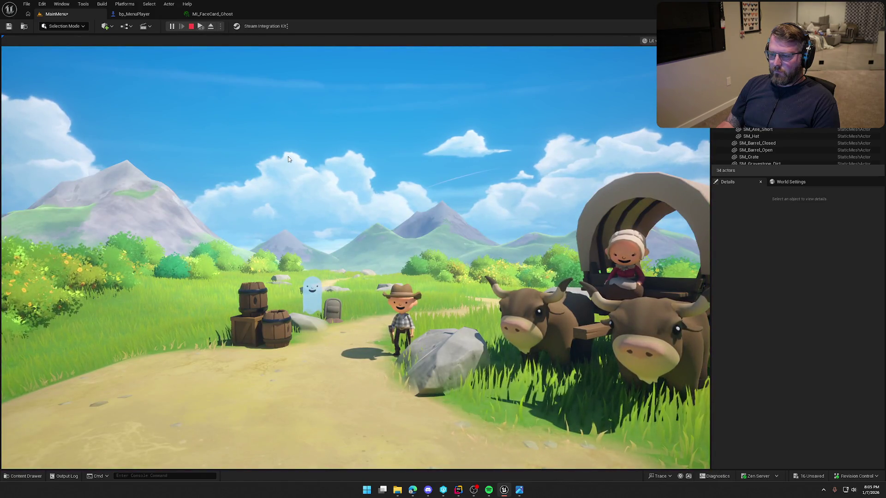
- Stop play, try shifting the wagon hull left, then undo that move
{"action": "key", "text": "Escape"}
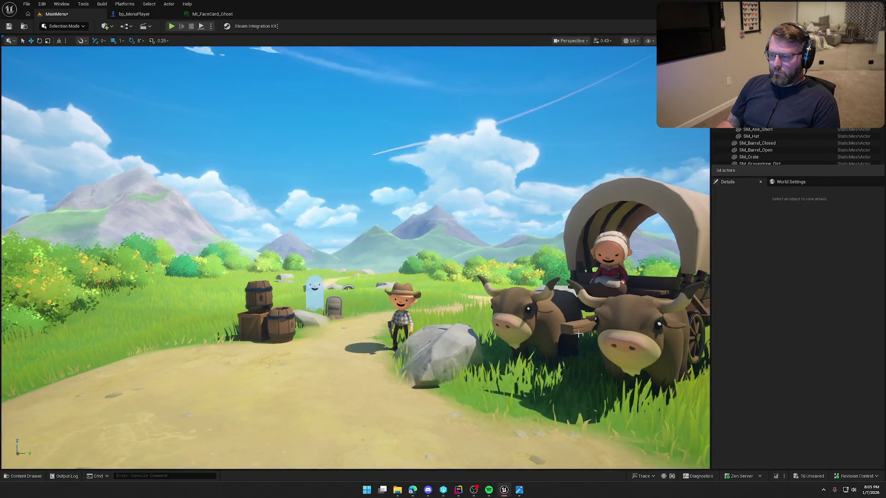
{"action": "left_click", "coordinate": [578, 327]}
{"action": "mouse_move", "coordinate": [634, 330]}
{"action": "left_mouse_down"}
{"action": "mouse_move", "coordinate": [616, 327]}
{"action": "mouse_move", "coordinate": [627, 337]}
{"action": "mouse_move", "coordinate": [614, 346]}
{"action": "mouse_move", "coordinate": [609, 327]}
{"action": "mouse_move", "coordinate": [618, 327]}
{"action": "left_mouse_up"}
{"action": "key", "text": "ctrl+z"}
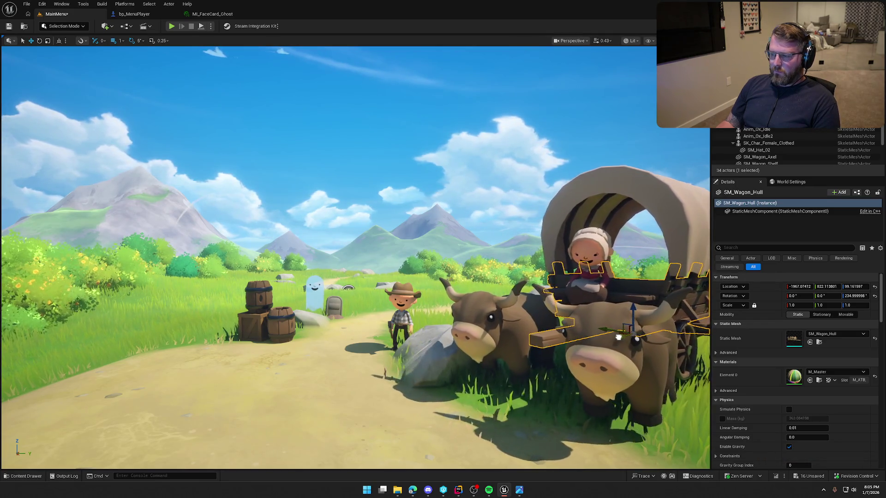
{"action": "key", "text": "Escape"}
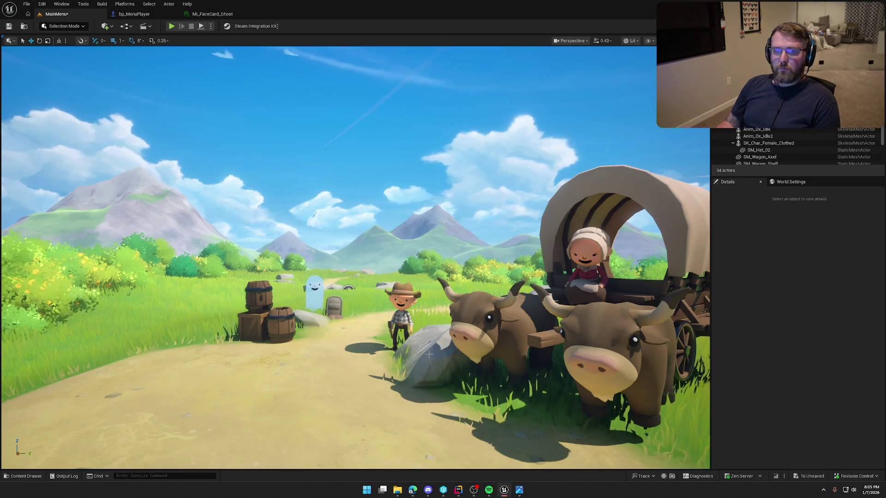
- Move the cowboy next to the barrels, turn him toward the camera, and preview it
{"action": "left_click", "coordinate": [403, 320]}
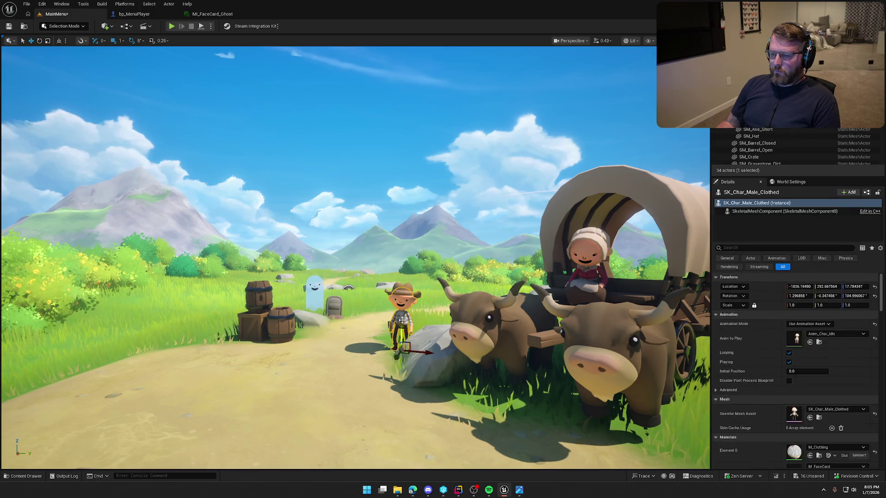
{"action": "mouse_move", "coordinate": [406, 352]}
{"action": "left_mouse_down"}
{"action": "mouse_move", "coordinate": [293, 358]}
{"action": "mouse_move", "coordinate": [275, 349]}
{"action": "mouse_move", "coordinate": [313, 346]}
{"action": "left_mouse_up"}
{"action": "key", "text": "e"}
{"action": "key", "text": "w"}
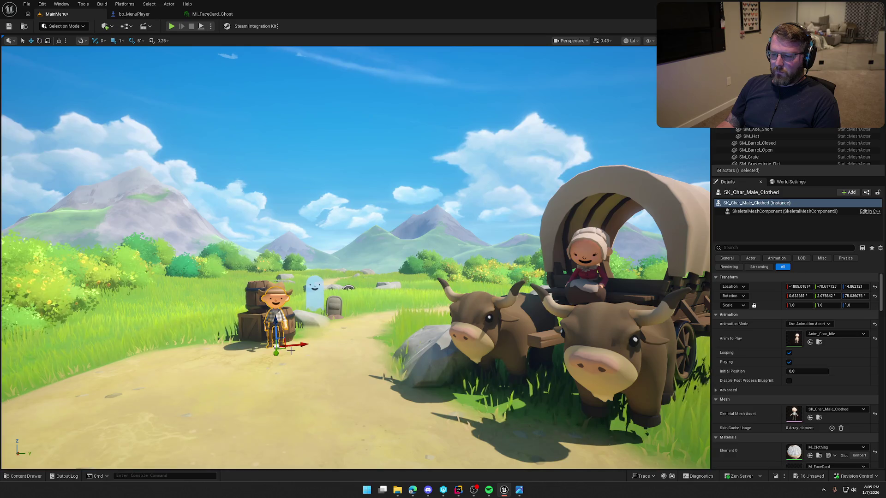
{"action": "key", "text": "Escape"}
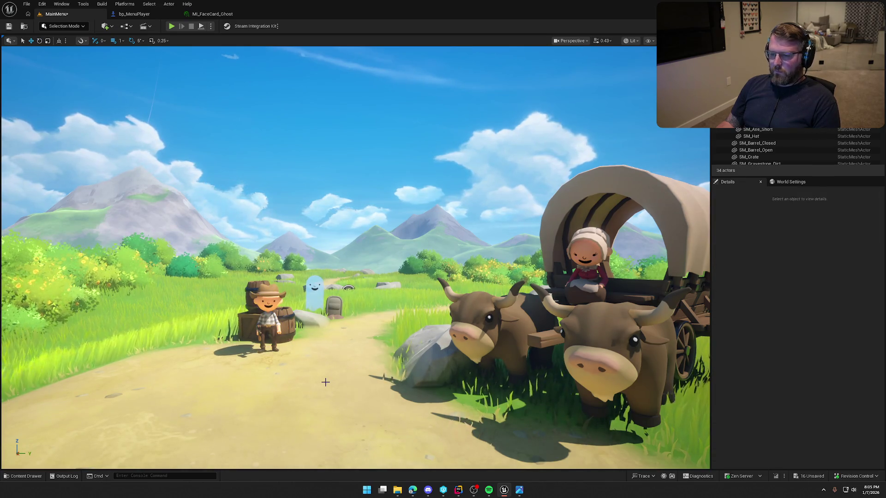
{"action": "left_click", "coordinate": [171, 25]}
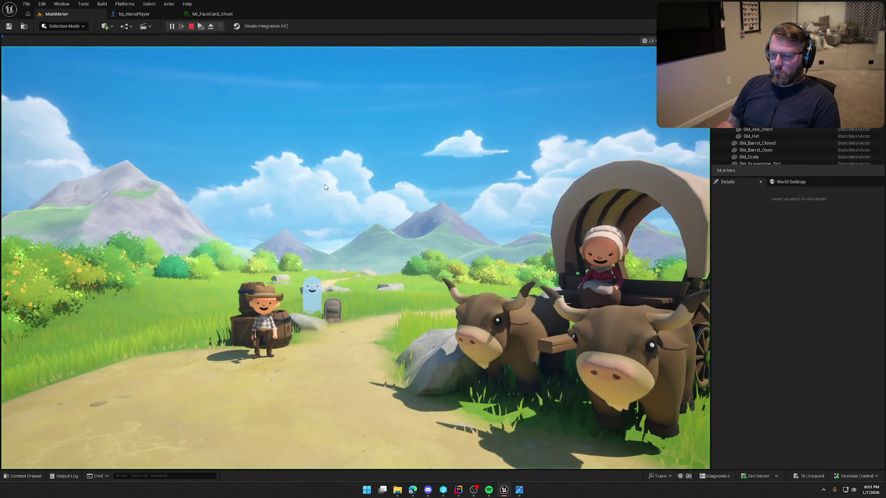
{"action": "key", "text": "Escape"}
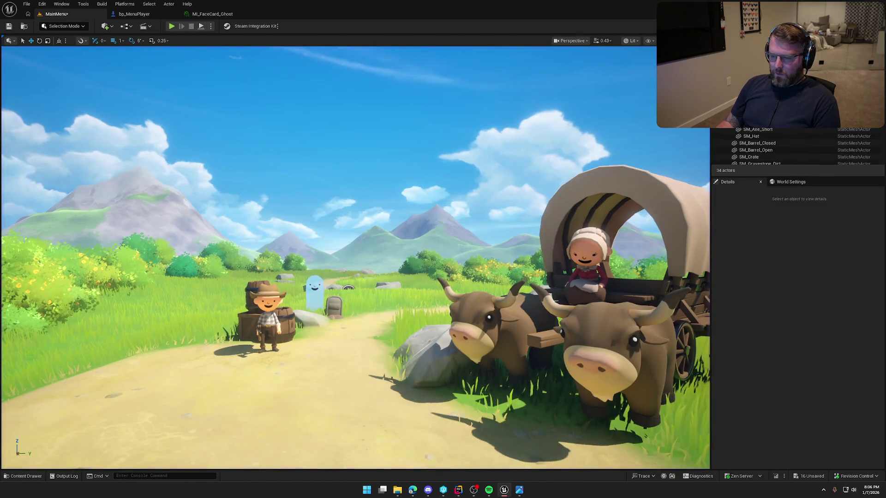
- Bring the cowboy forward beside the oxen, turn him 15 degrees, and play the scene
{"action": "left_click", "coordinate": [280, 346]}
{"action": "mouse_move", "coordinate": [276, 353]}
{"action": "left_mouse_down"}
{"action": "mouse_move", "coordinate": [348, 355]}
{"action": "mouse_move", "coordinate": [365, 388]}
{"action": "left_mouse_up"}
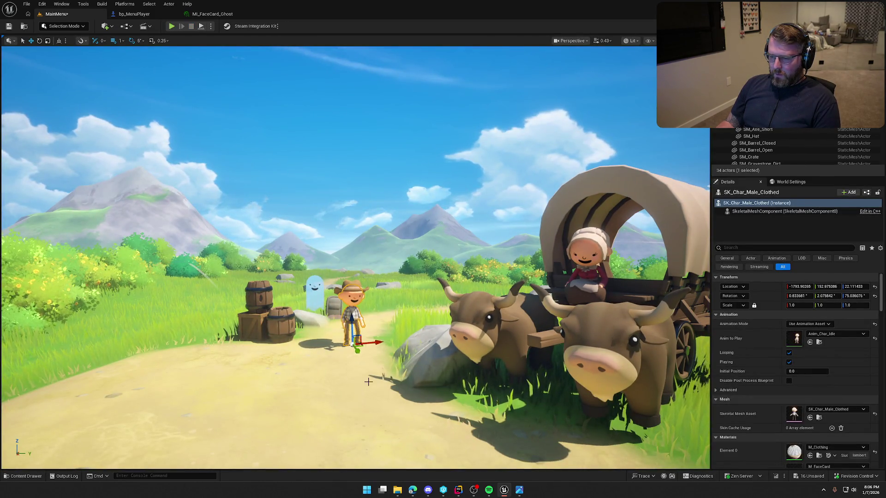
{"action": "mouse_move", "coordinate": [360, 346]}
{"action": "left_mouse_down"}
{"action": "mouse_move", "coordinate": [374, 393]}
{"action": "mouse_move", "coordinate": [506, 444]}
{"action": "mouse_move", "coordinate": [510, 468]}
{"action": "mouse_move", "coordinate": [418, 401]}
{"action": "mouse_move", "coordinate": [461, 401]}
{"action": "left_mouse_up"}
{"action": "key", "text": "w"}
{"action": "key", "text": "e"}
{"action": "key", "text": "Escape"}
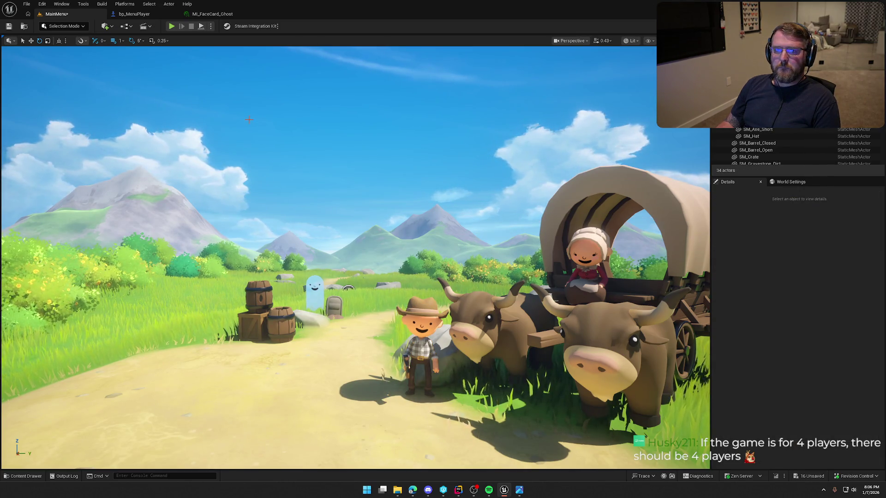
{"action": "left_click", "coordinate": [171, 26]}
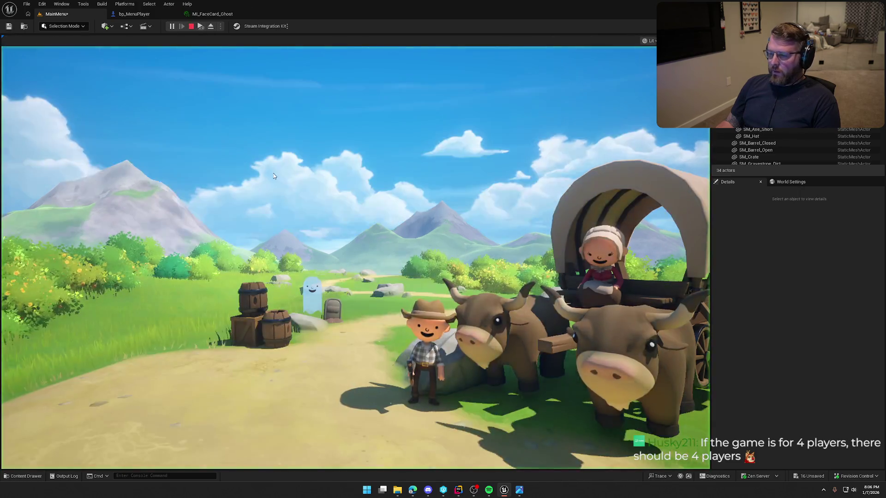